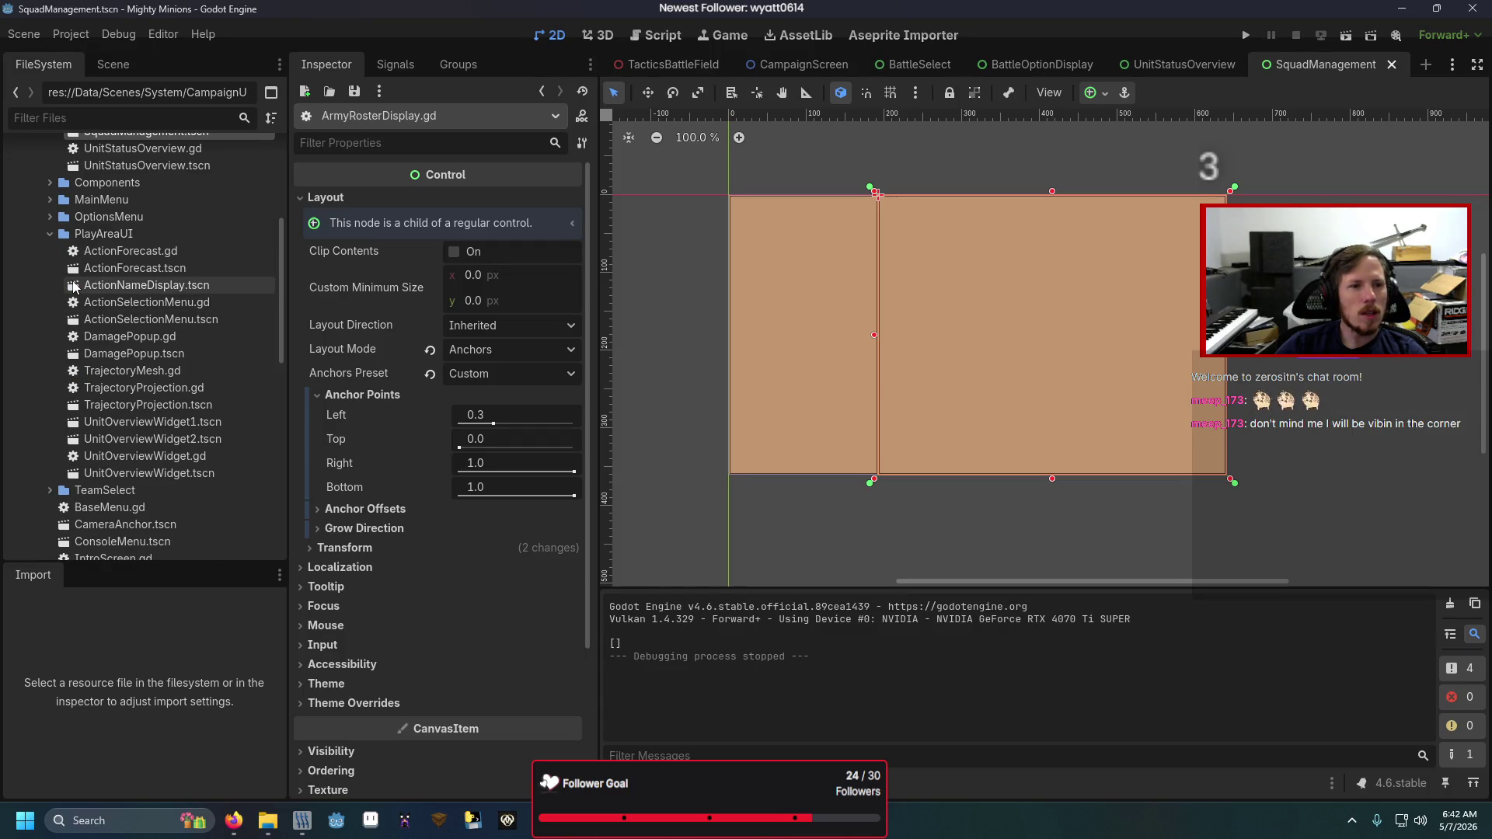
- Collapse the PlayAreaUI and Components folders and expand the TeamSelect folder in the FileSystem dock
{"action": "left_click", "coordinate": [49, 233]}
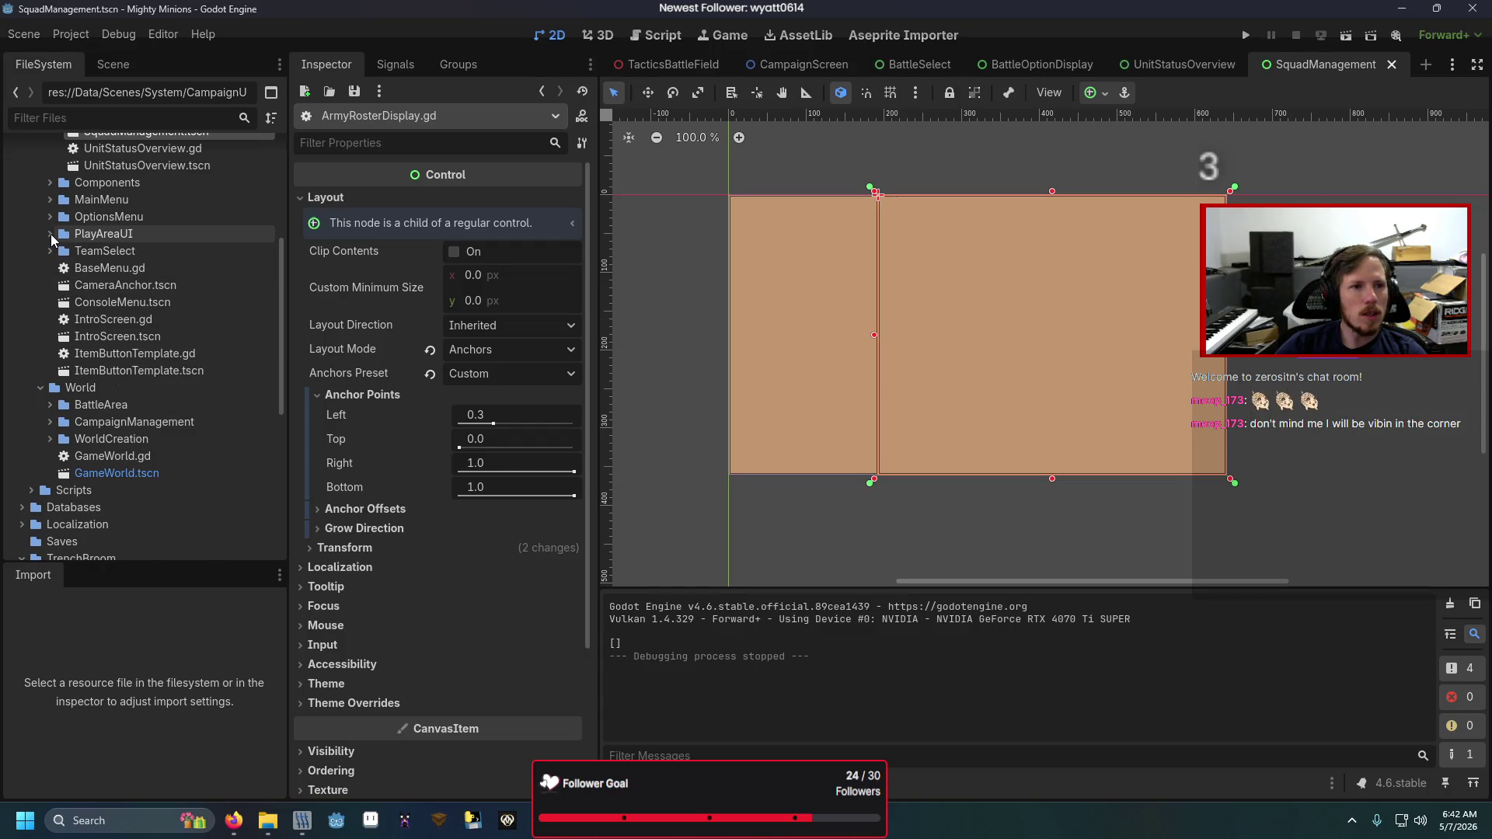
{"action": "scroll", "coordinate": [17, 314], "scroll_direction": "up", "scroll_amount": 3}
{"action": "left_click", "coordinate": [49, 286]}
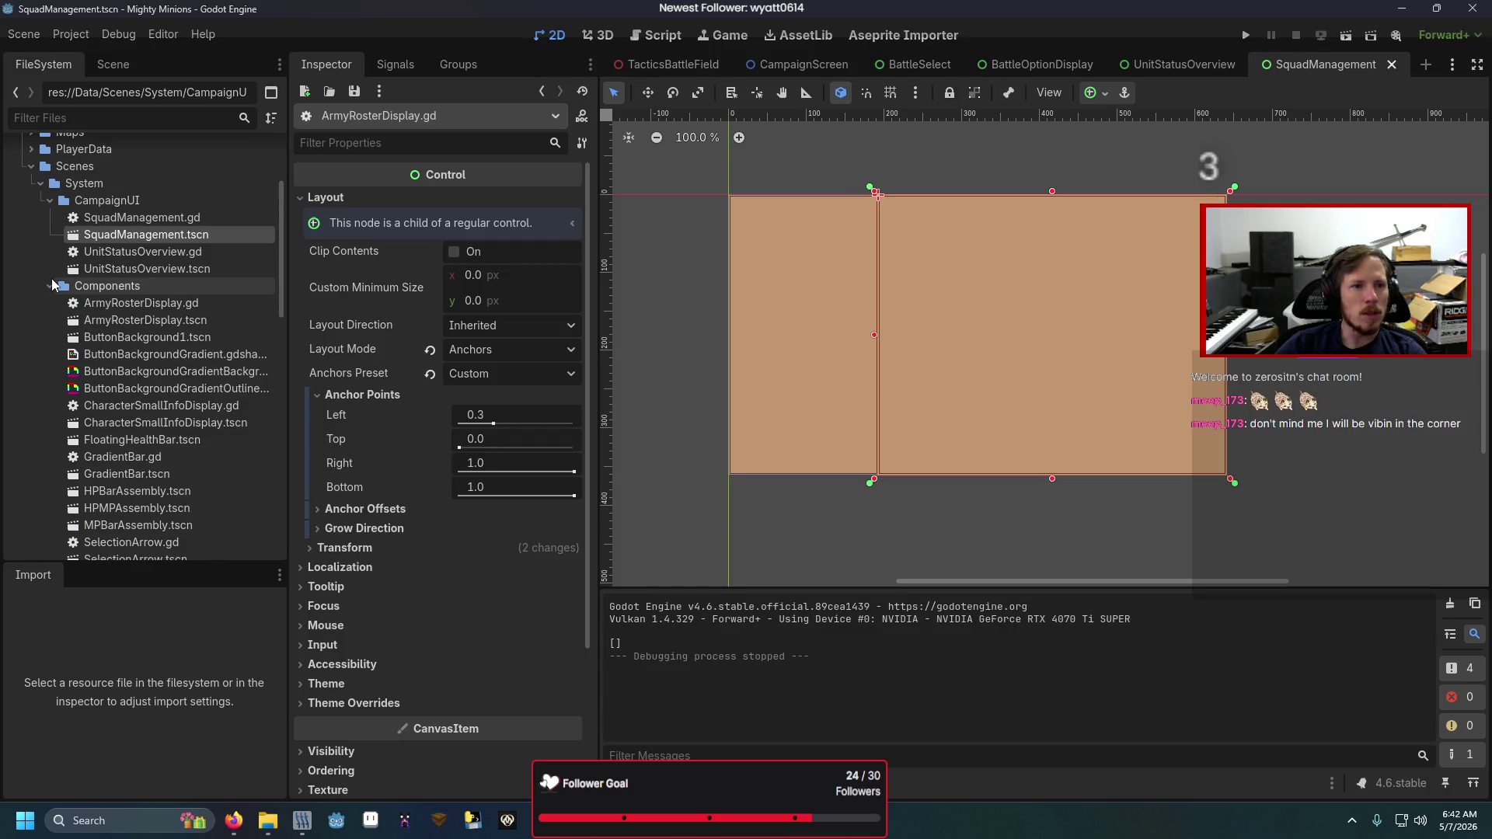
{"action": "scroll", "coordinate": [117, 340], "scroll_direction": "down", "scroll_amount": 4}
{"action": "scroll", "coordinate": [116, 341], "scroll_direction": "up", "scroll_amount": 4}
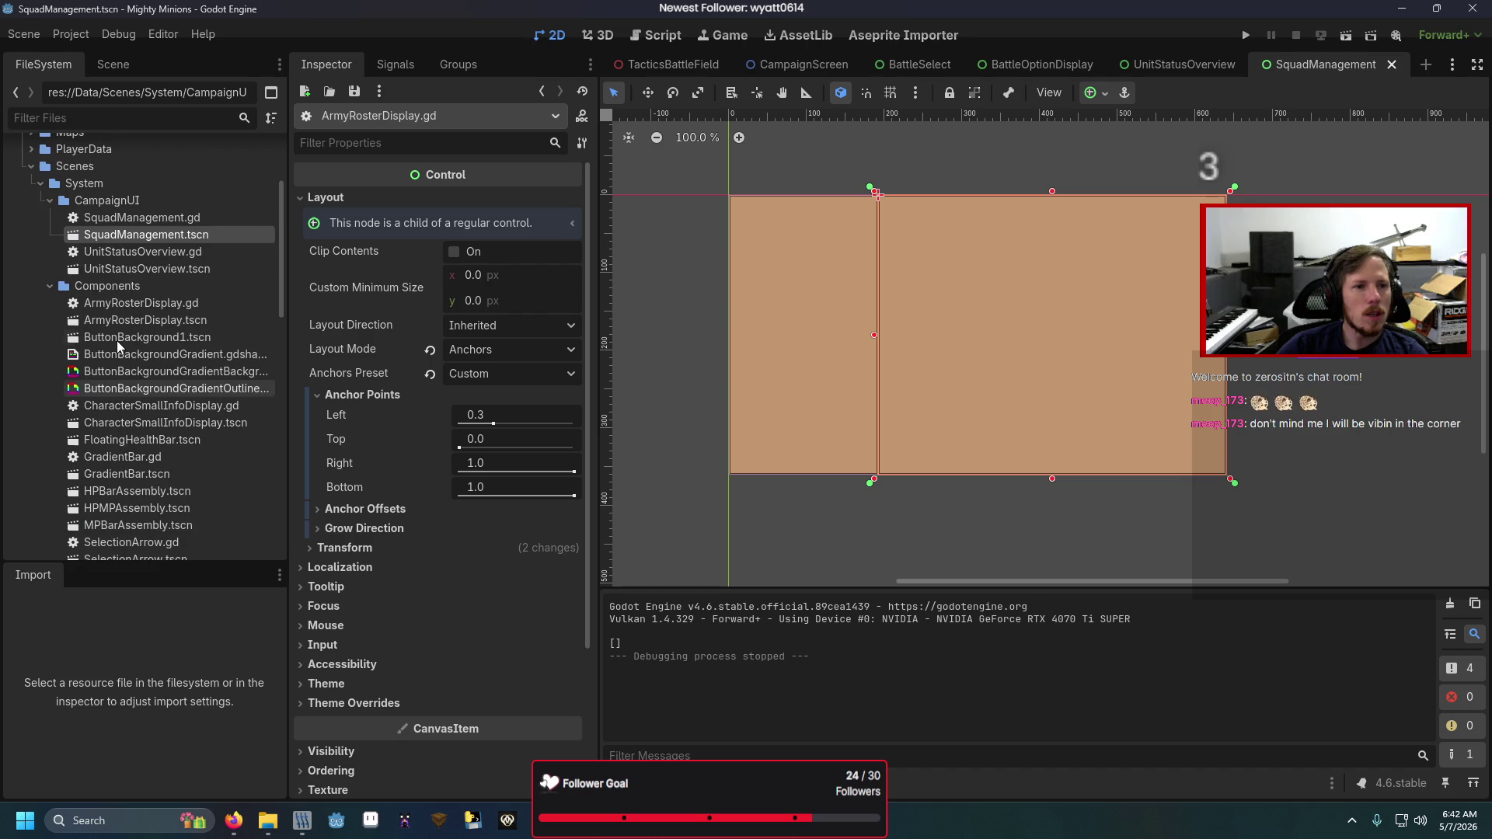
{"action": "left_click", "coordinate": [50, 286]}
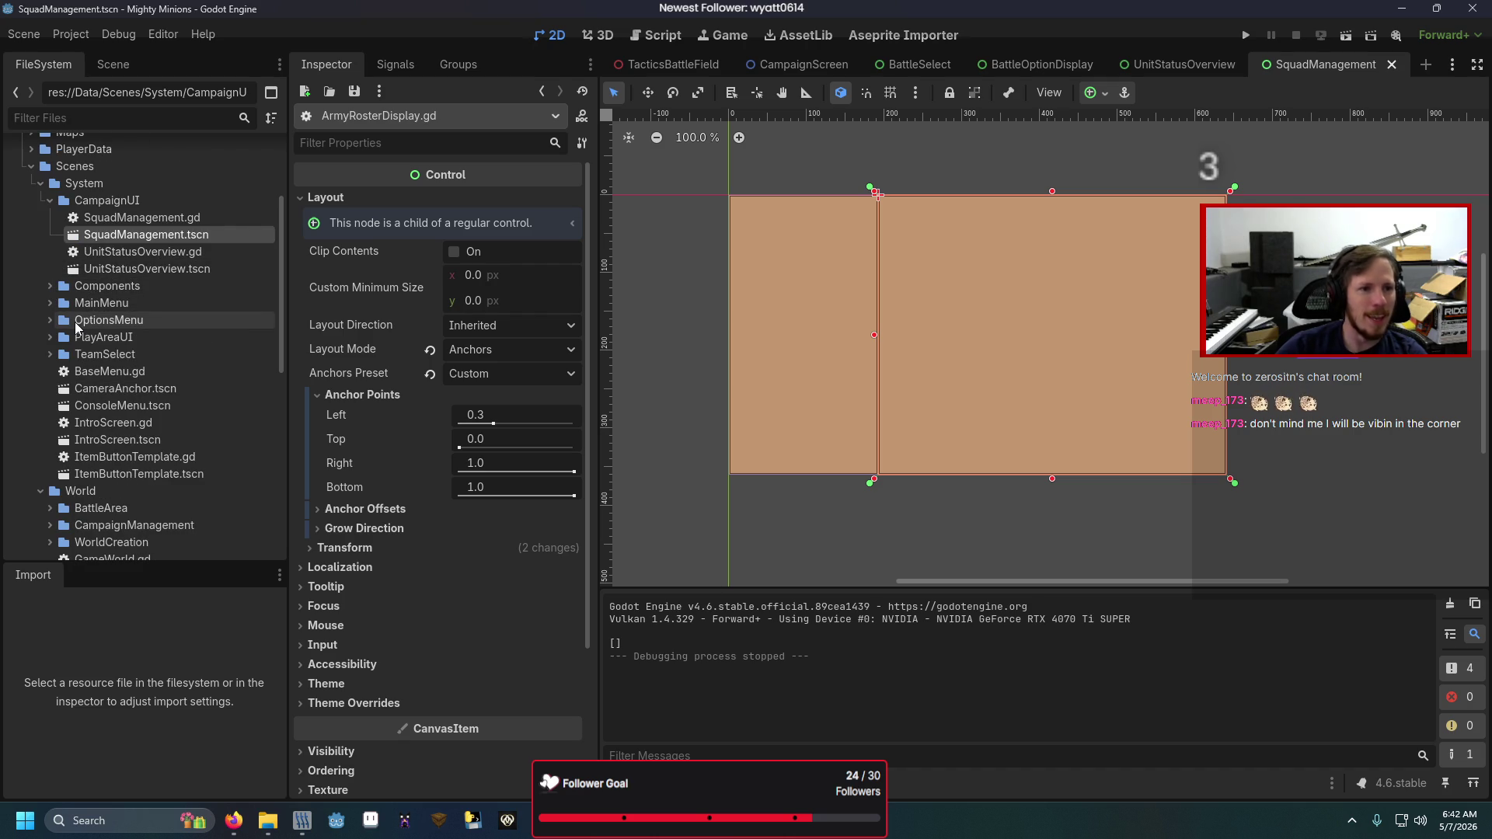
{"action": "left_click", "coordinate": [50, 354]}
- Open TacticsEntitySelection.tscn and review its Button node's signal connections, then view ArmyRosterDisplay.gd
{"action": "double_click", "coordinate": [118, 389]}
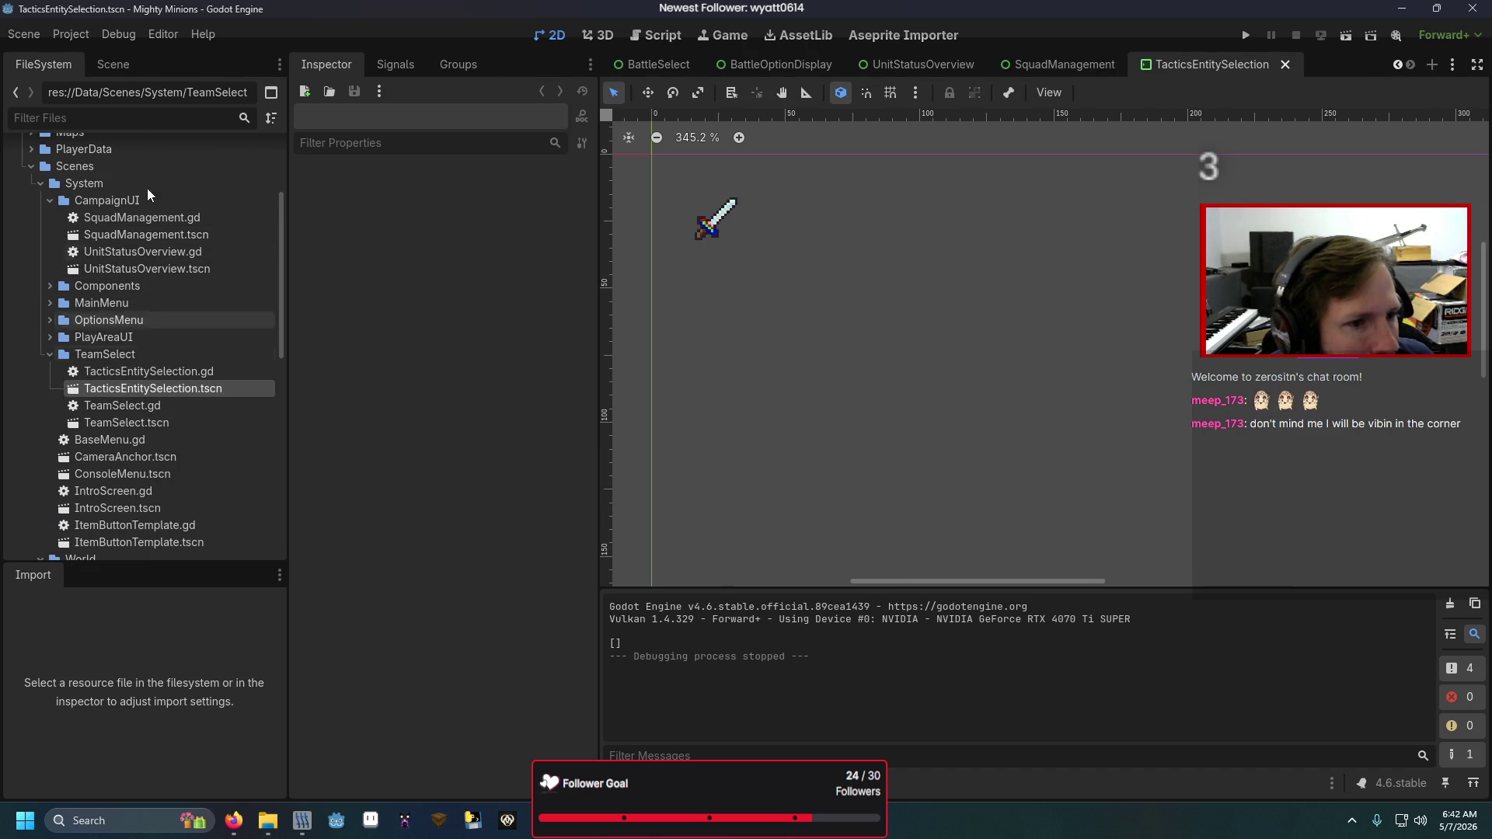
{"action": "left_click", "coordinate": [128, 68]}
{"action": "left_click", "coordinate": [123, 156]}
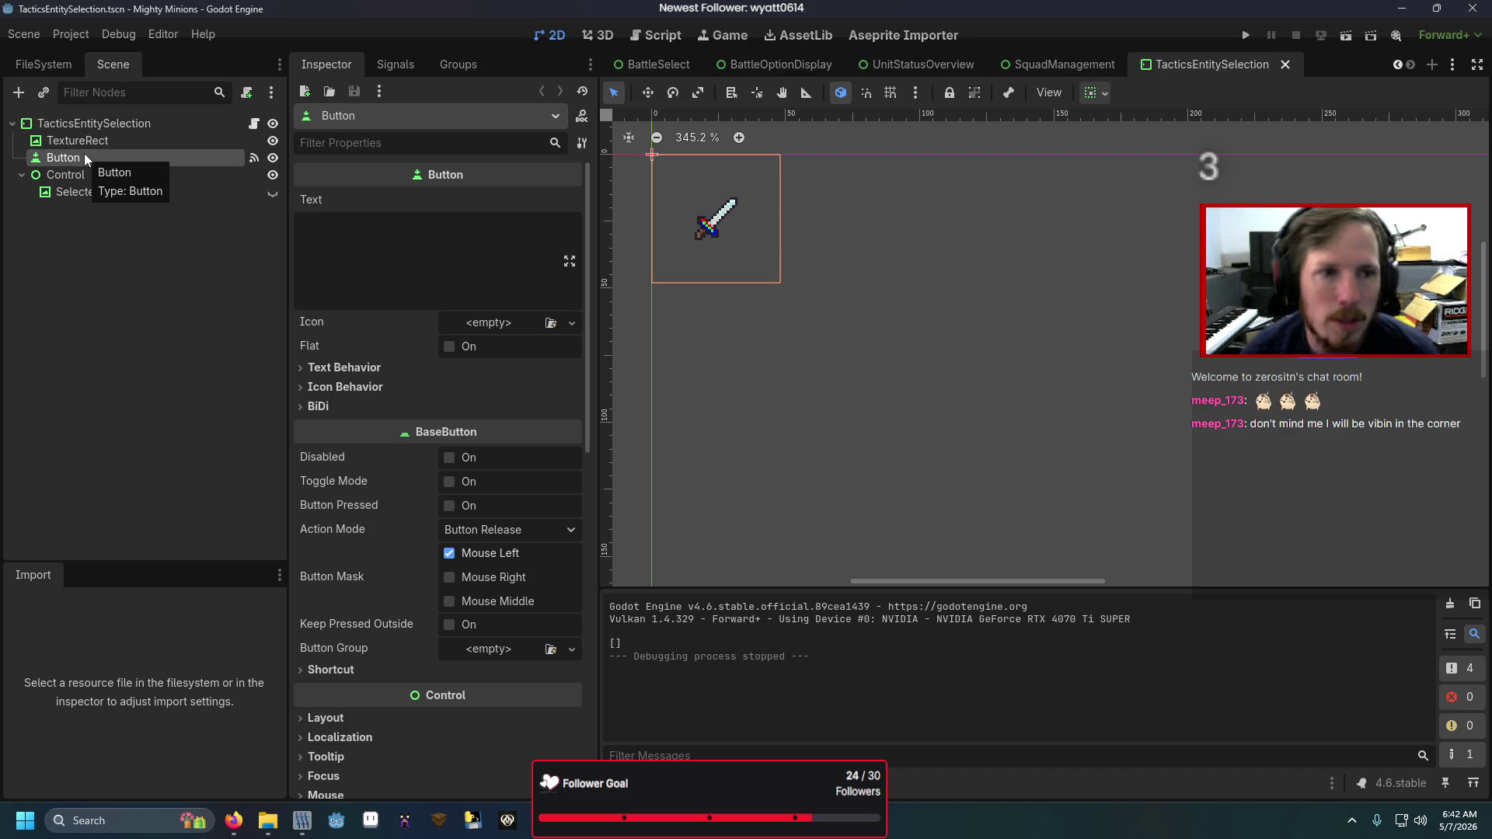
{"action": "left_click", "coordinate": [394, 66]}
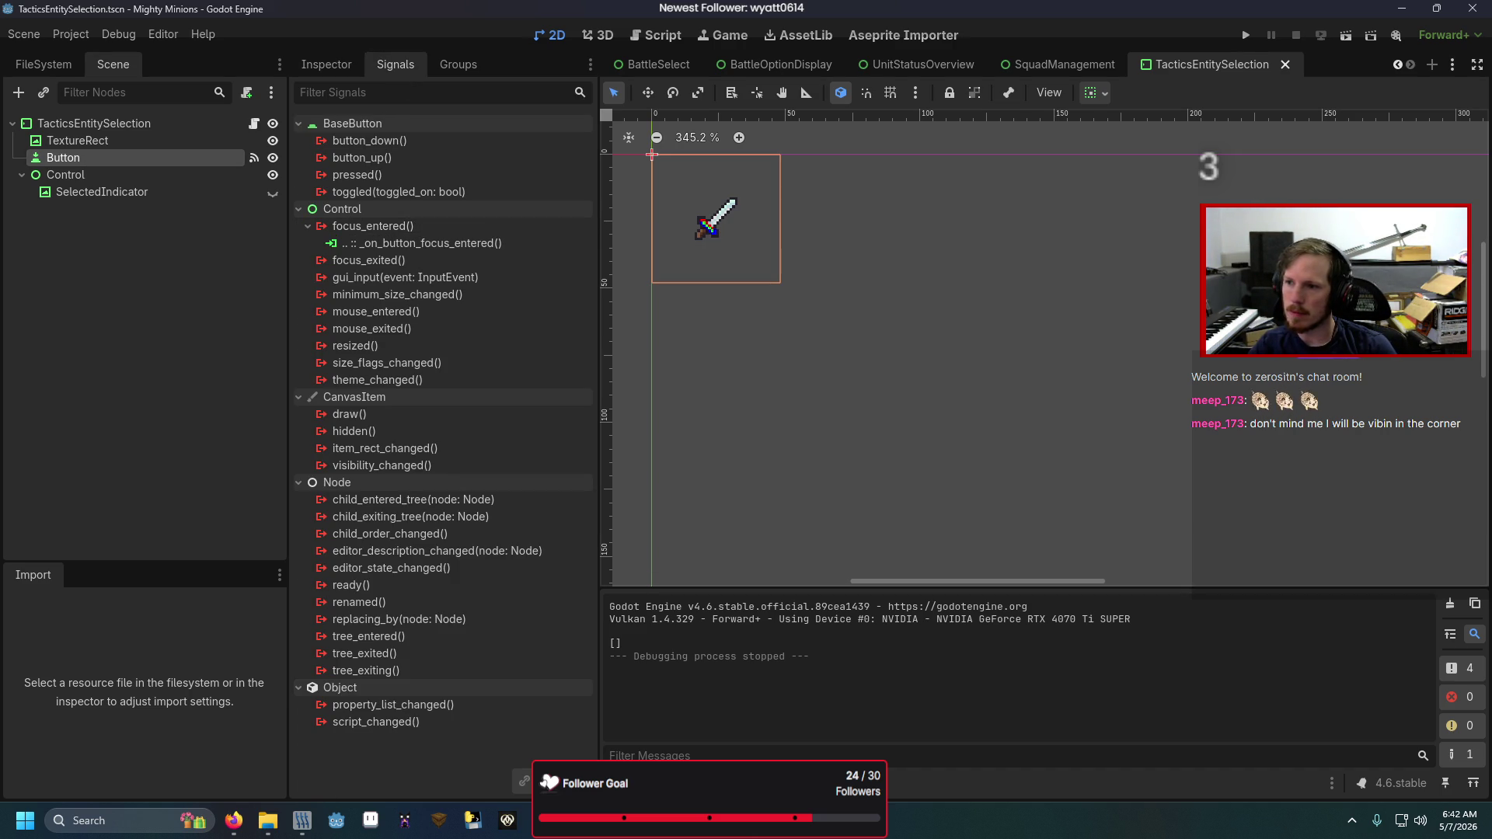
{"action": "key", "text": "alt+Tab"}
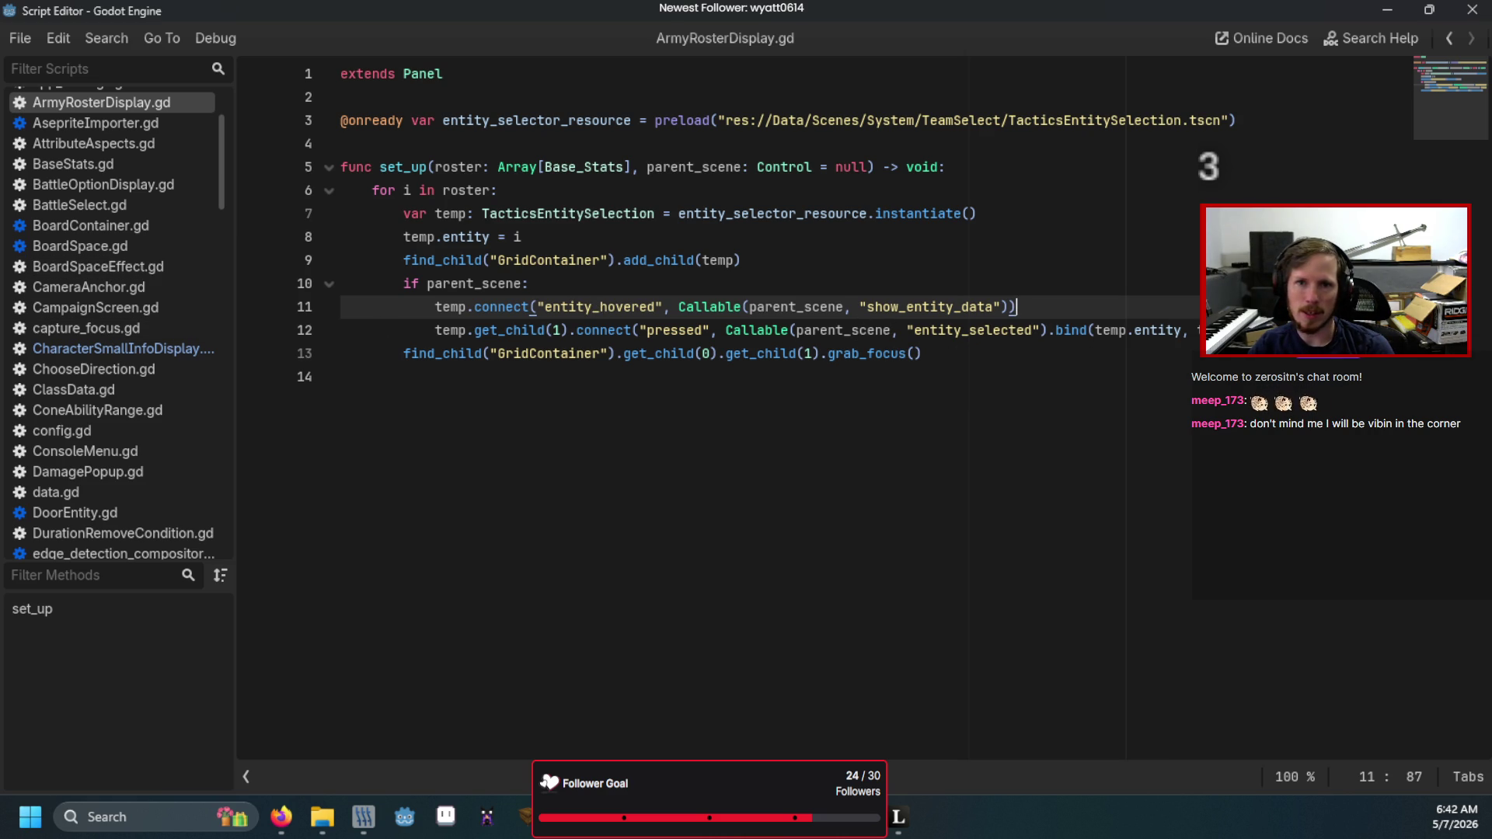
- Delete the ui_accept handling lines from the SQUAD state in SquadManagement.gd
{"action": "key", "text": "alt+Tab"}
{"action": "left_click_drag", "start_coordinate": [765, 65], "coordinate": [1115, 72]}
{"action": "key", "text": "alt+Tab"}
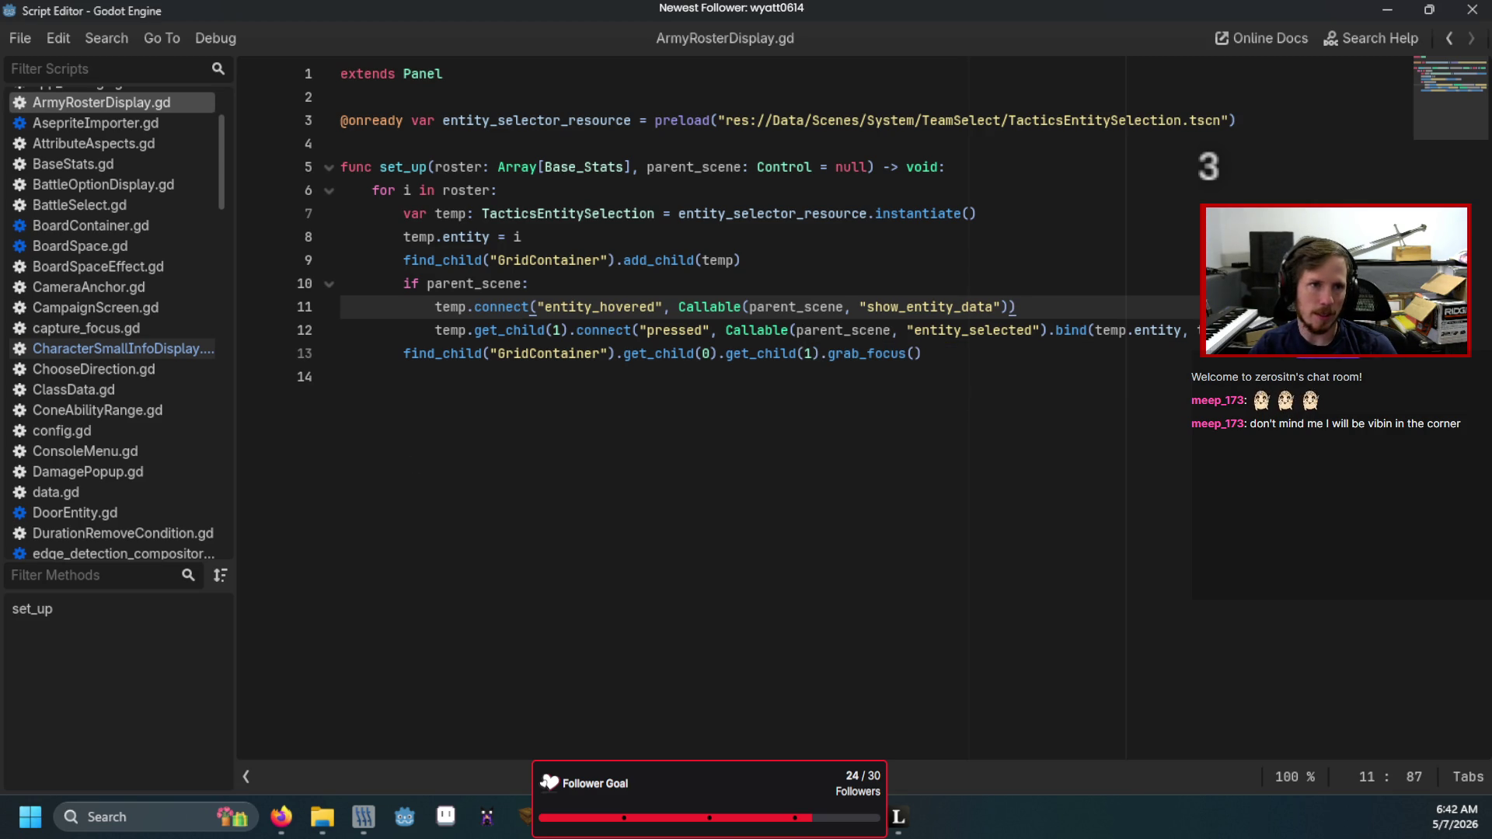
{"action": "key", "text": "alt+Left"}
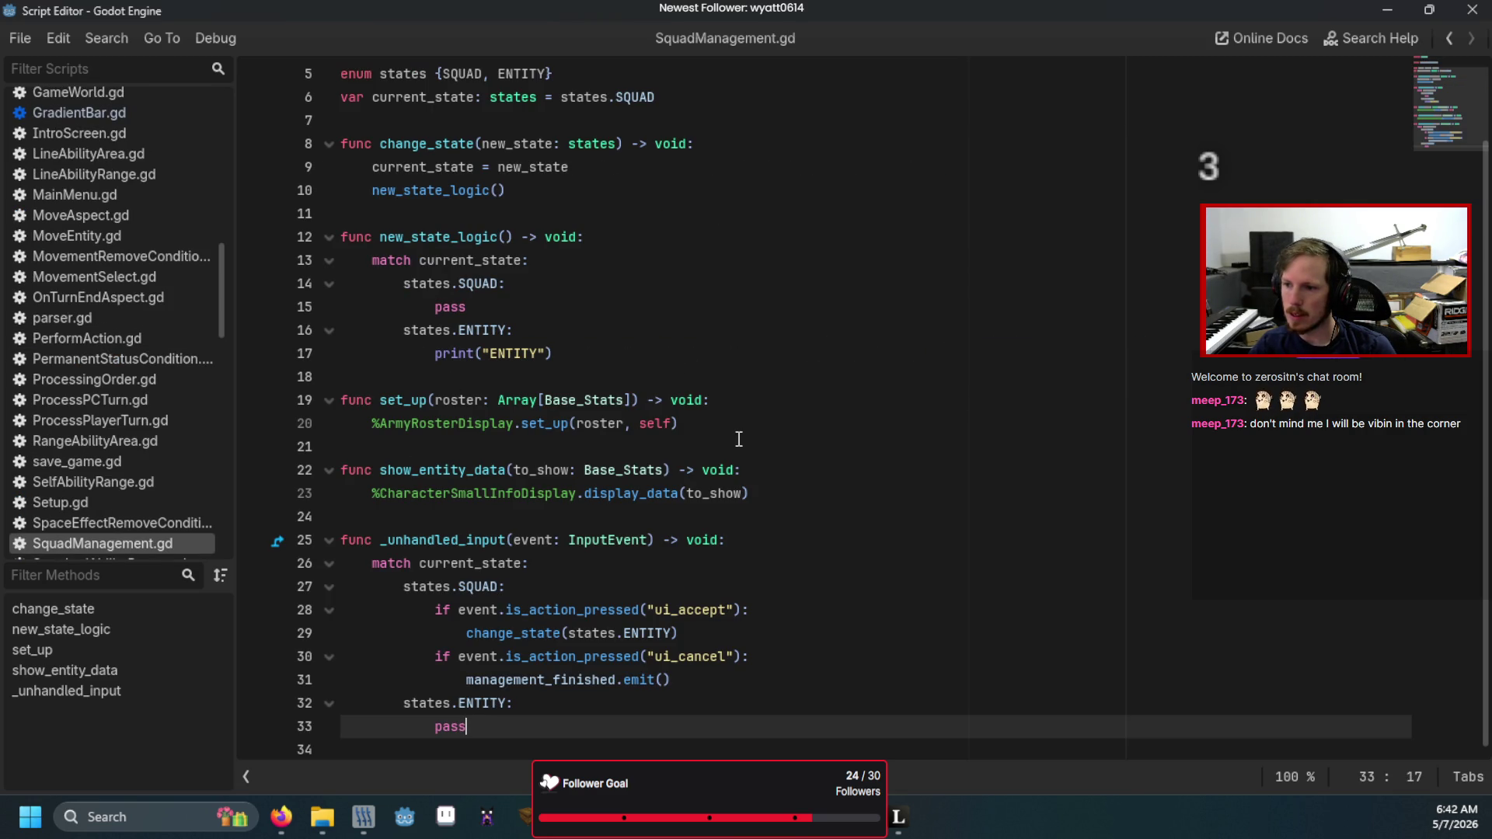
{"action": "left_click", "coordinate": [466, 749]}
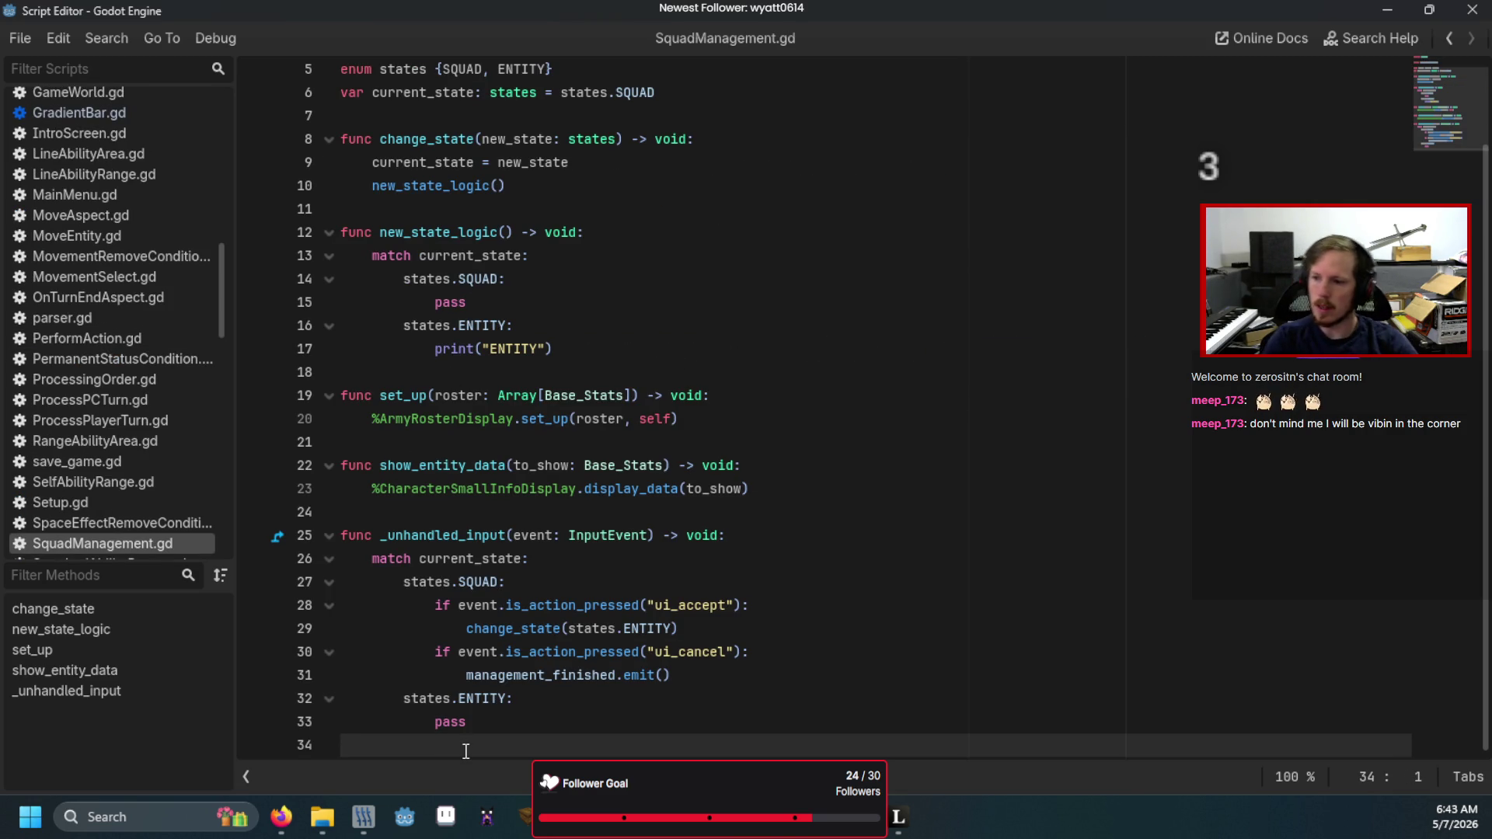
{"action": "mouse_move", "coordinate": [722, 628]}
{"action": "left_mouse_down"}
{"action": "mouse_move", "coordinate": [350, 630]}
{"action": "mouse_move", "coordinate": [276, 610]}
{"action": "left_mouse_up"}
{"action": "key", "text": "BackSpace"}
{"action": "key", "text": "BackSpace"}
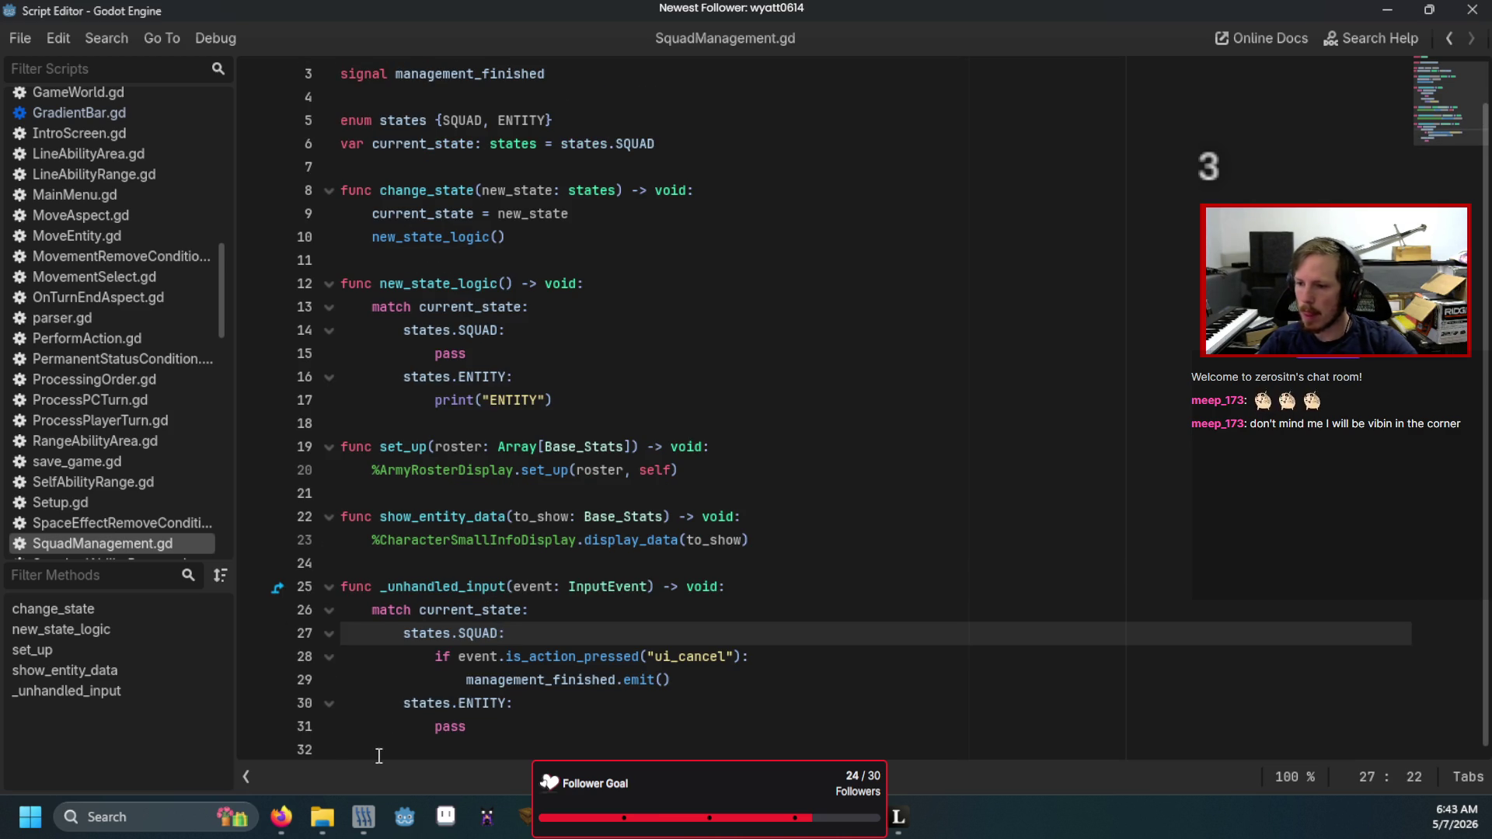
- Add func entity_selected(selected: Base_Stats) -> void that prints selected, and run the game
{"action": "left_click", "coordinate": [379, 756]}
{"action": "key", "text": "Return"}
{"action": "type", "text": "func"}
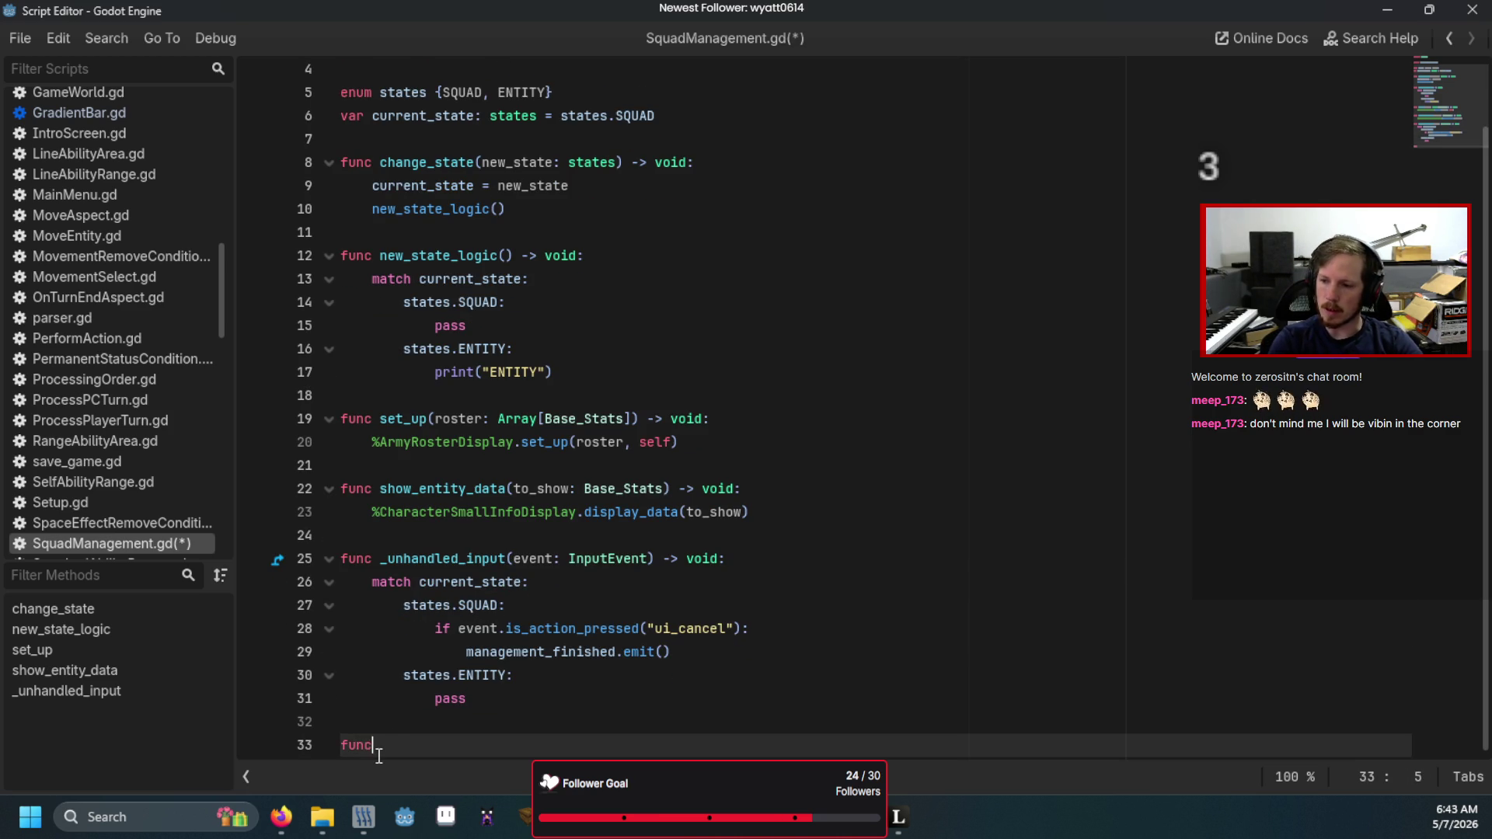
{"action": "type", "text": " entity_selec"}
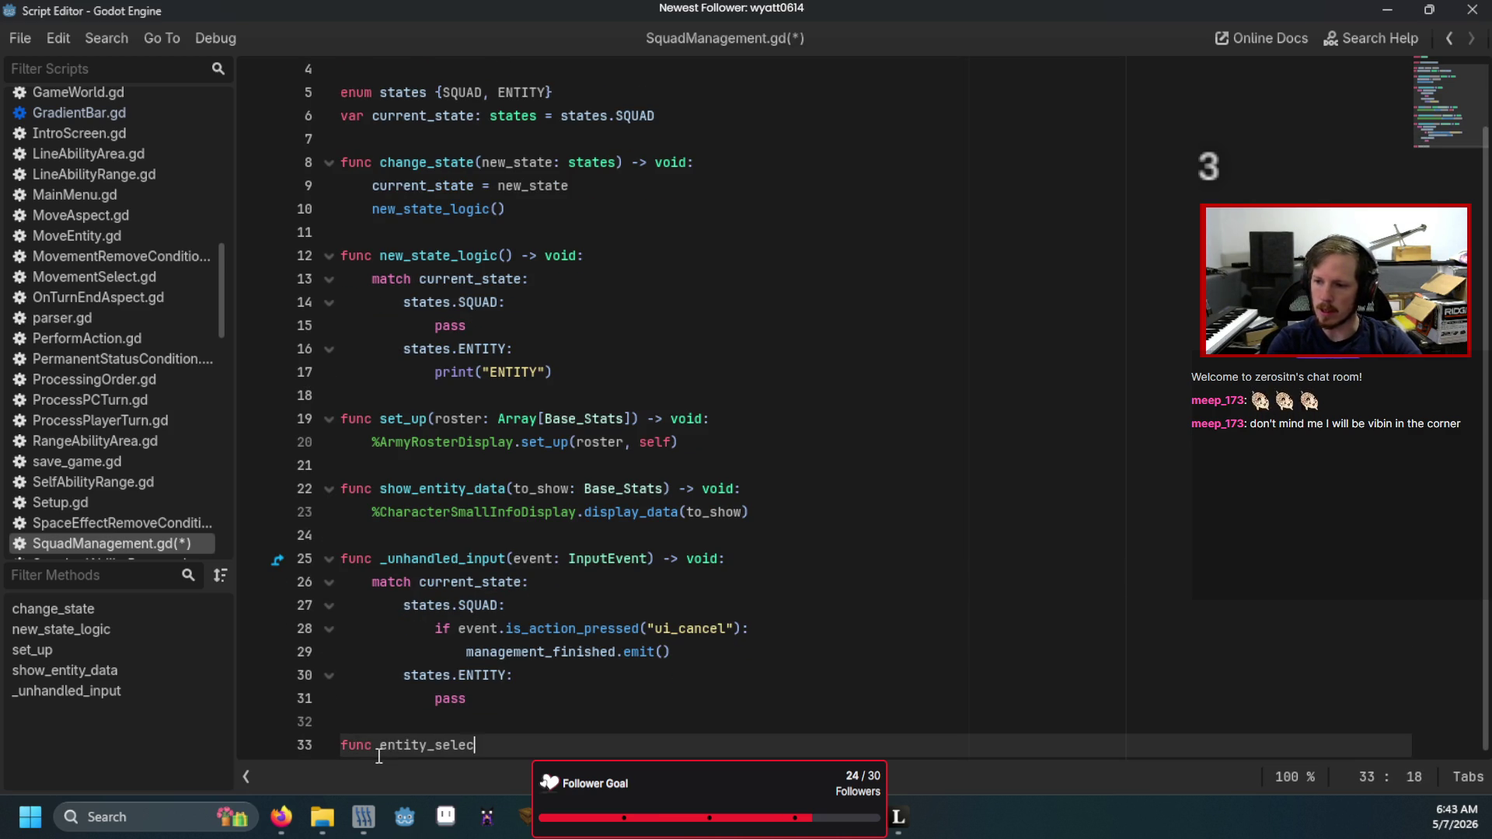
{"action": "type", "text": "ted() -"}
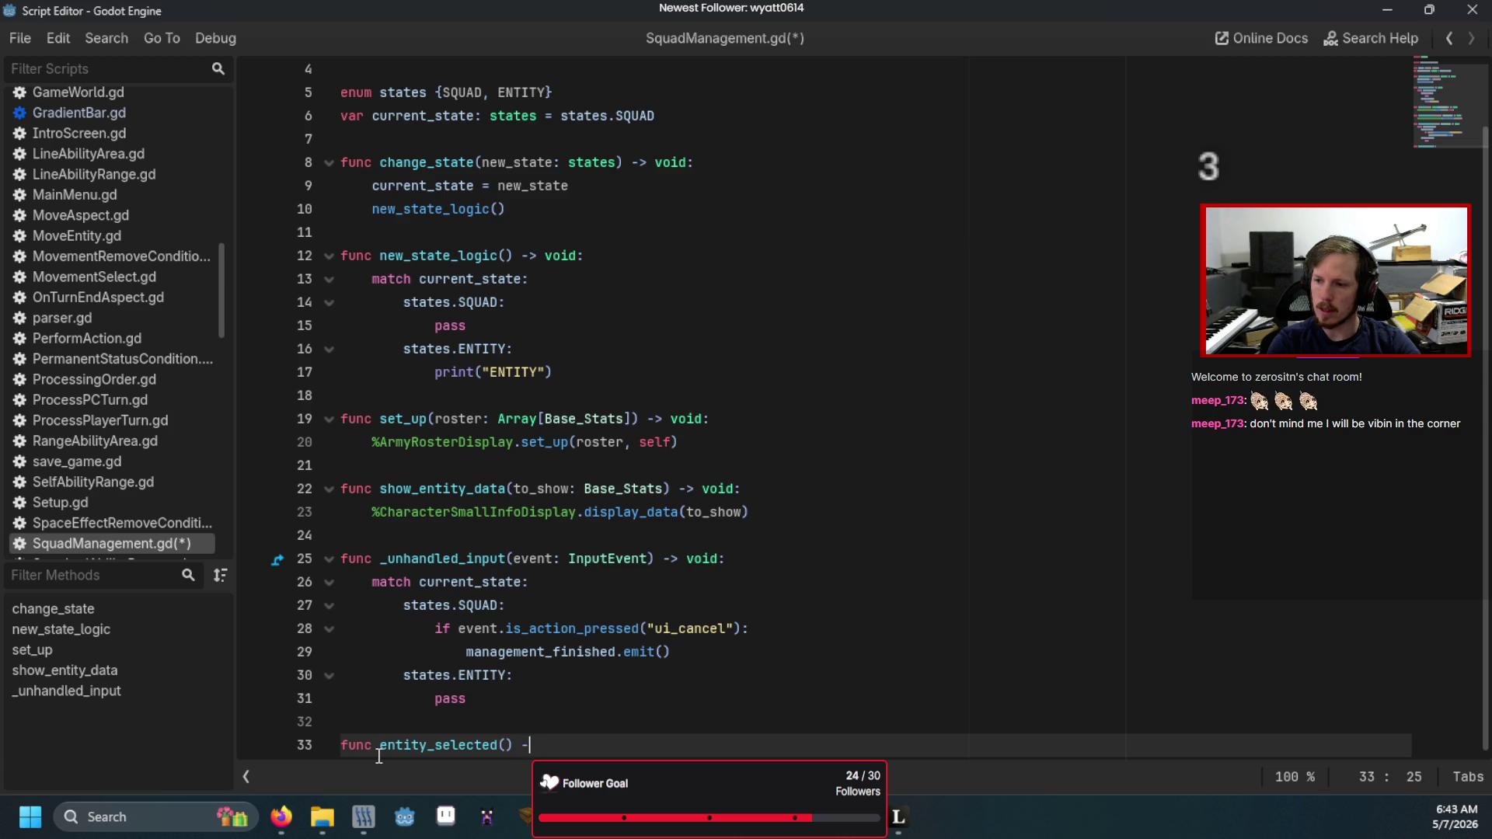
{"action": "type", "text": "> void:"}
{"action": "key", "text": "Return"}
{"action": "type", "text": "print("}
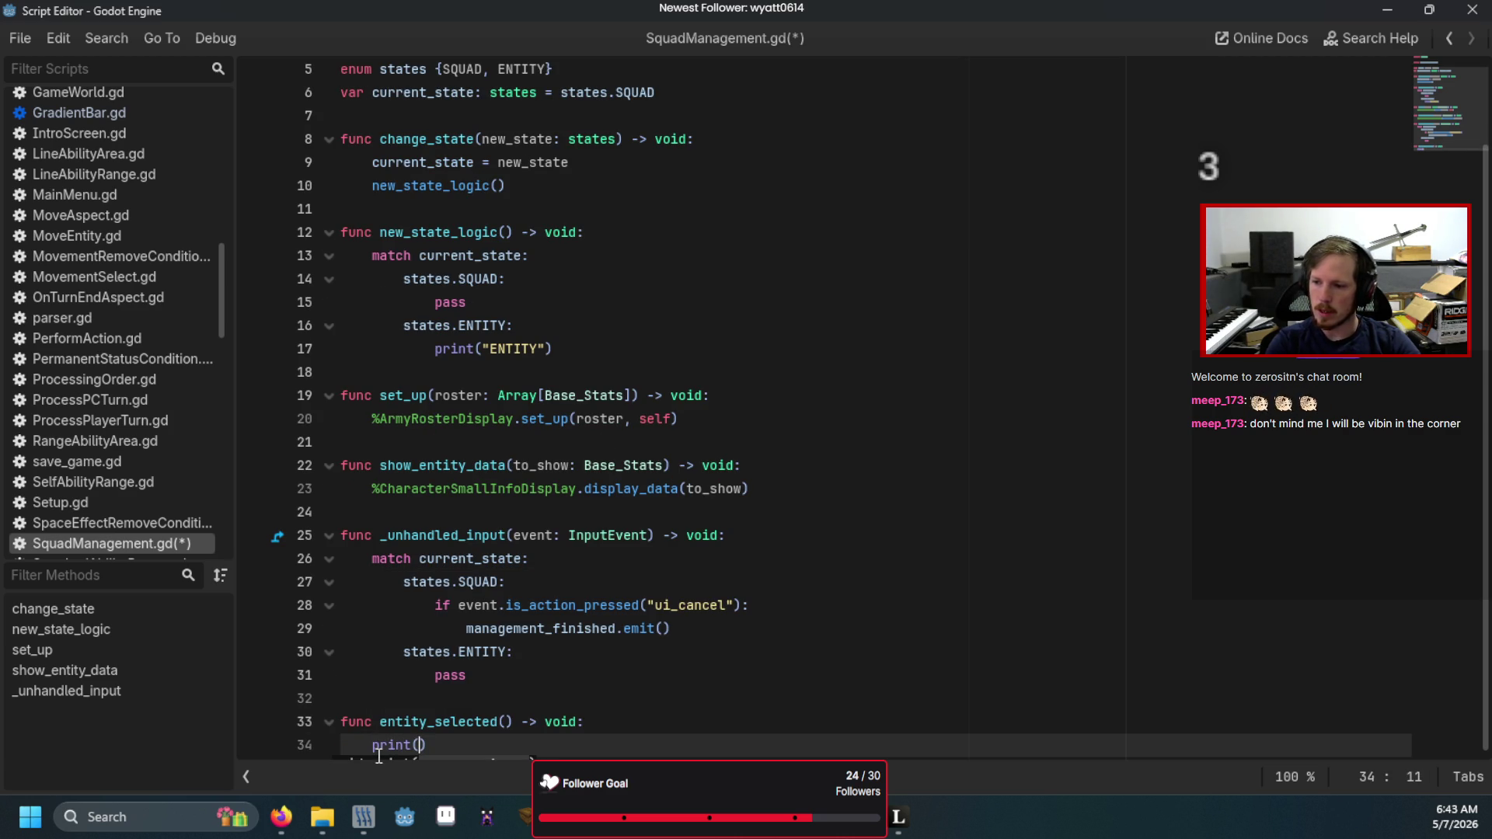
{"action": "left_click", "coordinate": [507, 725]}
{"action": "type", "text": "select"}
{"action": "type", "text": "ed: Base_Stat"}
{"action": "key", "text": "Return"}
{"action": "key", "text": "Down"}
{"action": "key", "text": "Left"}
{"action": "type", "text": "selected"}
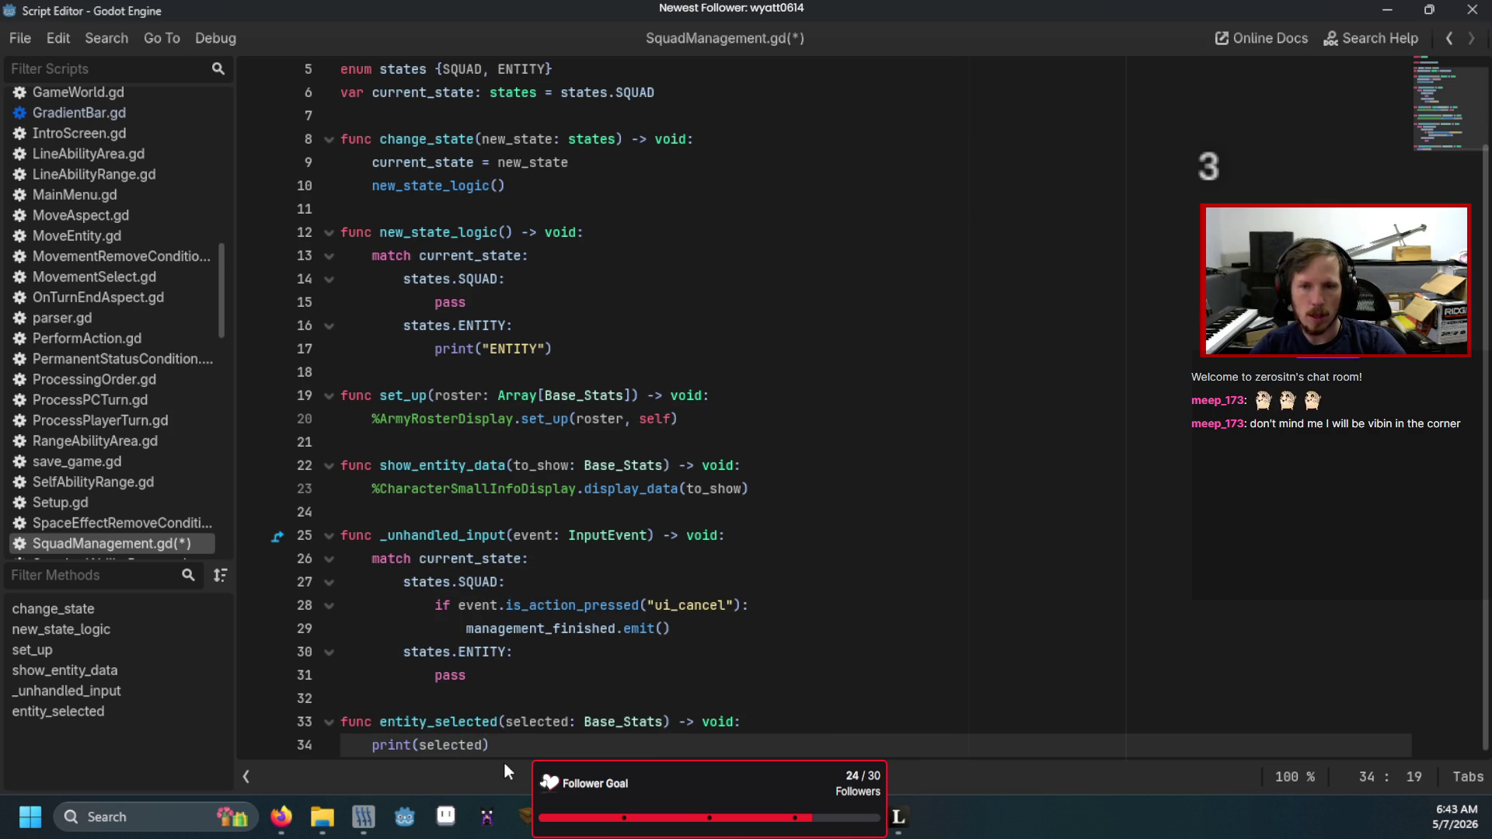
{"action": "key", "text": "F5"}
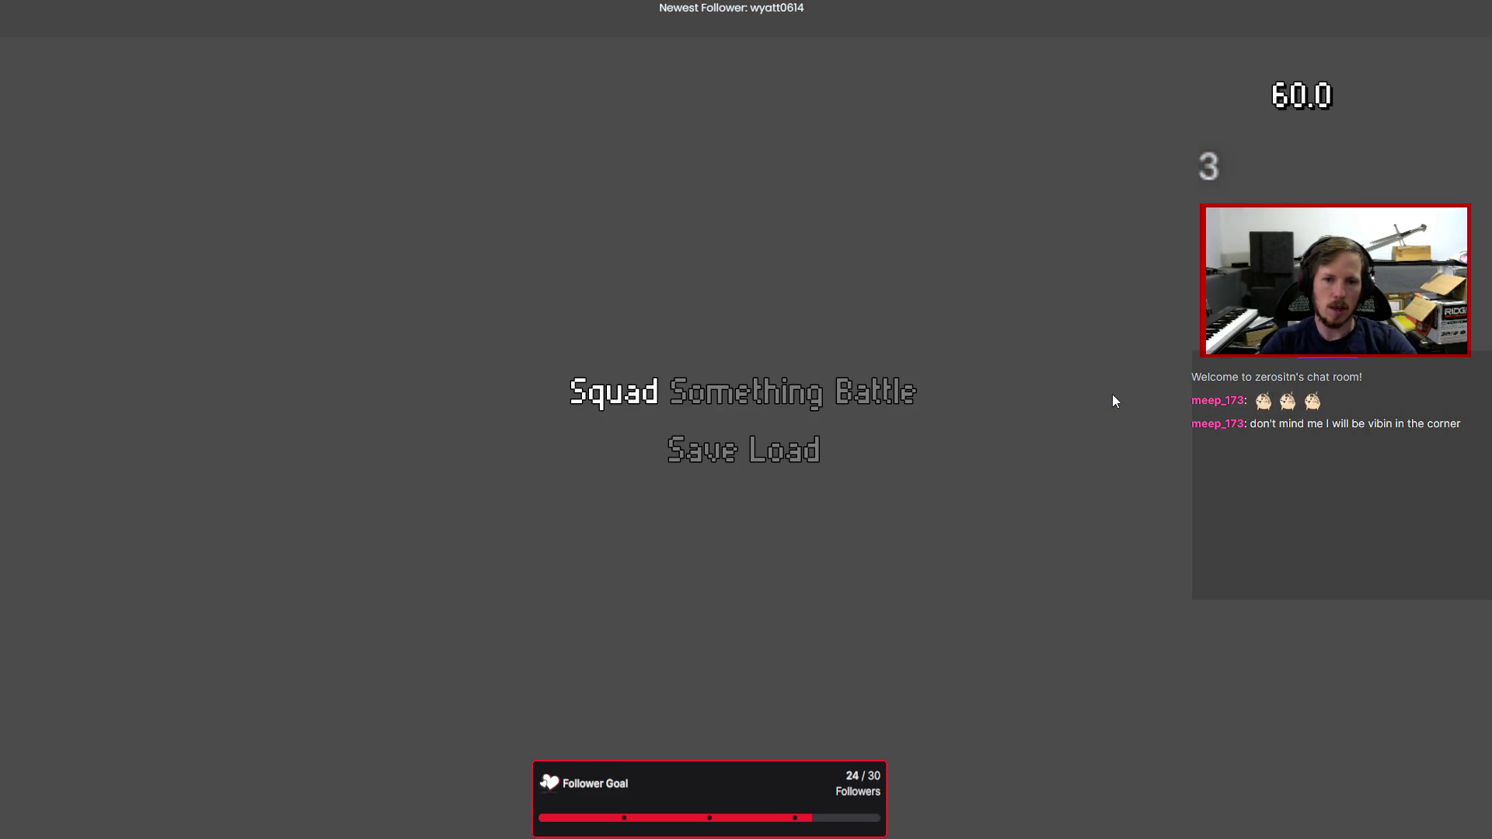
- Stop the game and read the Errors list: entity_selected receives 2 arguments but expects 1
{"action": "key", "text": "F11"}
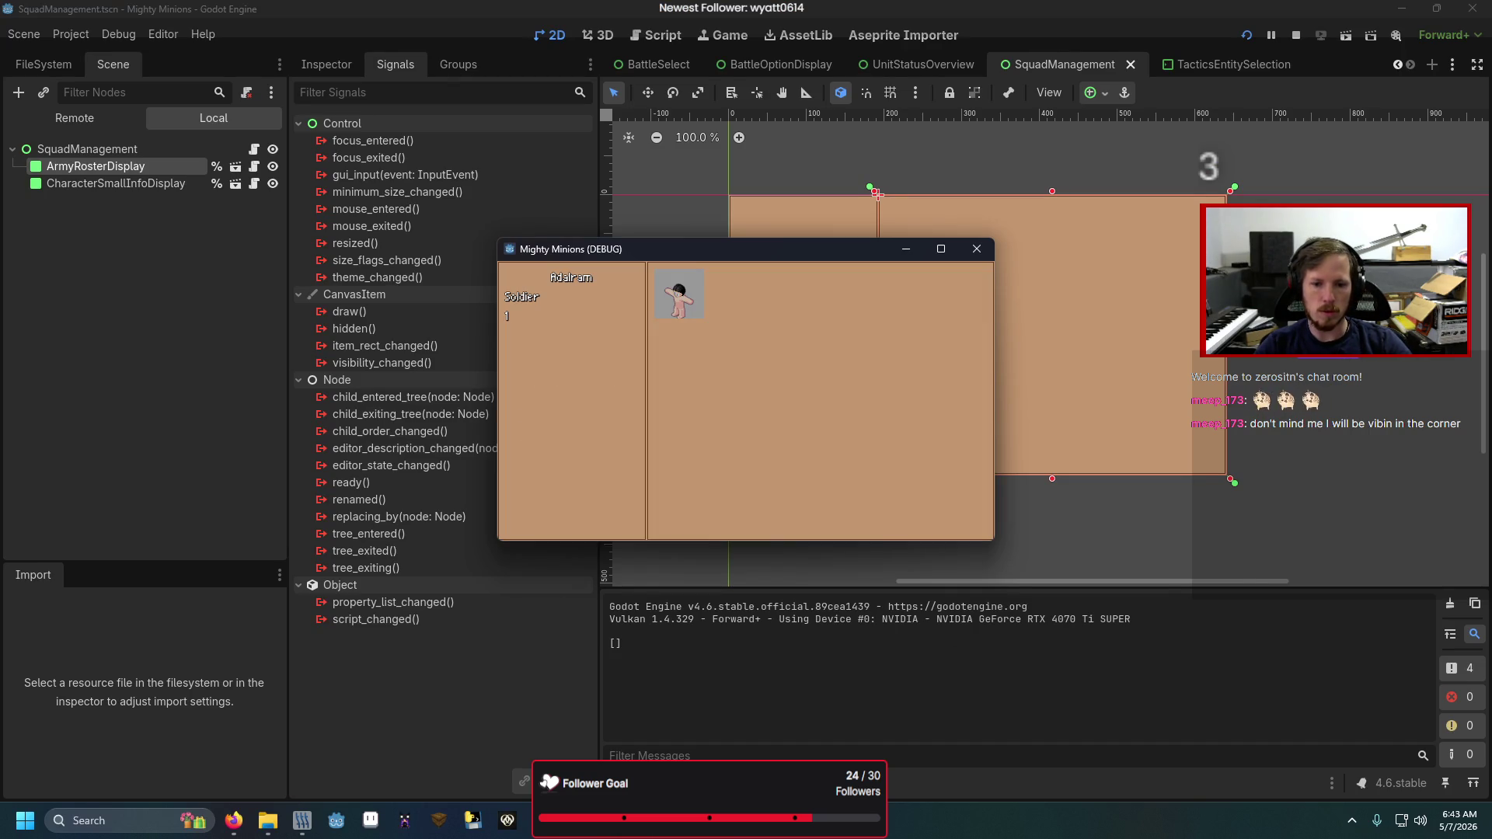
{"action": "key", "text": "F8"}
{"action": "left_click", "coordinate": [720, 505]}
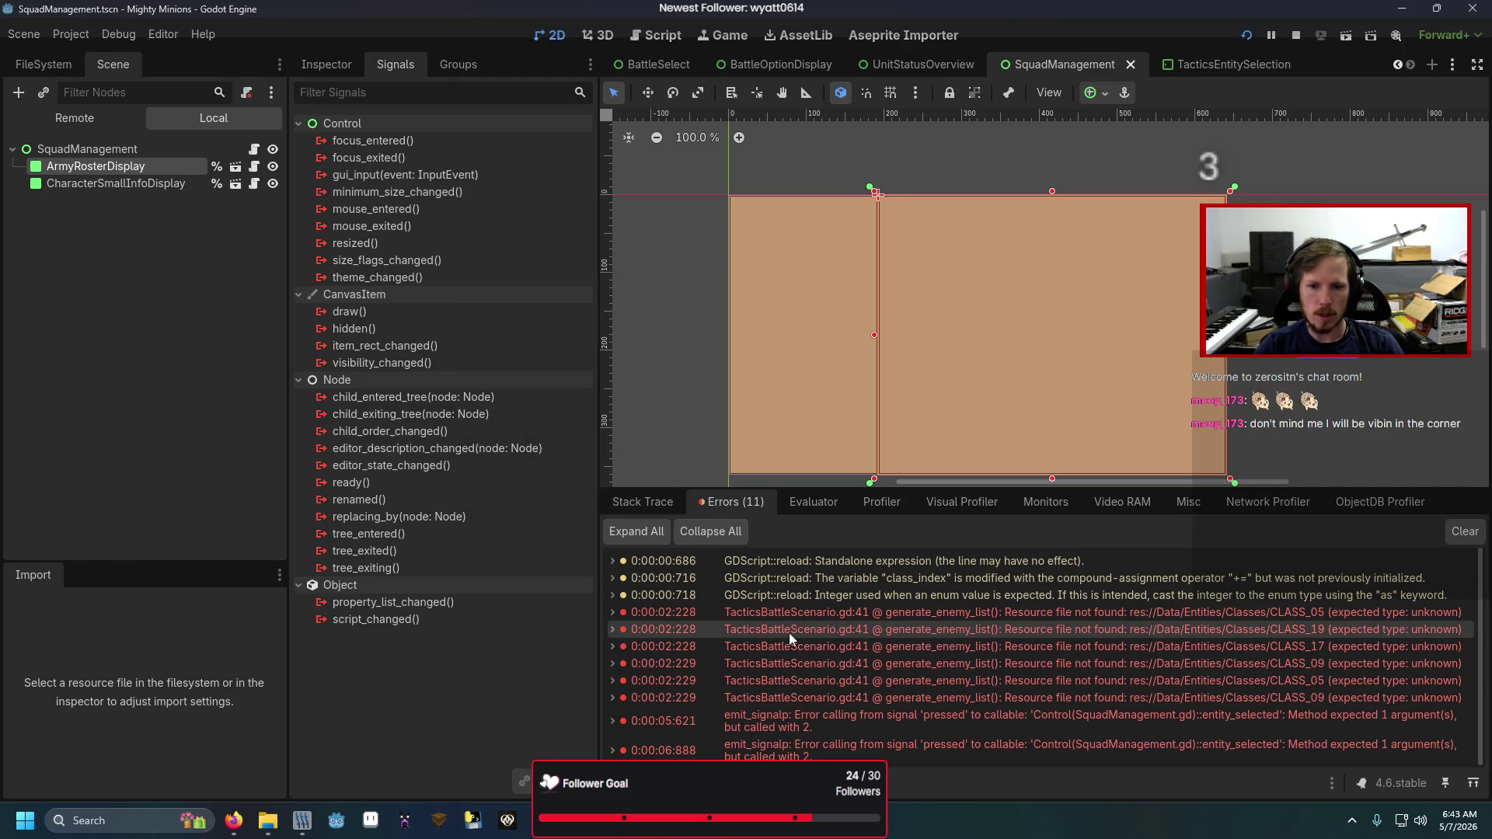
{"action": "double_click", "coordinate": [797, 612]}
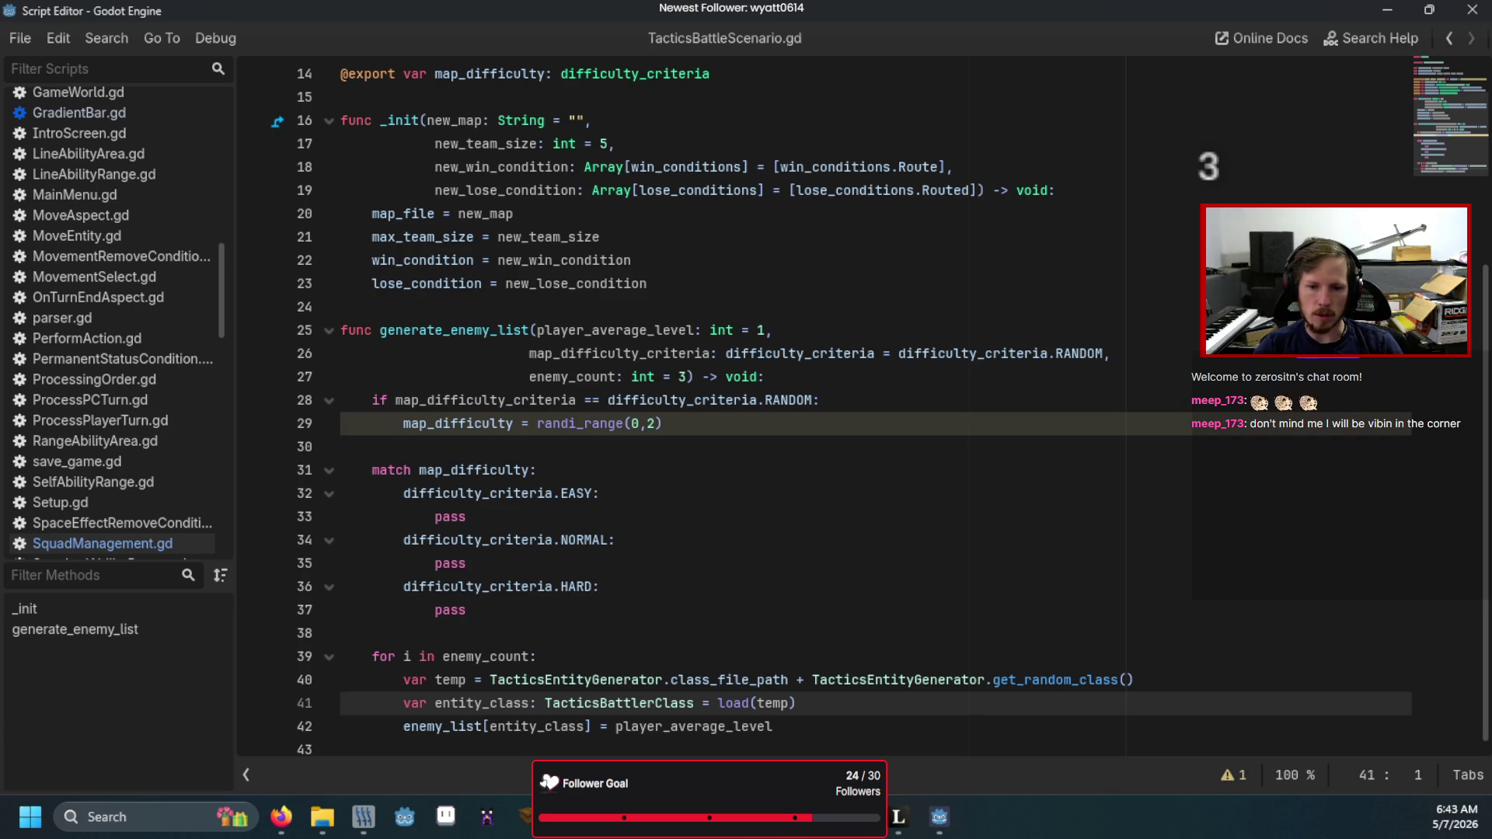
{"action": "key", "text": "alt+Tab"}
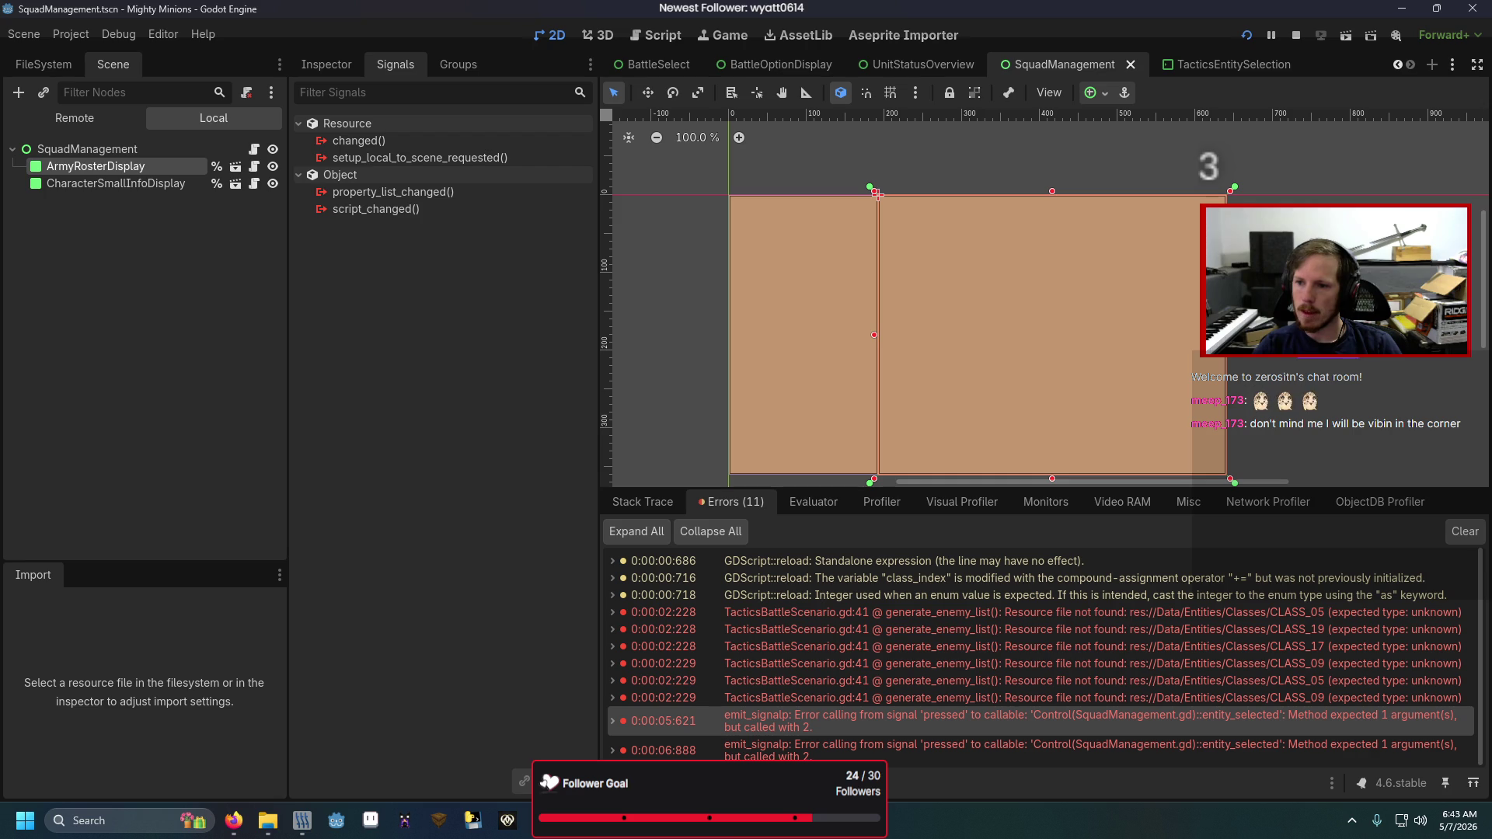
{"action": "left_click", "coordinate": [253, 149]}
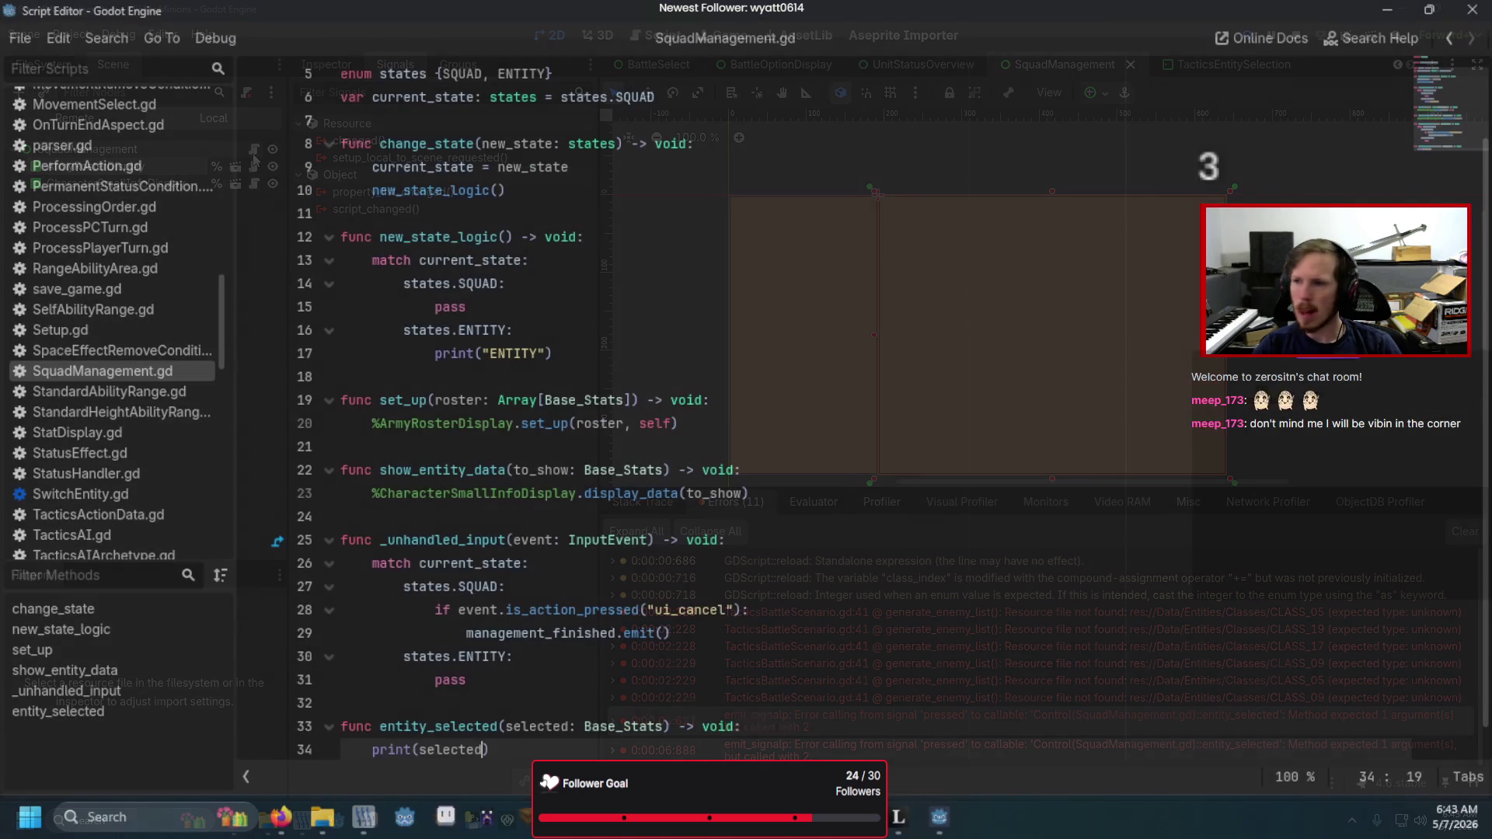
- Add a second 'slot' parameter to entity_selected and rerun the game to see the selection printed
{"action": "key", "text": "alt+Left"}
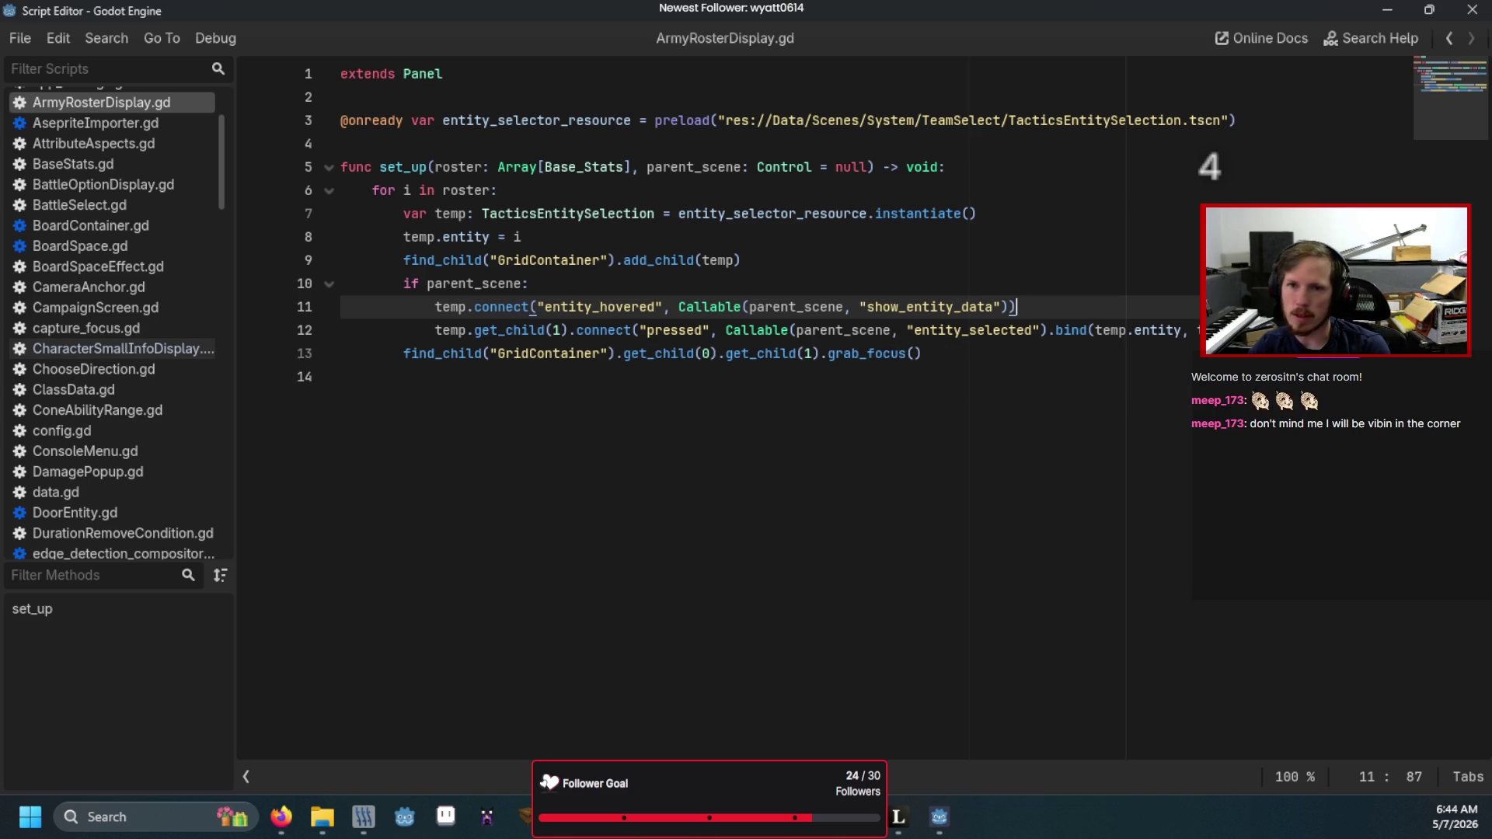
{"action": "key", "text": "alt+Left"}
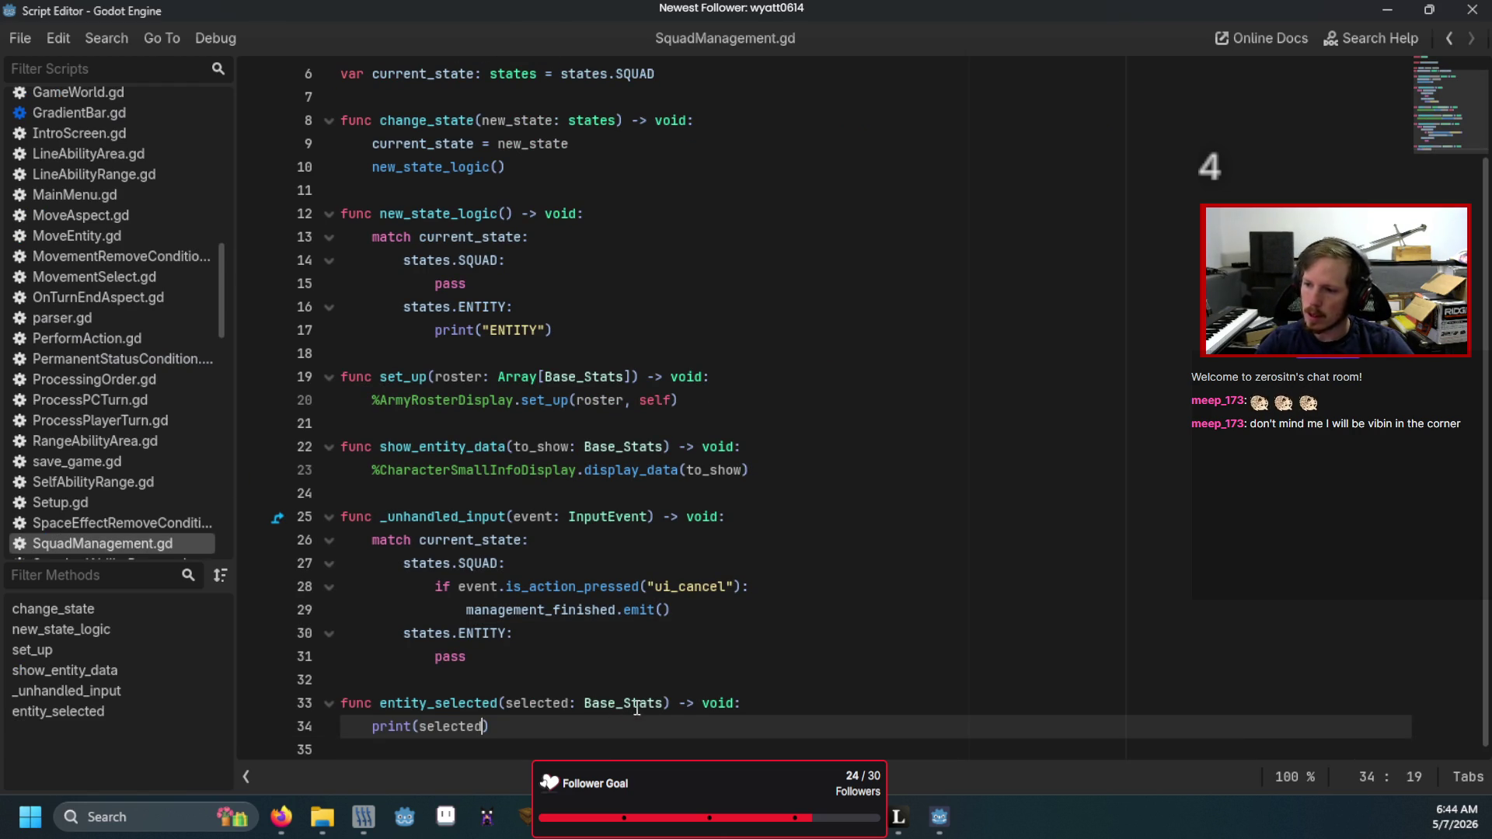
{"action": "left_click", "coordinate": [670, 704]}
{"action": "key", "text": "Left"}
{"action": "type", "text": ", slot"}
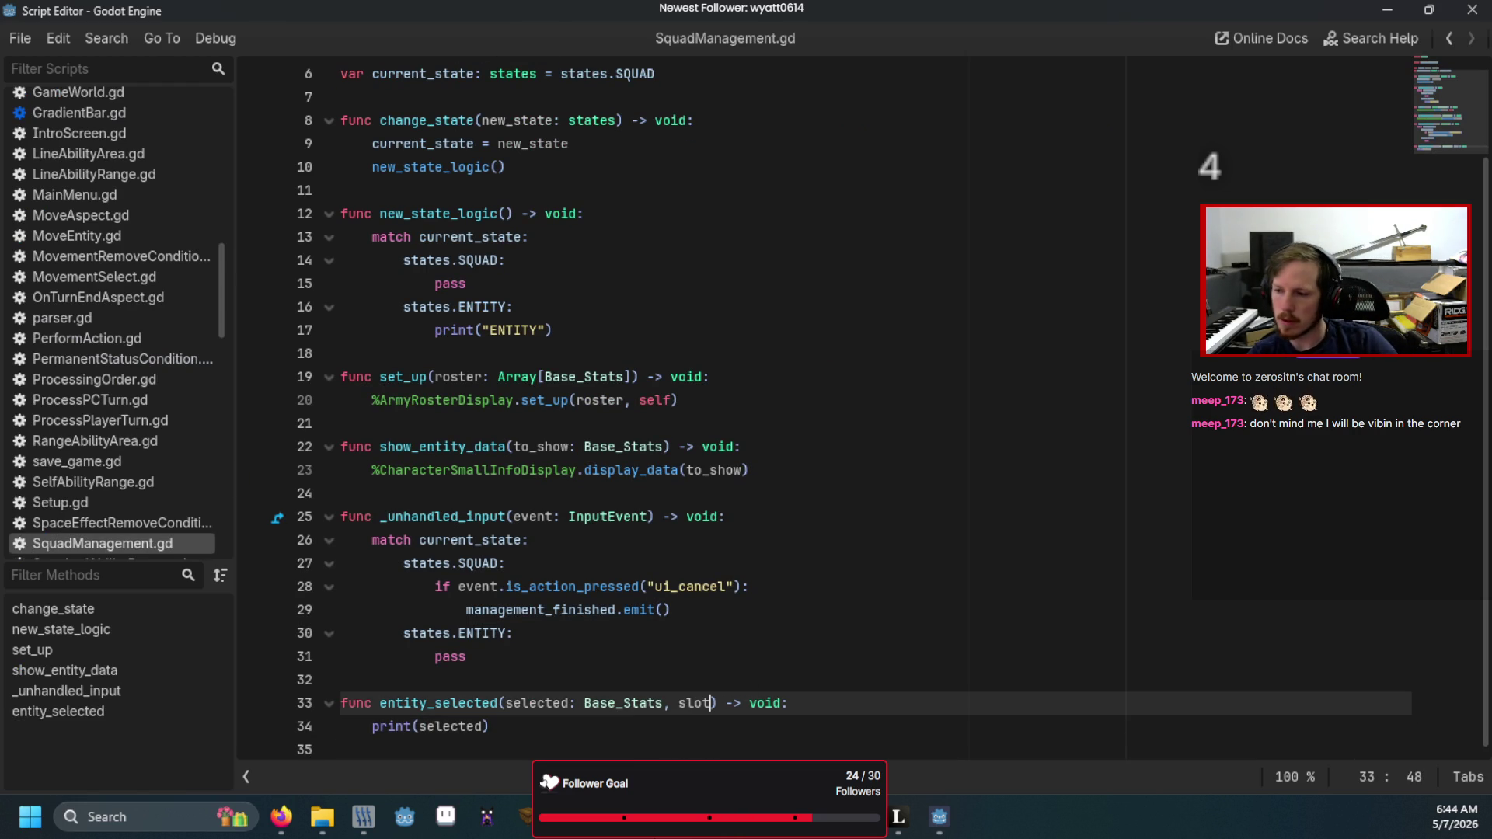
{"action": "key", "text": "F5"}
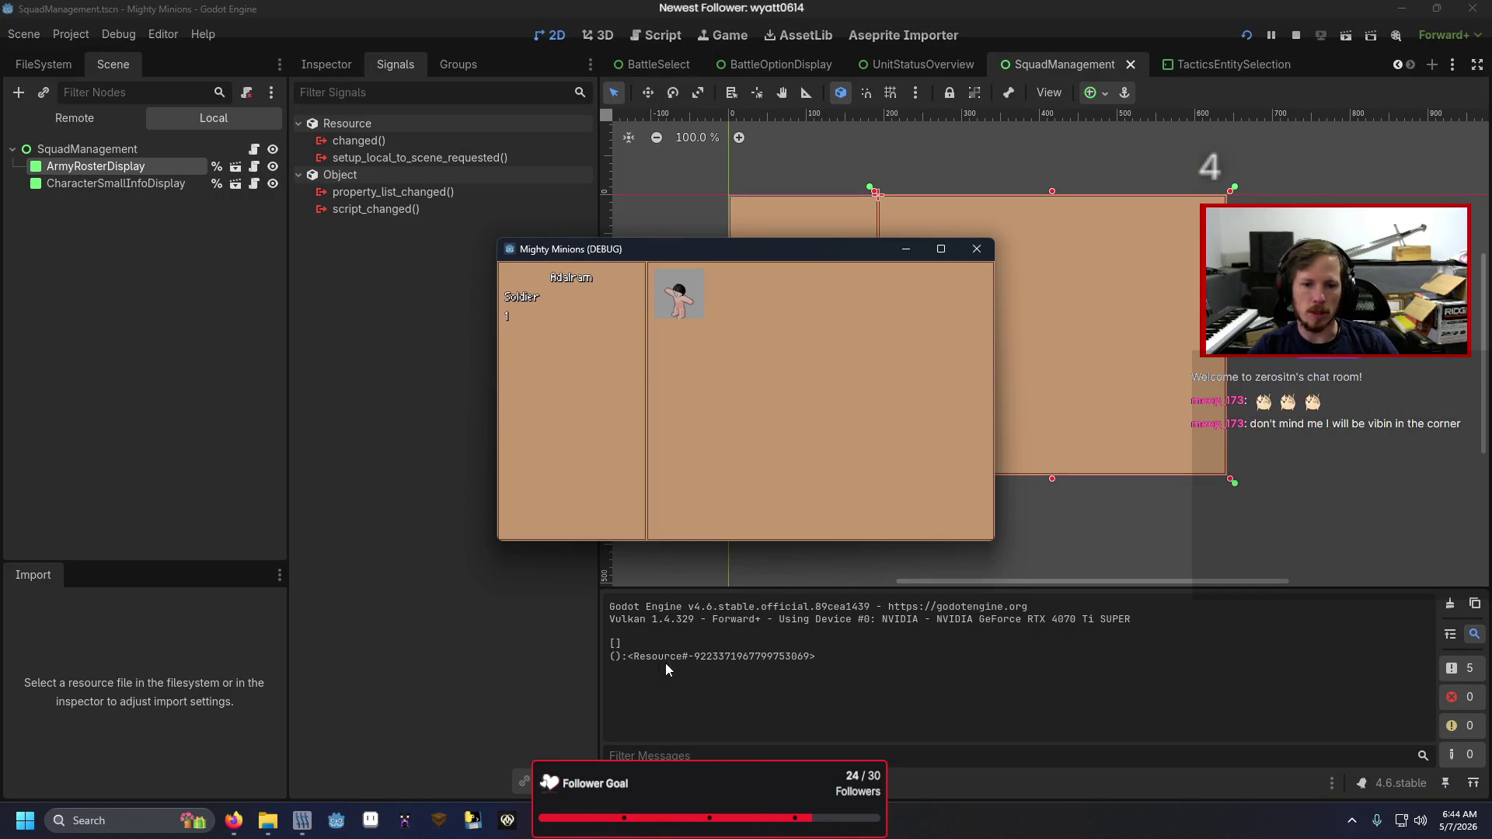
{"action": "key", "text": "F8"}
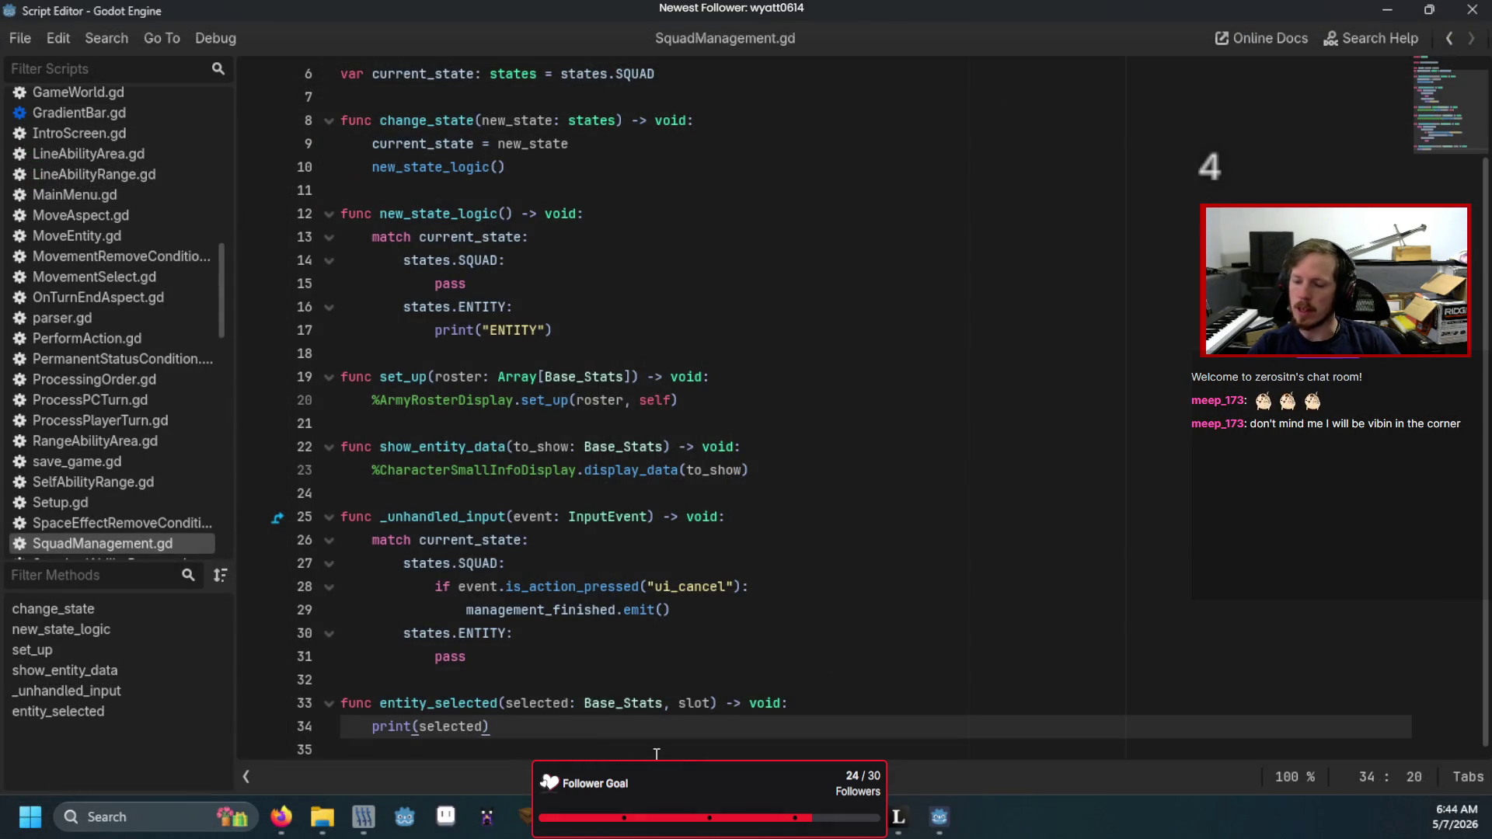
- Replace print(selected) in entity_selected with change_state(states.ENTITY)
{"action": "key", "text": "ctrl+shift+Left"}
{"action": "key", "text": "ctrl+shift+Left"}
{"action": "key", "text": "ctrl+shift+Left"}
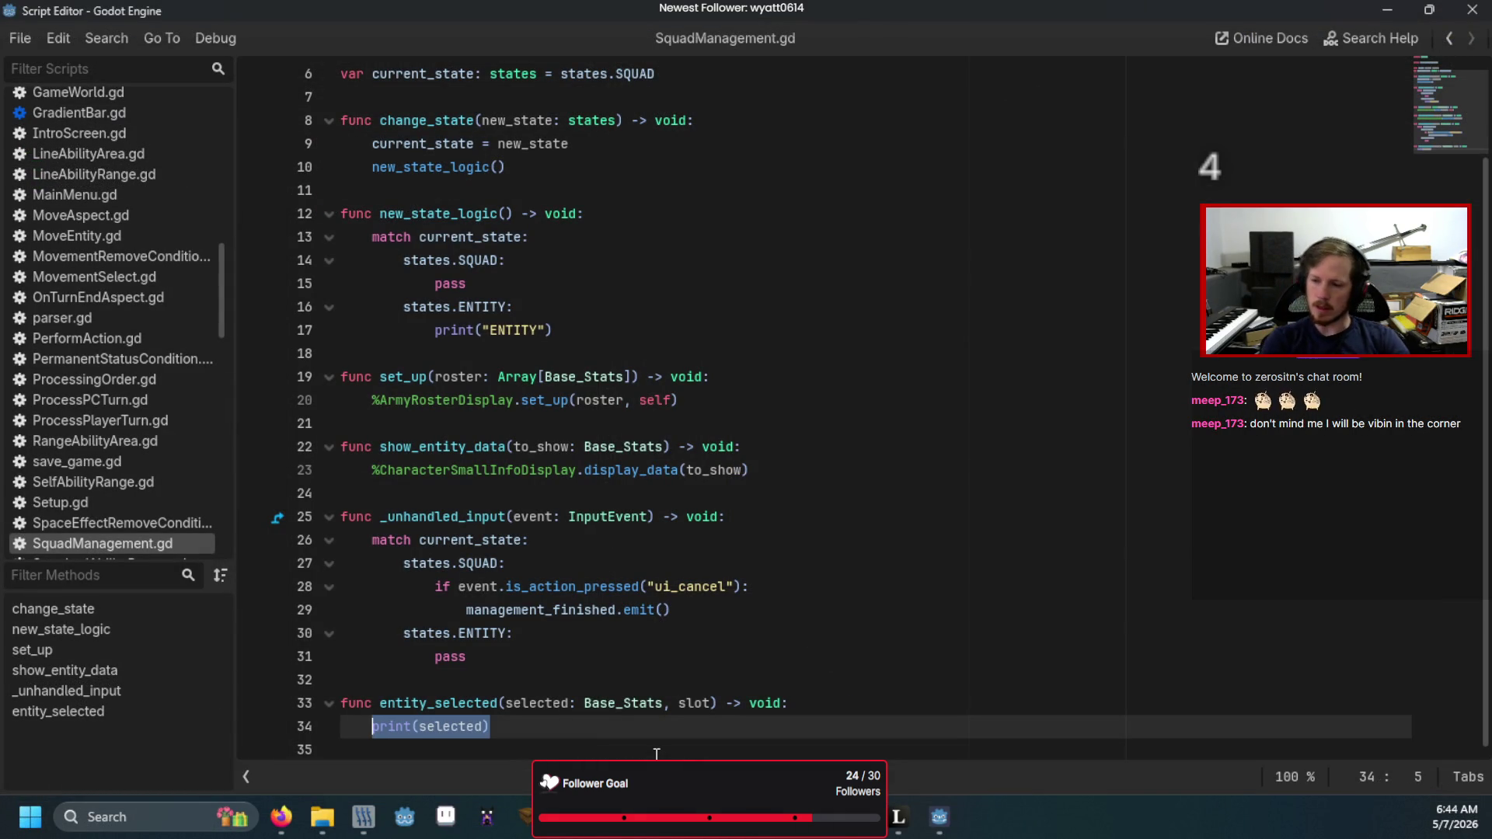
{"action": "type", "text": "change"}
{"action": "key", "text": "Return"}
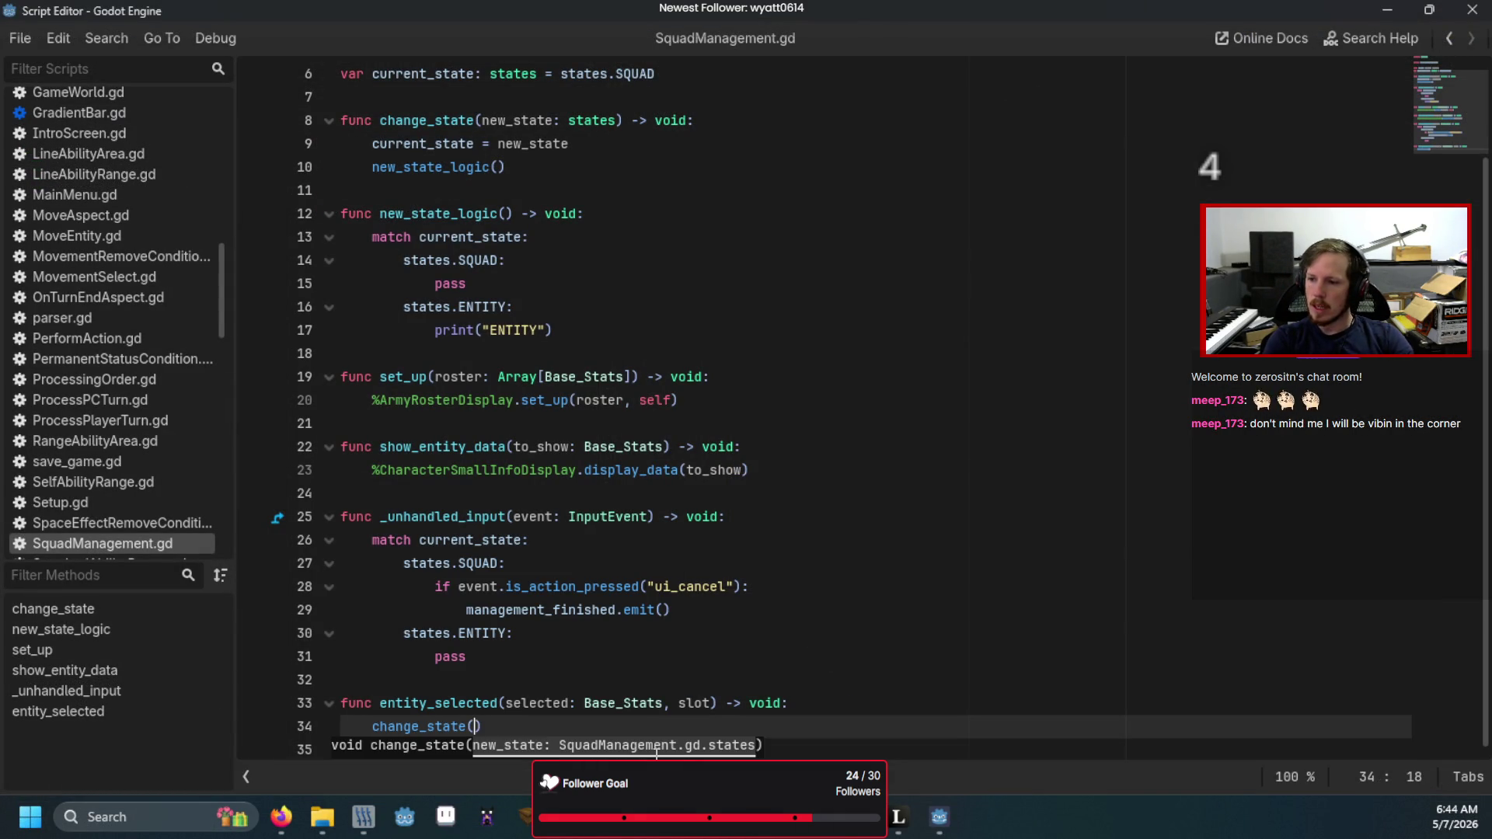
{"action": "type", "text": "states."}
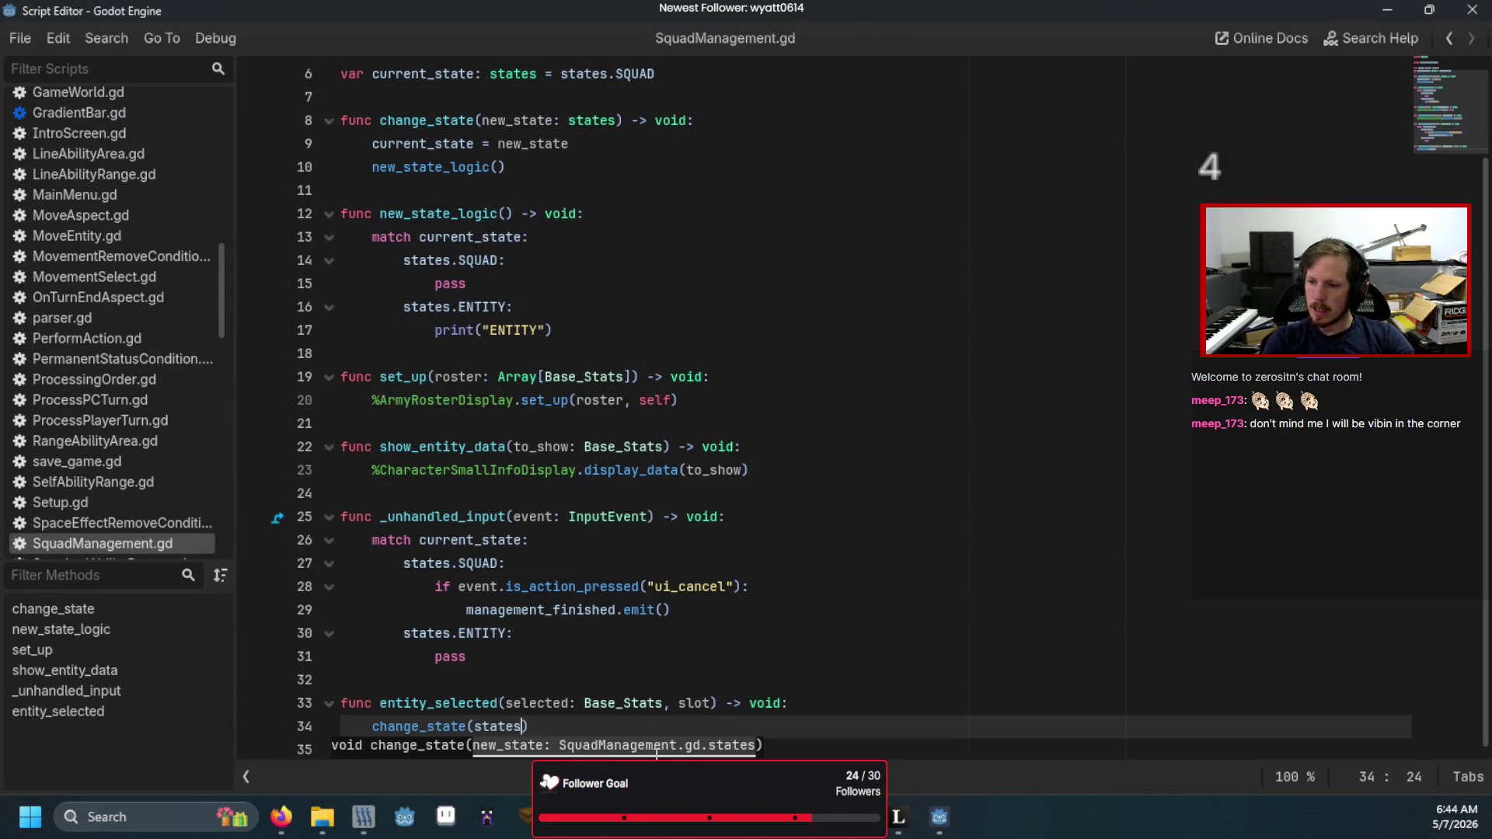
{"action": "key", "text": "Down"}
{"action": "key", "text": "Return"}
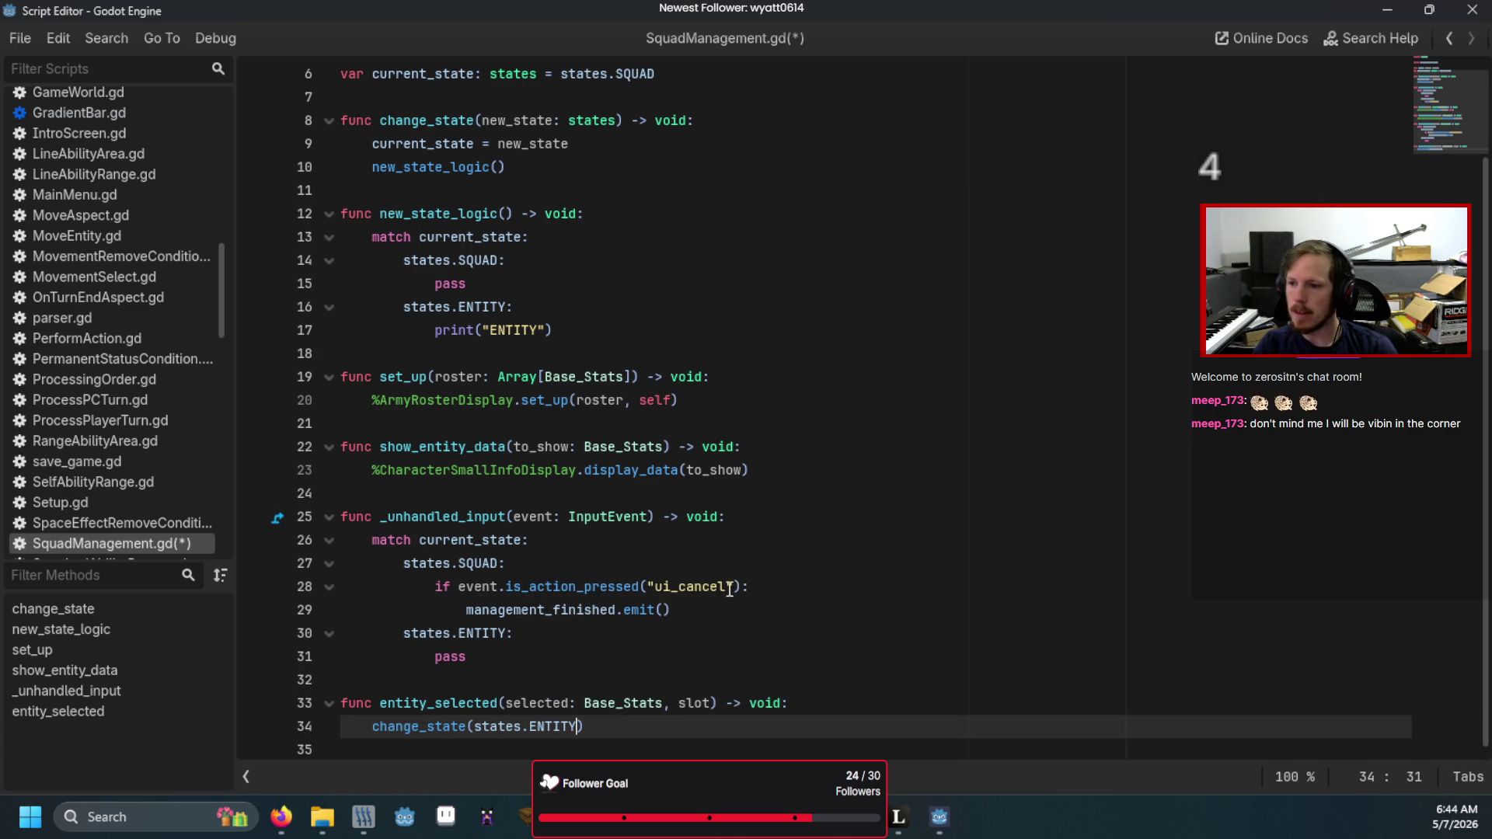
- Add an indented empty line under the states.ENTITY branch in new_state_logic
{"action": "scroll", "coordinate": [699, 603], "scroll_direction": "up", "scroll_amount": 1}
{"action": "scroll", "coordinate": [522, 517], "scroll_direction": "up", "scroll_amount": 1}
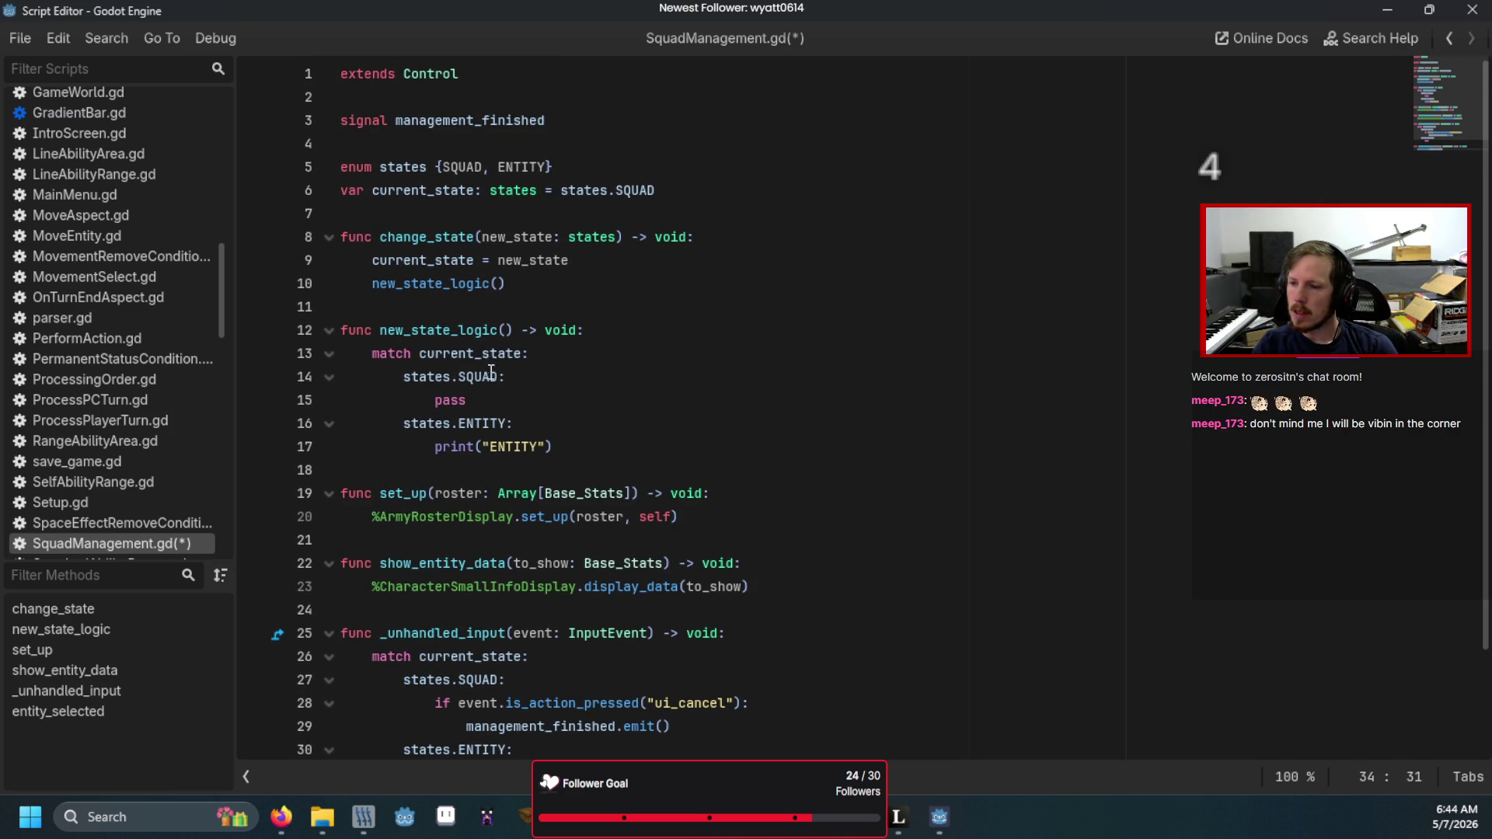
{"action": "left_click", "coordinate": [594, 431]}
{"action": "key", "text": "Return"}
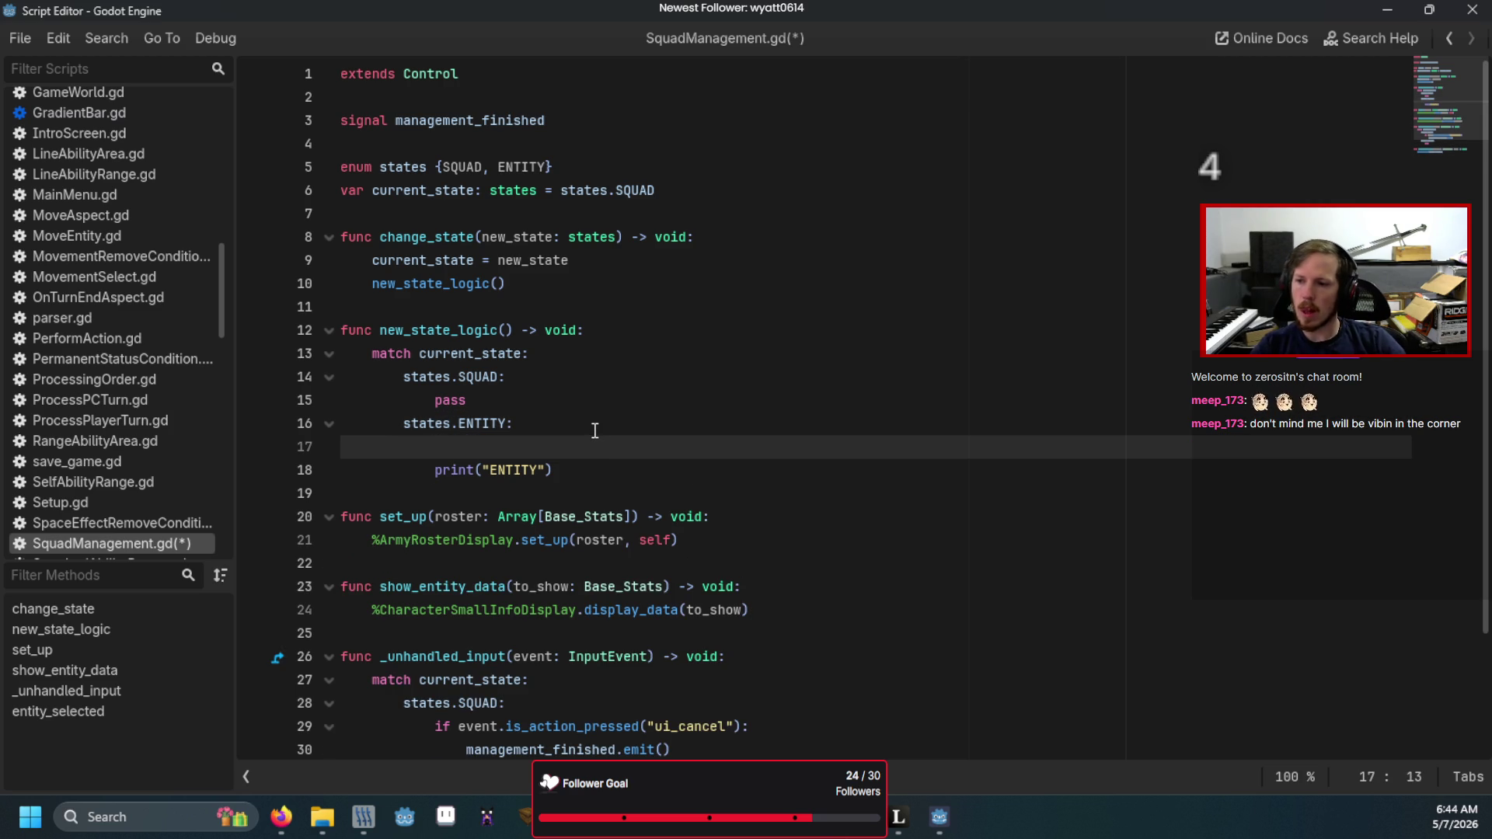
{"action": "scroll", "coordinate": [644, 431], "scroll_direction": "down", "scroll_amount": 1}
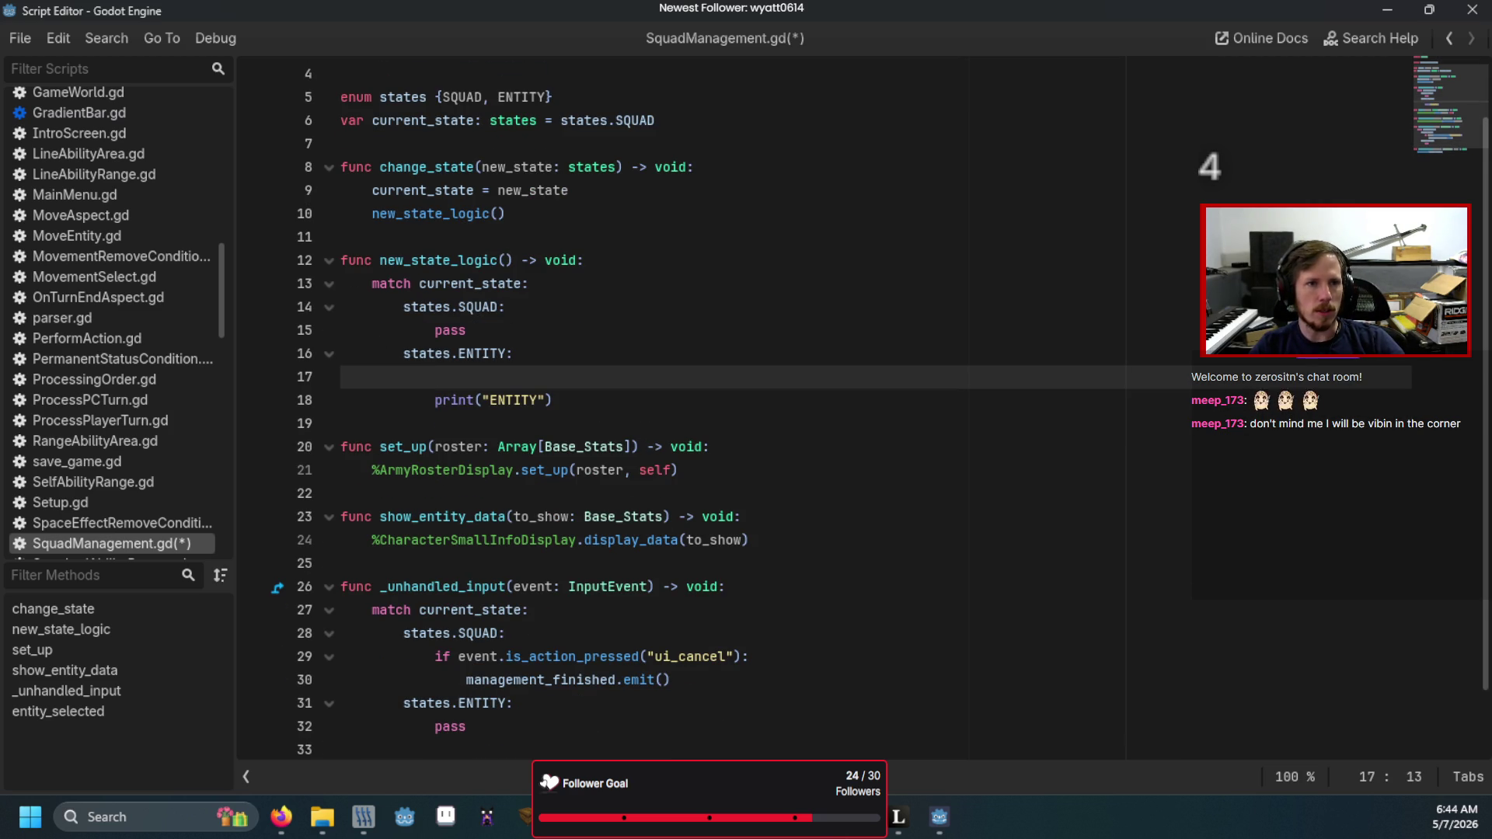
- Search for 'uni' in the Instantiate Child Scene chooser on the root node
{"action": "right_click", "coordinate": [209, 144]}
{"action": "left_click", "coordinate": [232, 192]}
{"action": "type", "text": "uni"}
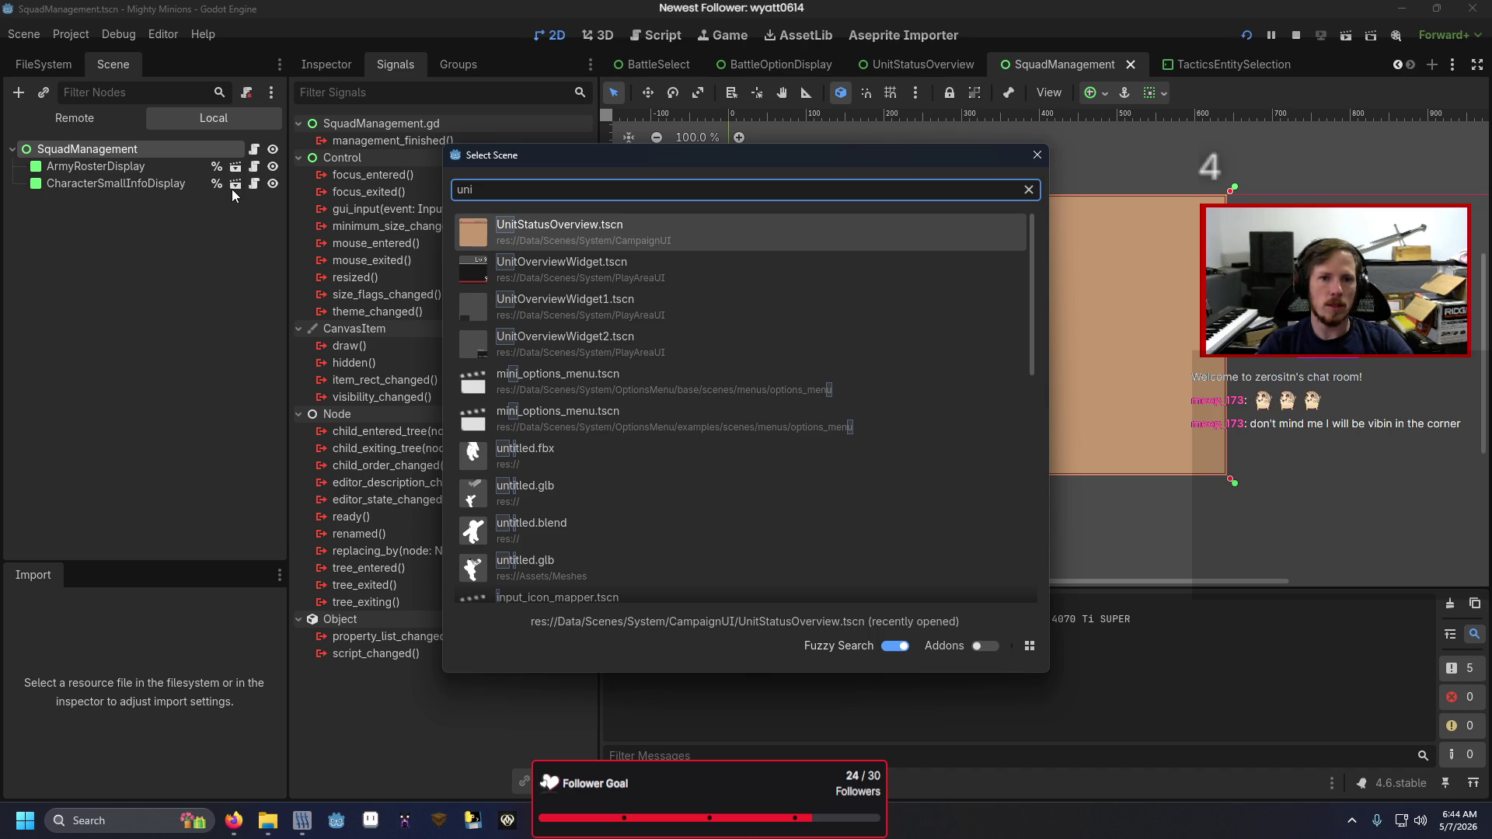
- Instance UnitStatusOverview.tscn as a hidden child and save the scene
{"action": "key", "text": "Return"}
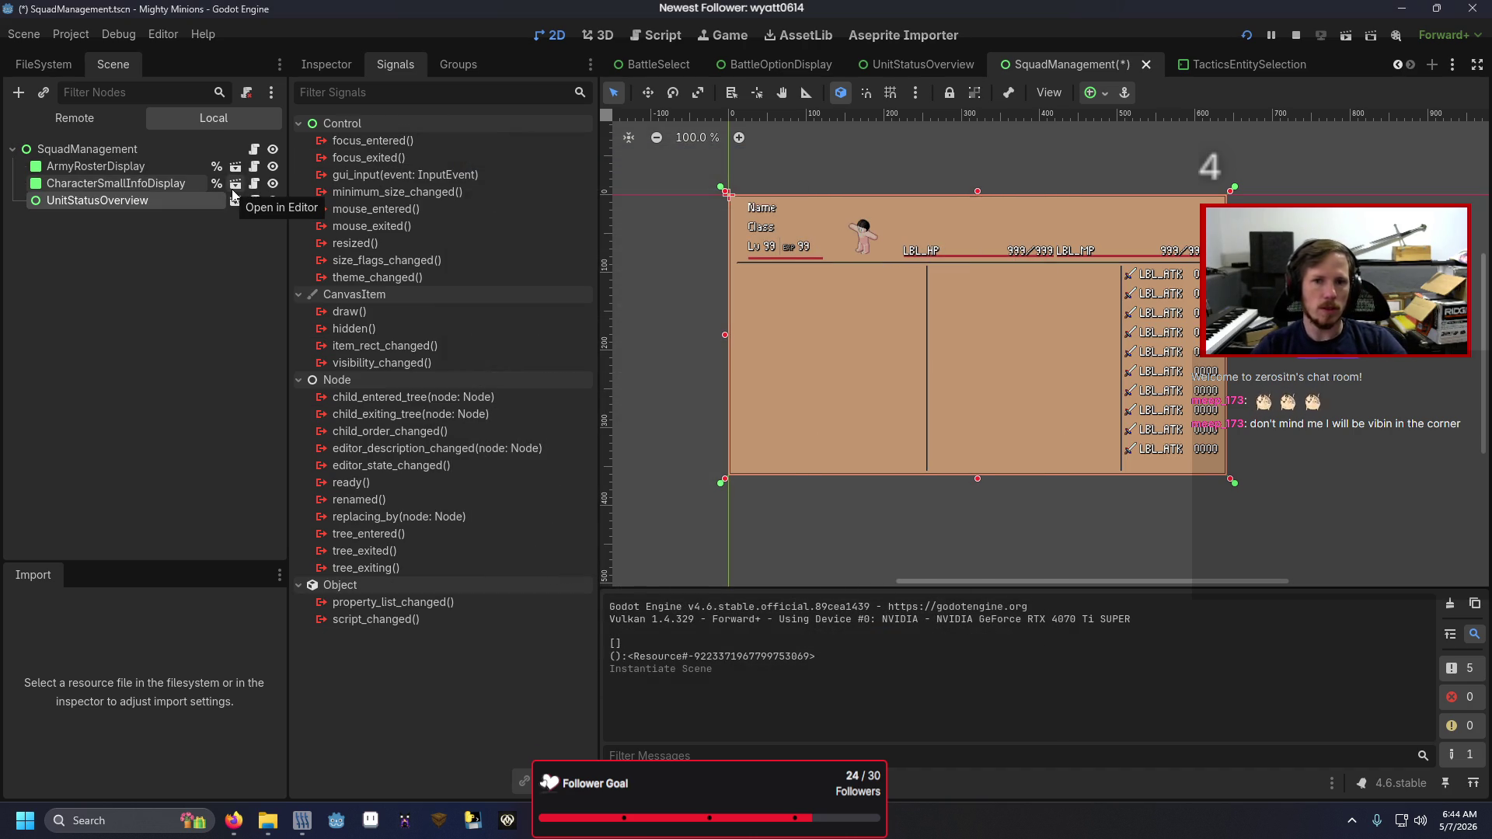
{"action": "left_click", "coordinate": [272, 202]}
{"action": "key", "text": "ctrl+s"}
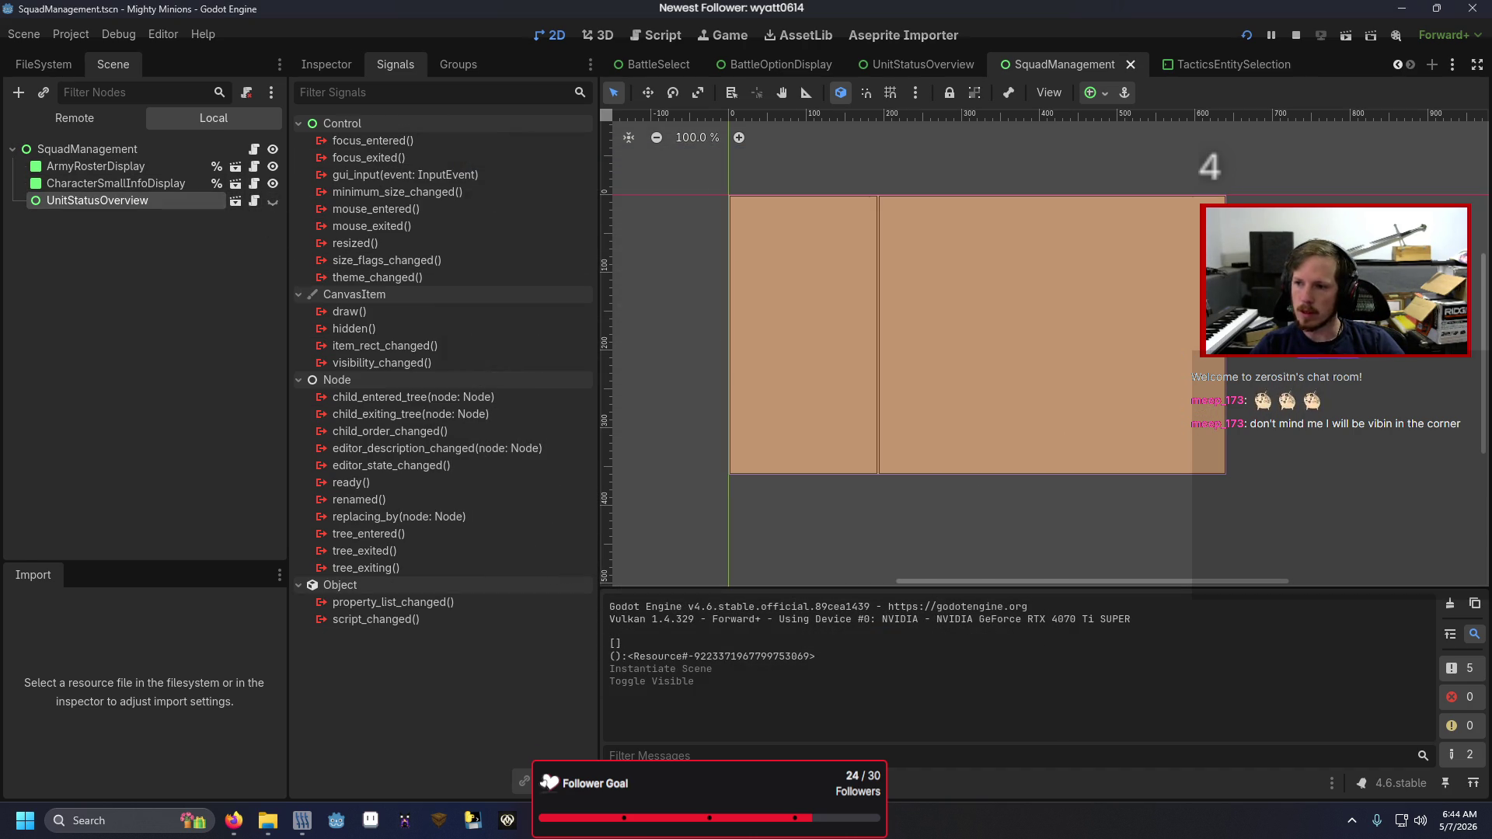
- Delete 'pass' from the SQUAD branch on line 15 of SquadManagement.gd
{"action": "key", "text": "alt+Tab"}
{"action": "left_click", "coordinate": [505, 324]}
{"action": "key", "text": "BackSpace"}
{"action": "key", "text": "BackSpace"}
{"action": "key", "text": "BackSpace"}
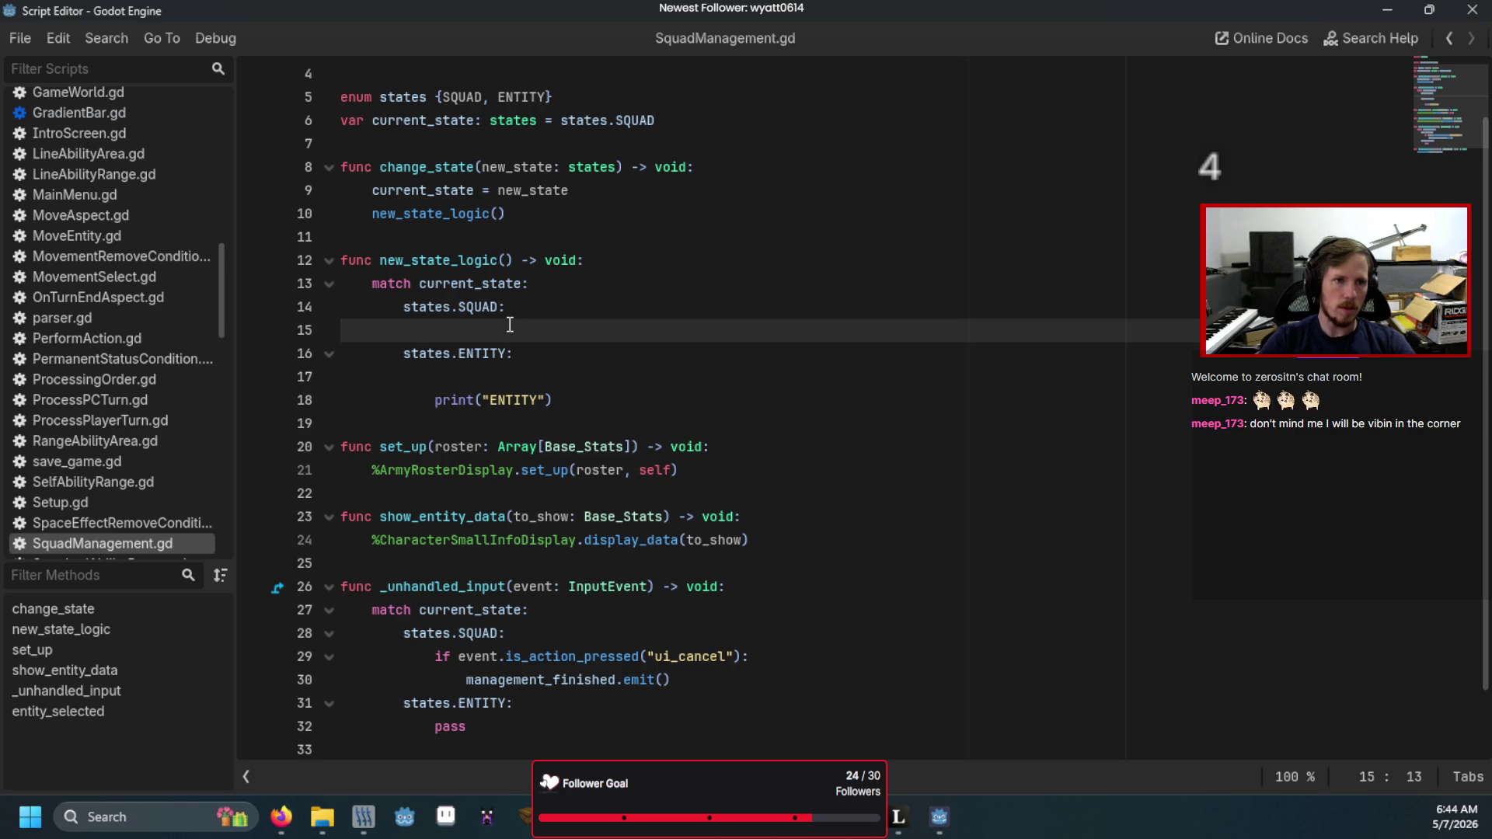
- Set the UnitStatusOverview node to Access as Unique Name
{"action": "key", "text": "alt+Tab"}
{"action": "right_click", "coordinate": [171, 204]}
{"action": "left_click", "coordinate": [129, 208]}
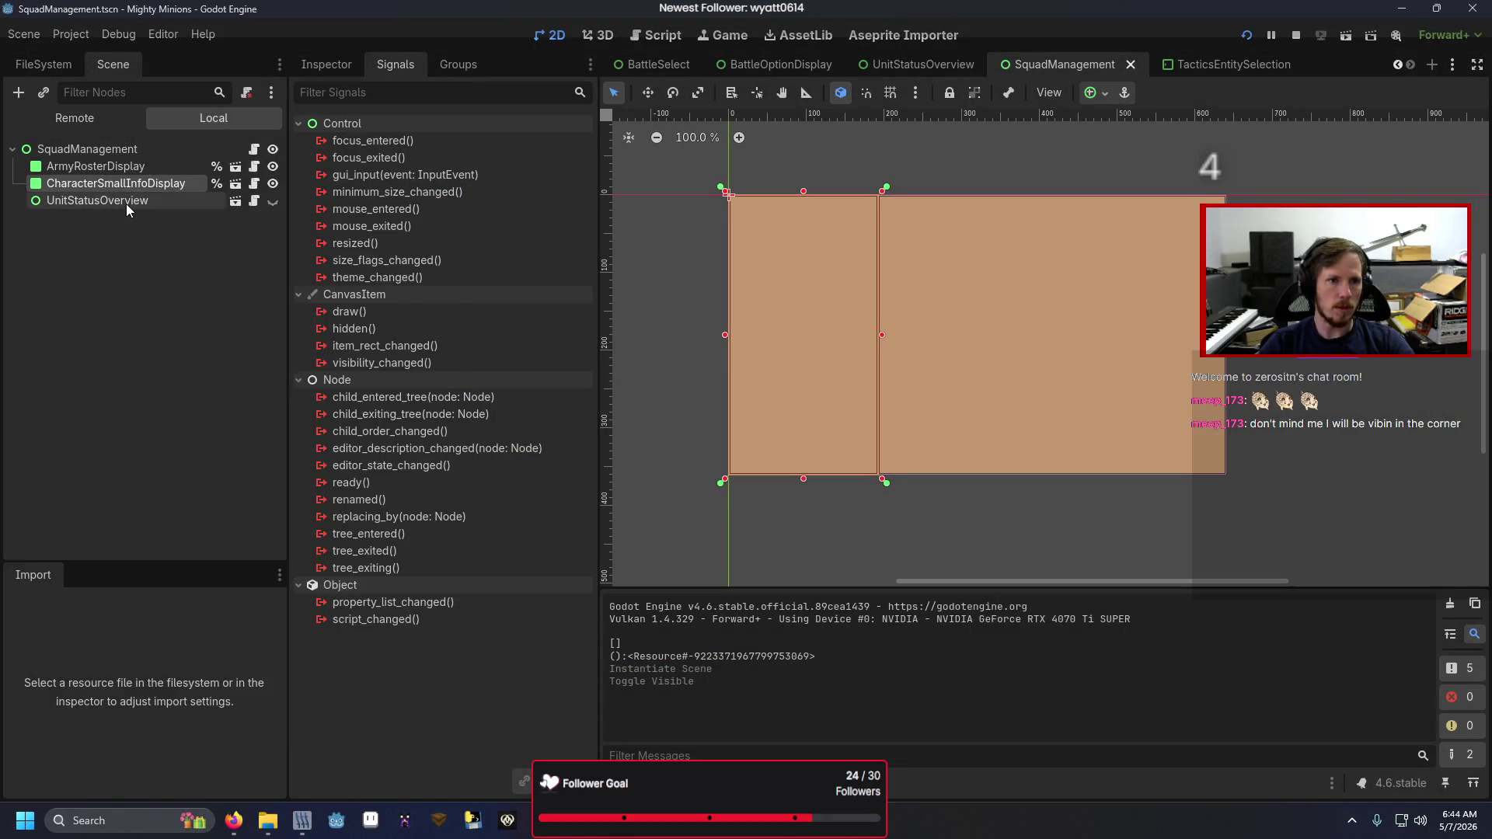
{"action": "right_click", "coordinate": [128, 207]}
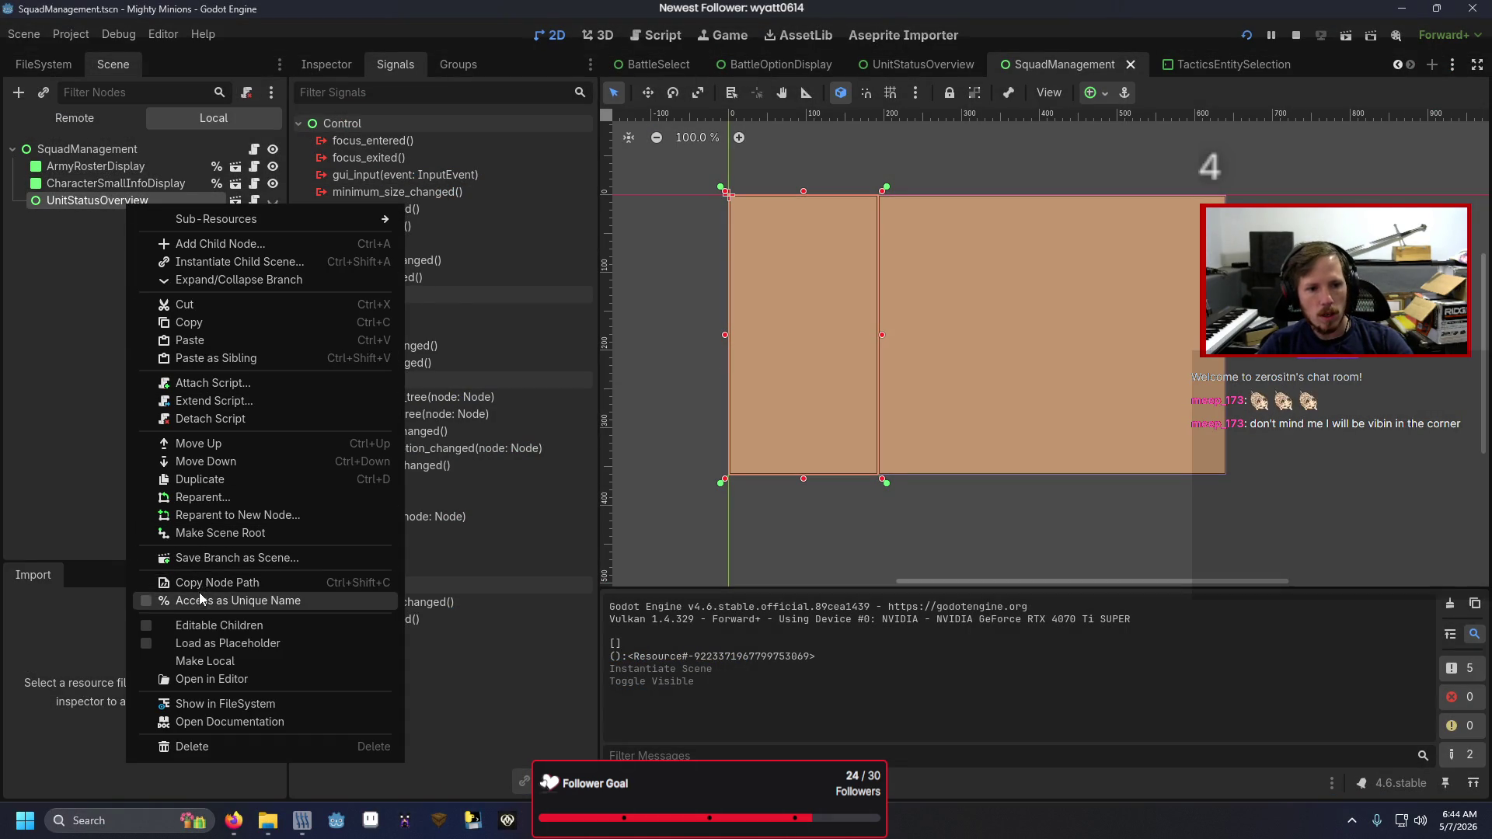
{"action": "left_click", "coordinate": [199, 600]}
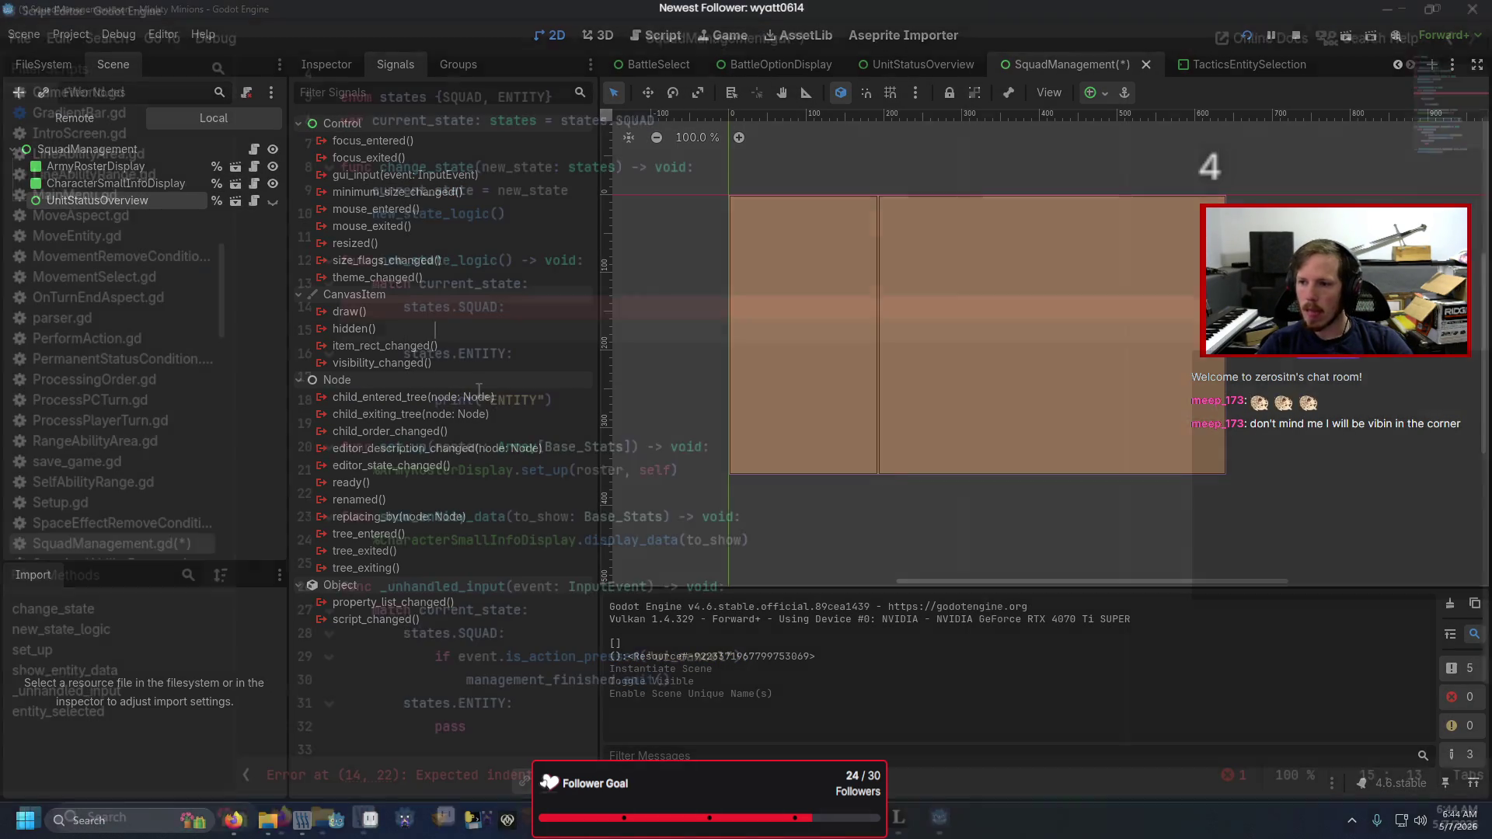
- Under states.SQUAD, set CharacterSmallInfoDisplay and ArmyRosterDisplay visible = true, UnitStatusOverview visible = false
{"action": "key", "text": "alt+Tab"}
{"action": "type", "text": "%U"}
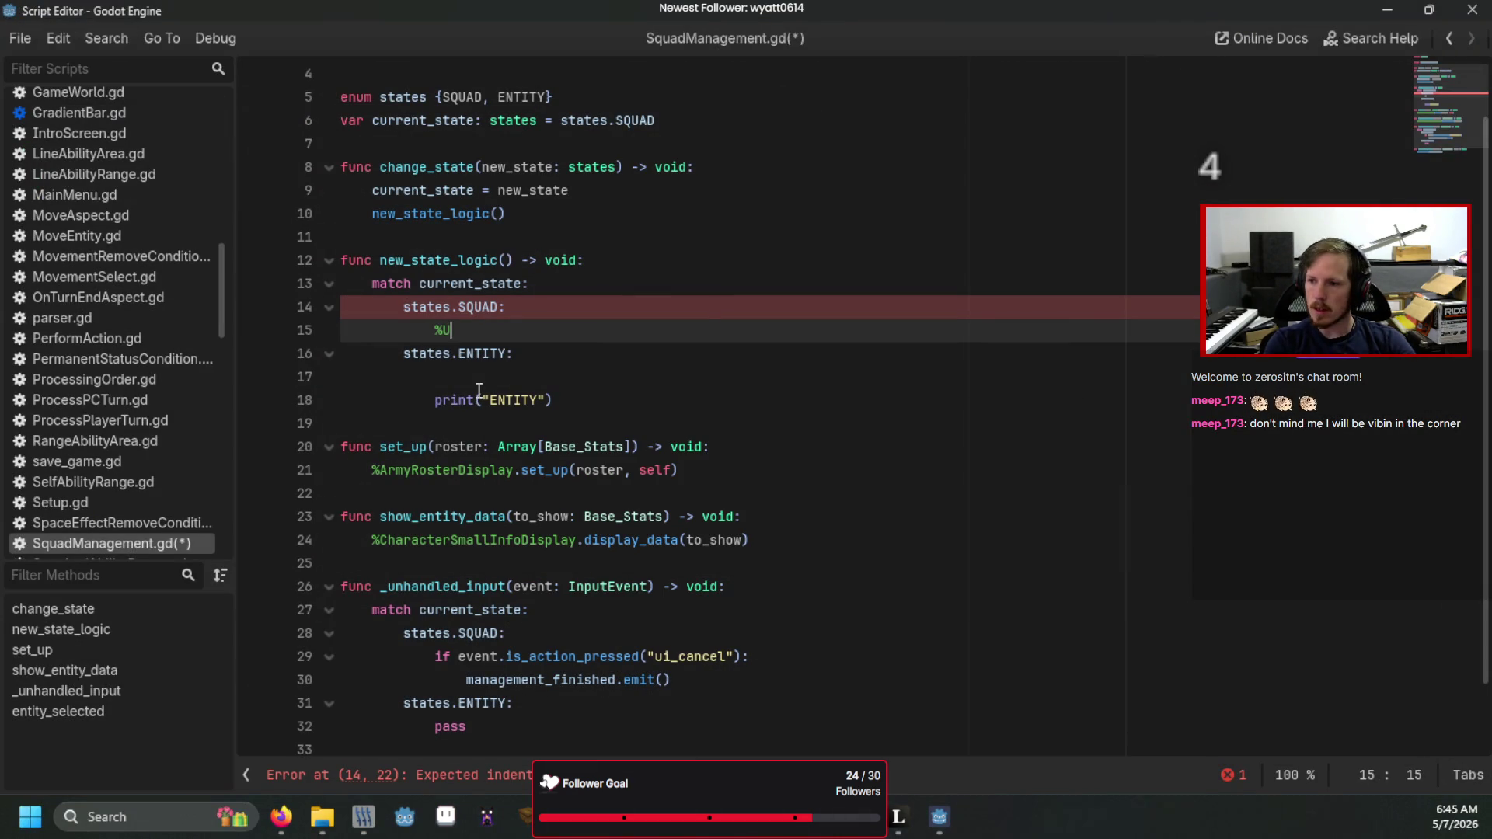
{"action": "key", "text": "Return"}
{"action": "type", "text": ".visible = false"}
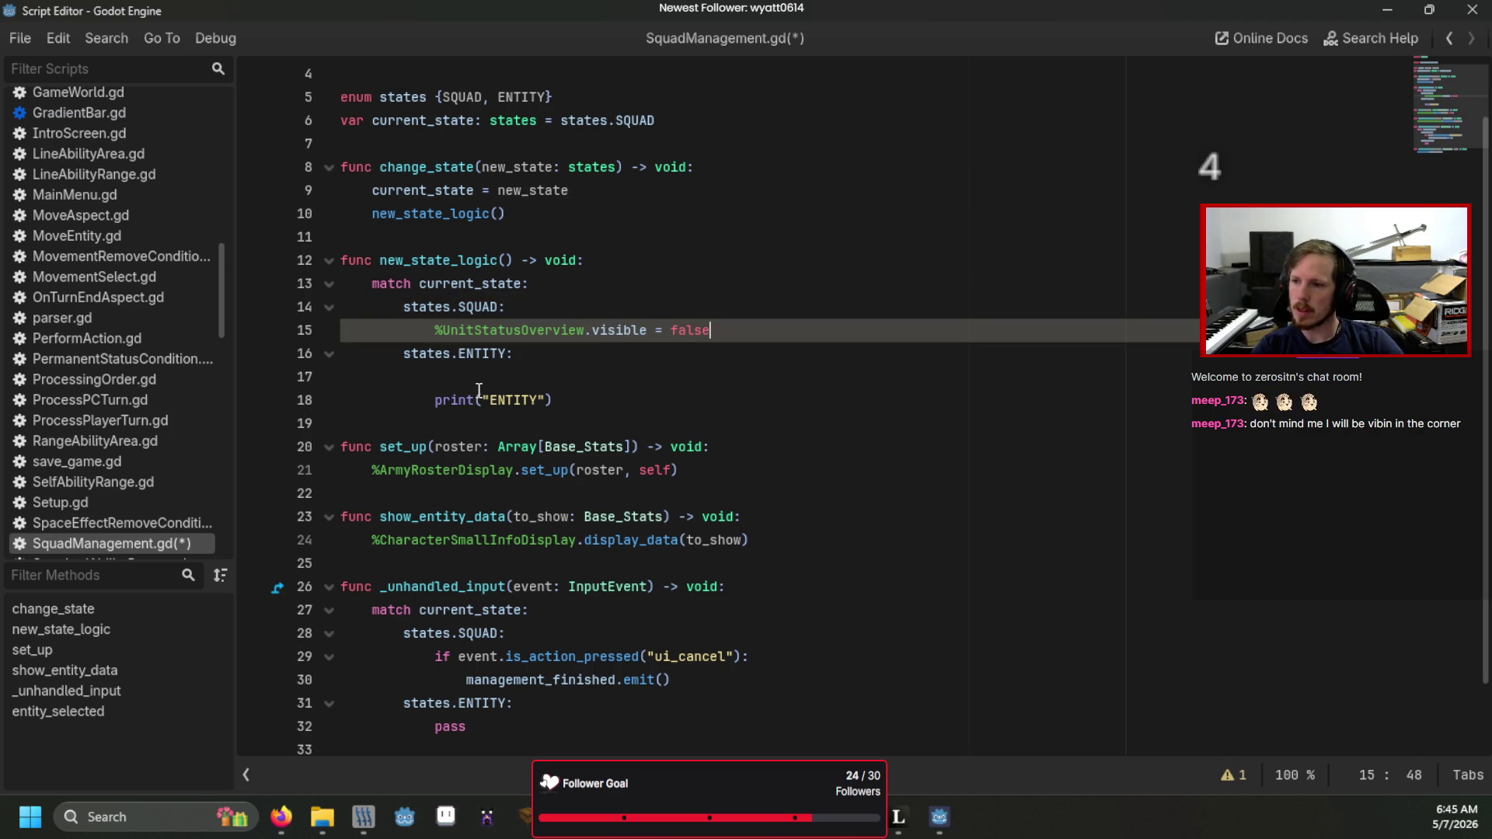
{"action": "key", "text": "ctrl+shift+Return"}
{"action": "type", "text": "%Arm"}
{"action": "key", "text": "Return"}
{"action": "type", "text": "visible = true"}
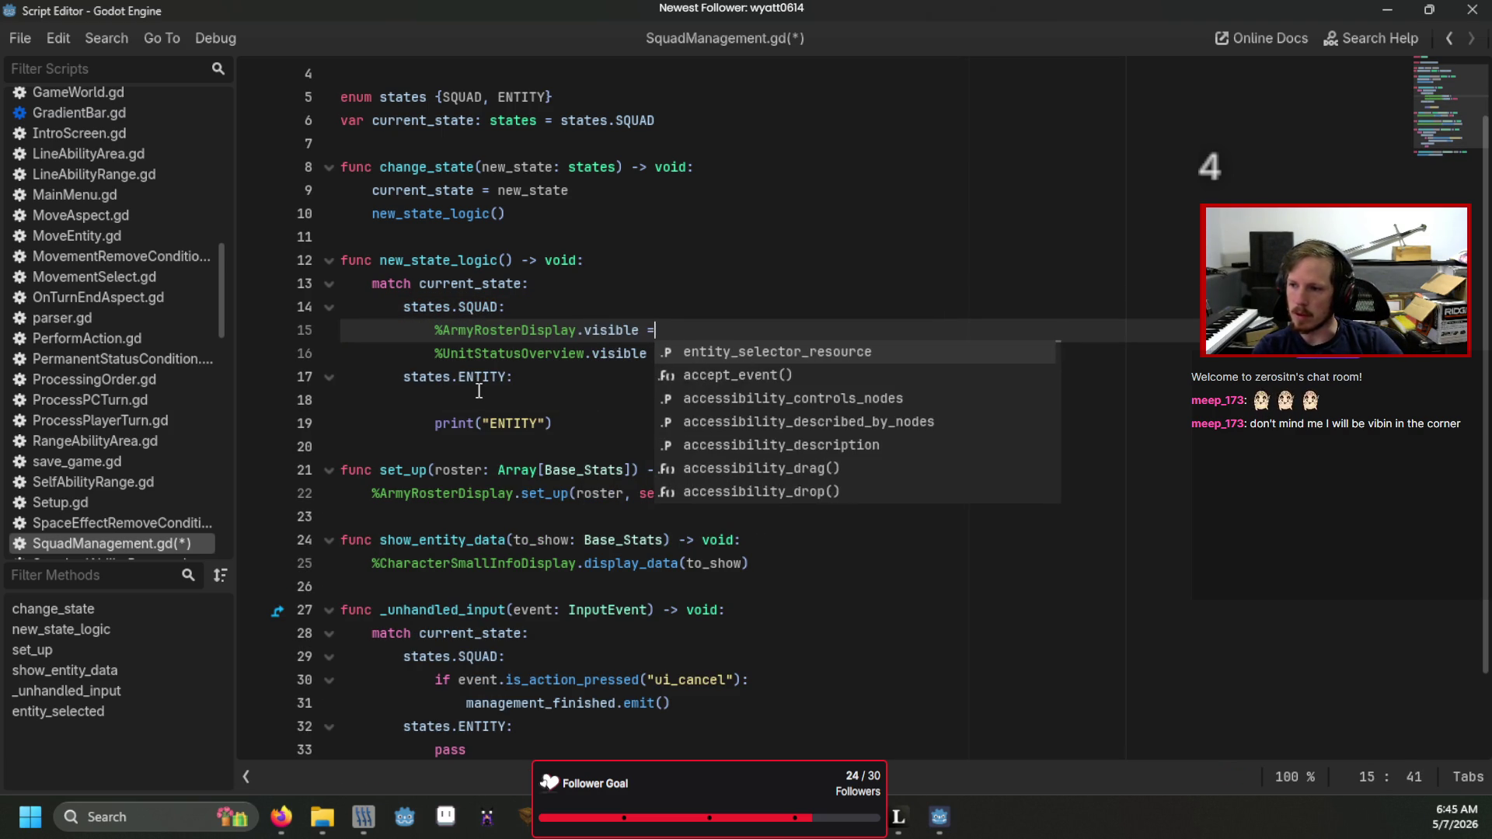
{"action": "key", "text": "ctrl+shift+Return"}
{"action": "type", "text": "%C"}
{"action": "key", "text": "Return"}
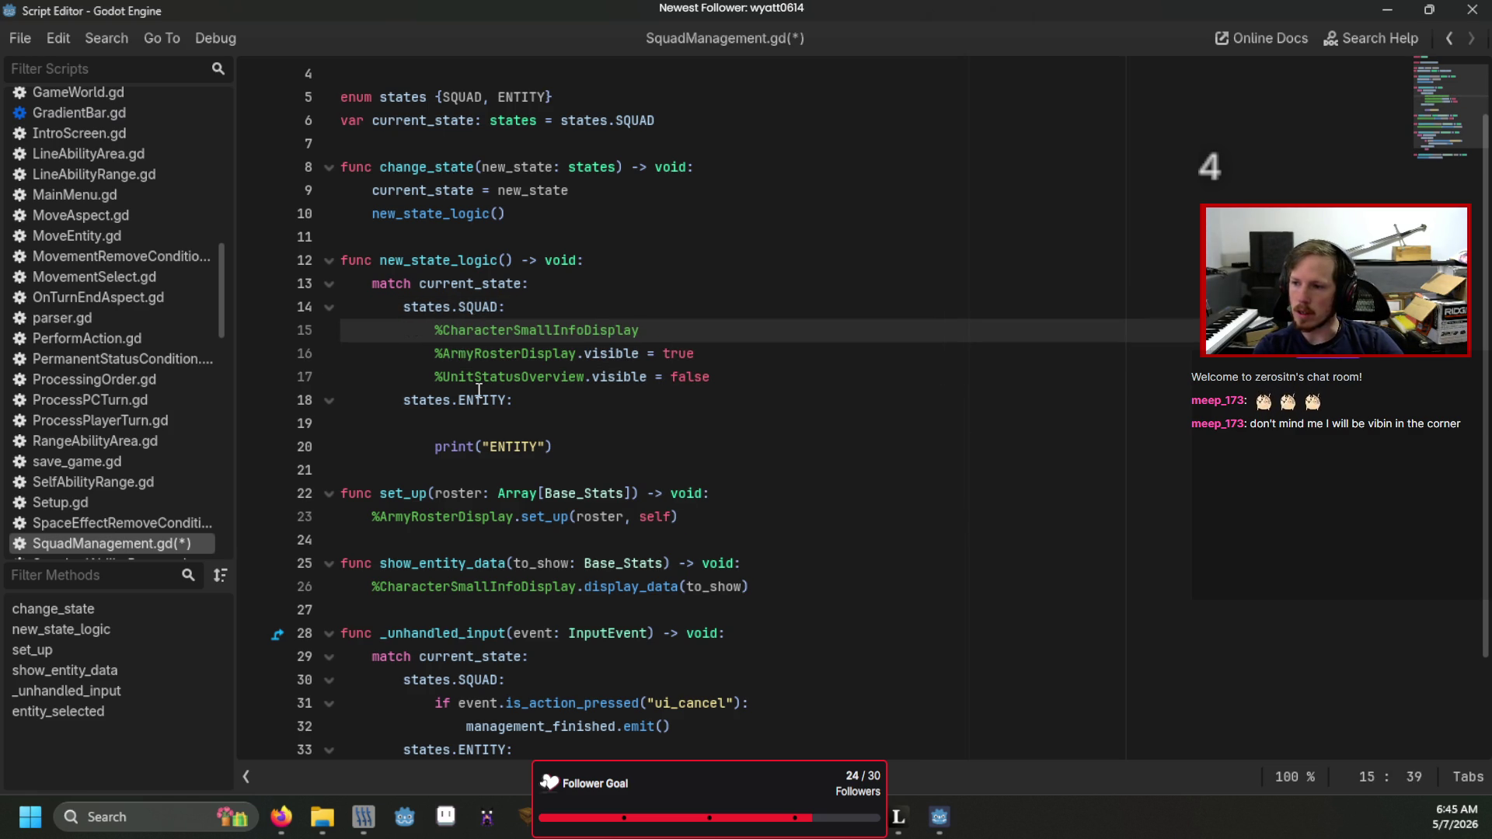
{"action": "type", "text": ".visible =t"}
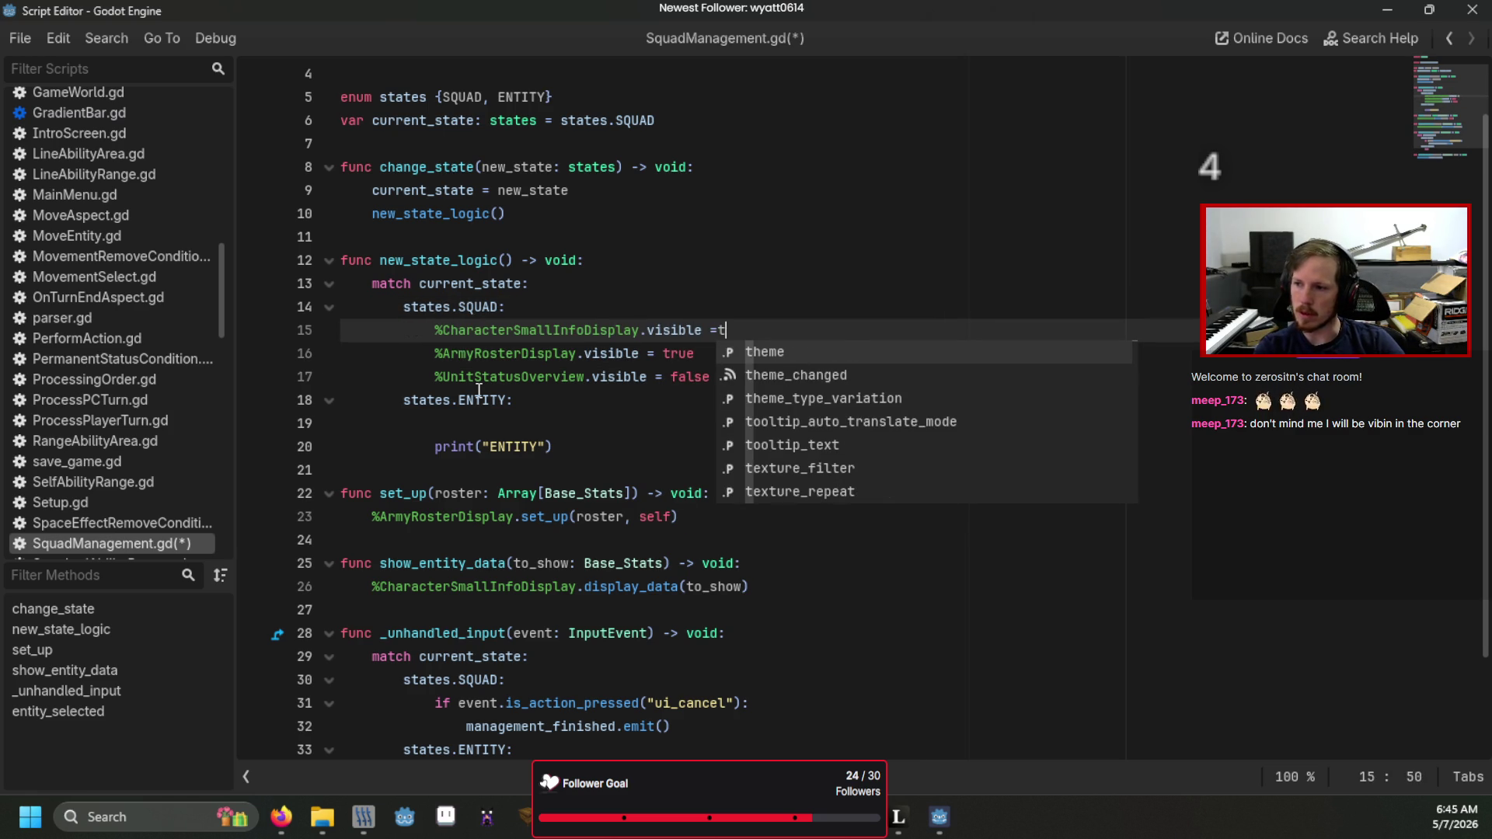
{"action": "key", "text": "BackSpace"}
{"action": "type", "text": "tr"}
{"action": "key", "text": "Return"}
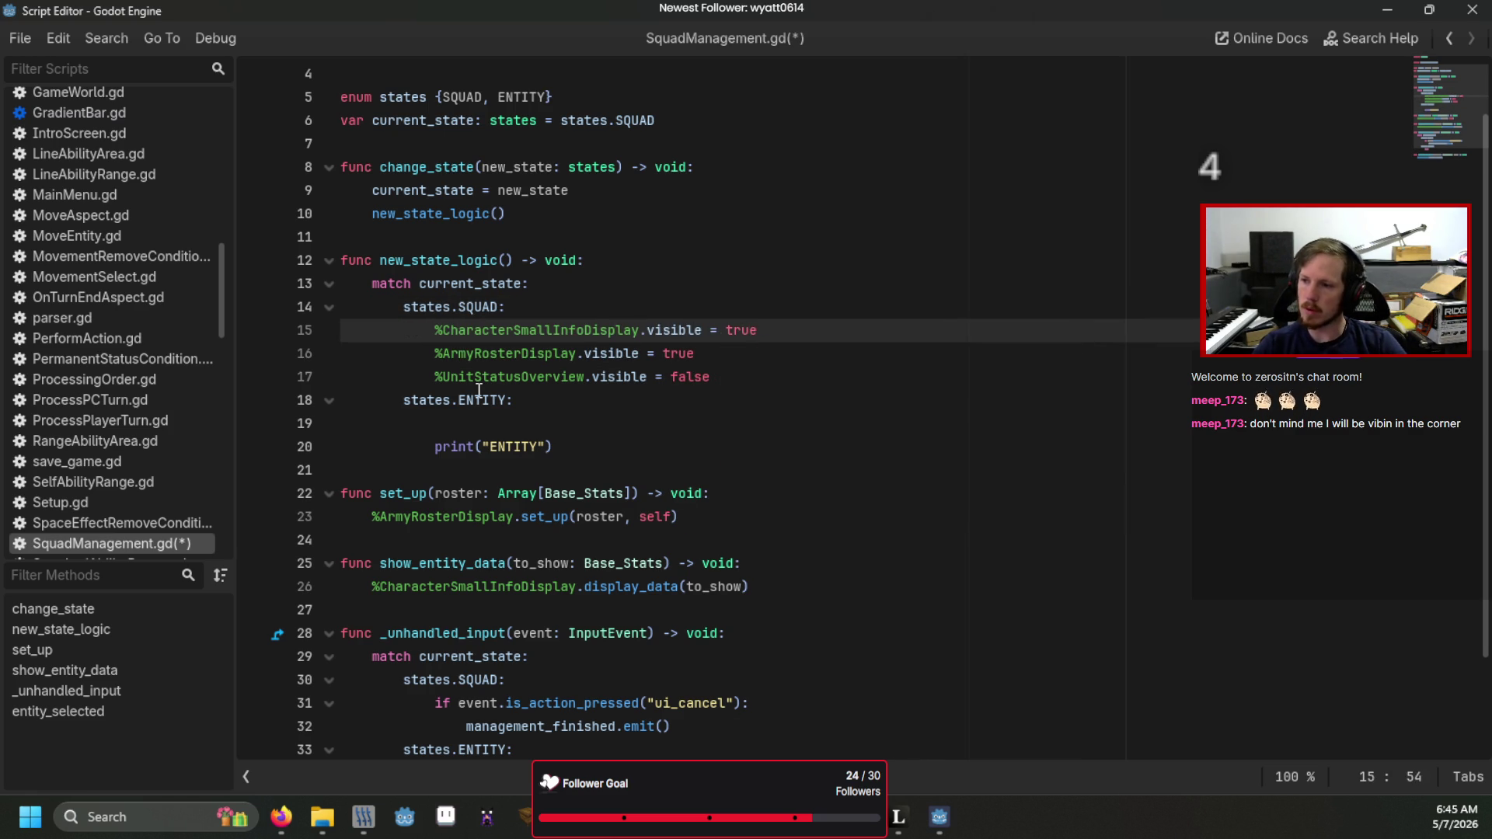
- Copy the three visibility lines under states.ENTITY with values flipped to false, false, true
{"action": "left_click", "coordinate": [479, 390]}
{"action": "mouse_move", "coordinate": [709, 377]}
{"action": "left_mouse_down"}
{"action": "mouse_move", "coordinate": [583, 376]}
{"action": "mouse_move", "coordinate": [430, 330]}
{"action": "left_mouse_up"}
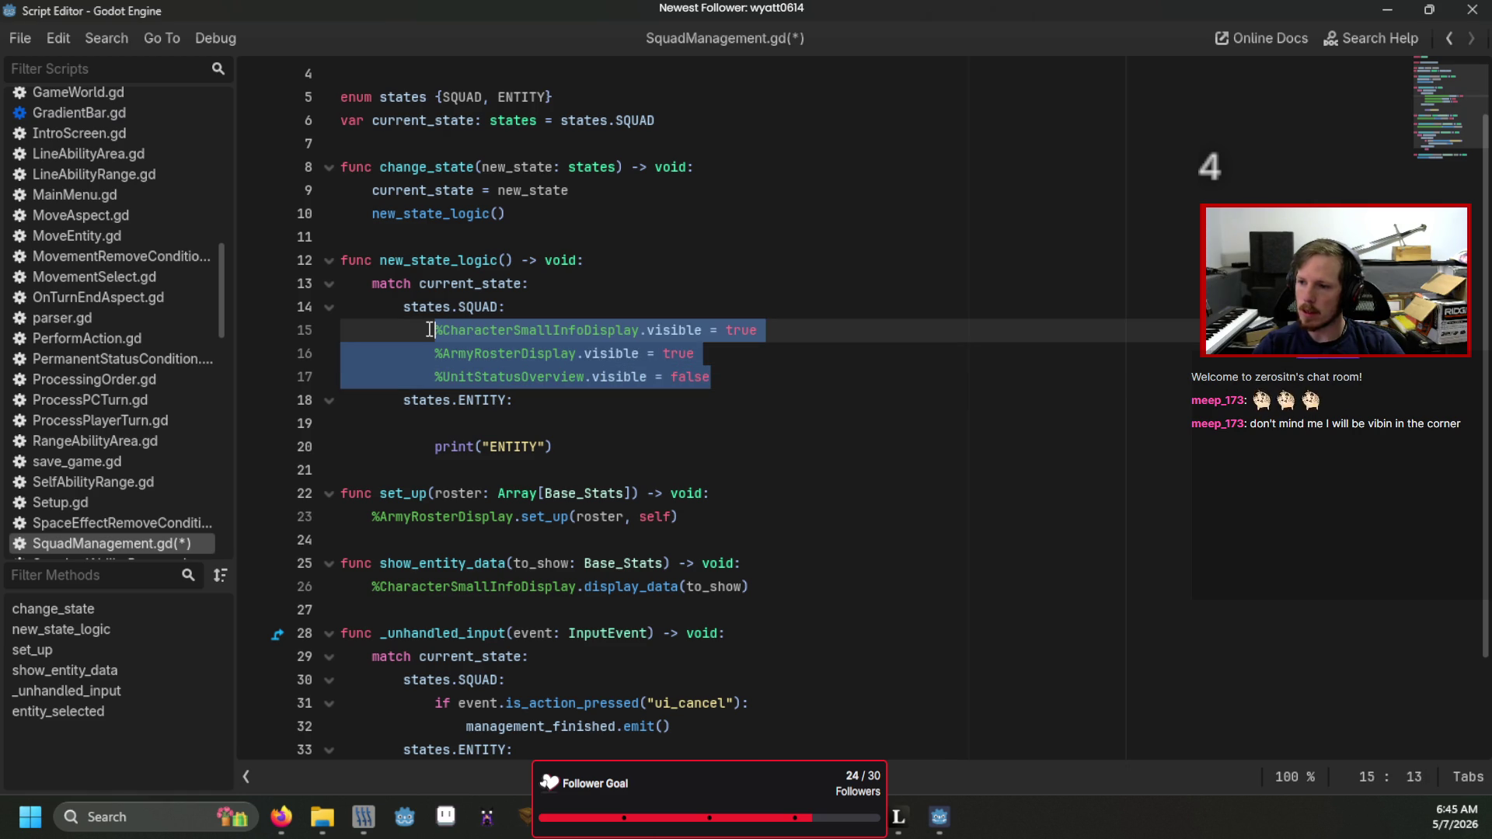
{"action": "key", "text": "ctrl+c"}
{"action": "left_click", "coordinate": [541, 423]}
{"action": "key", "text": "ctrl+v"}
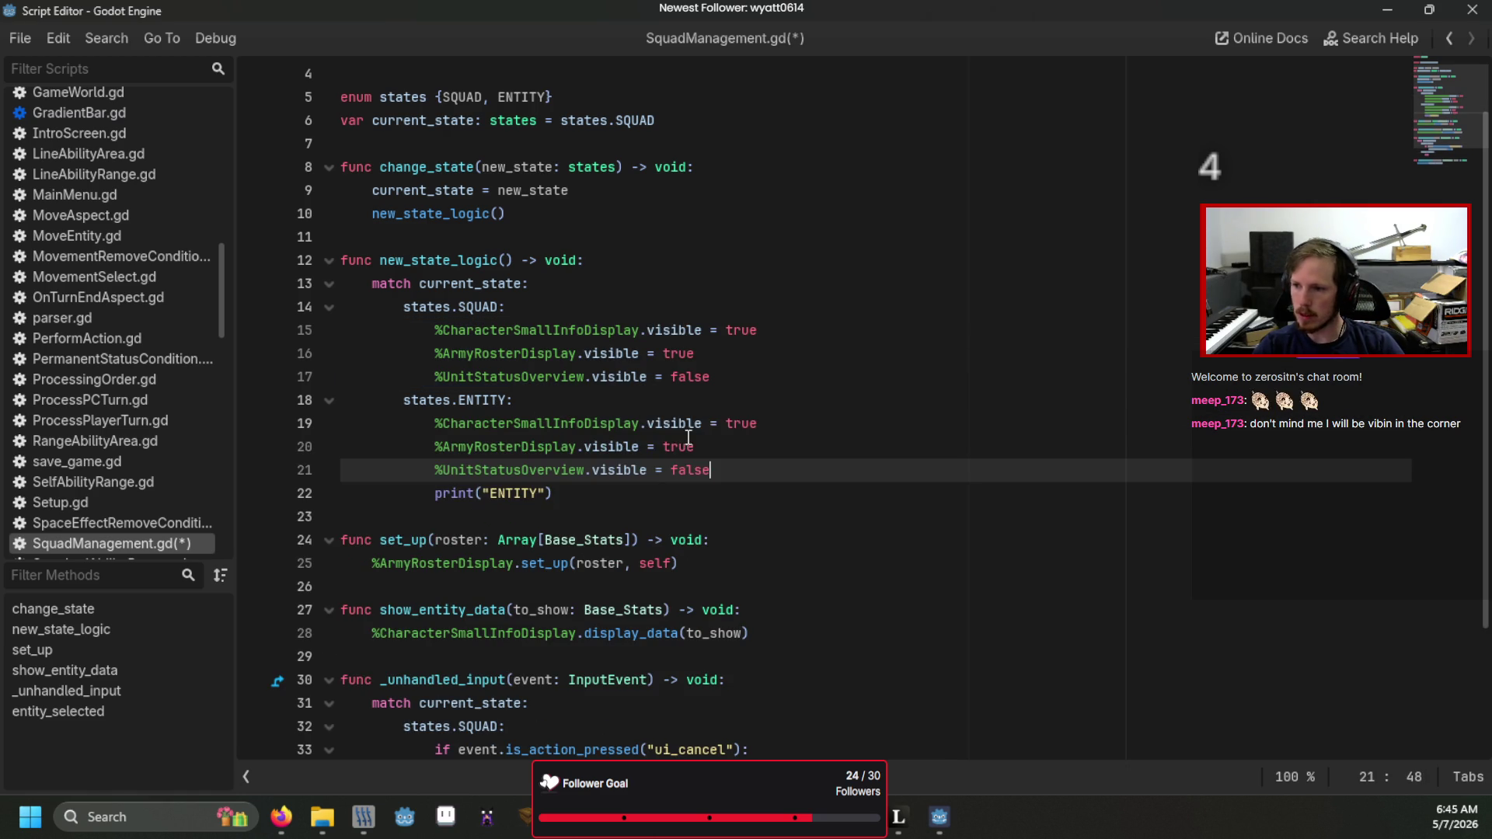
{"action": "double_click", "coordinate": [739, 422]}
{"action": "type", "text": "false"}
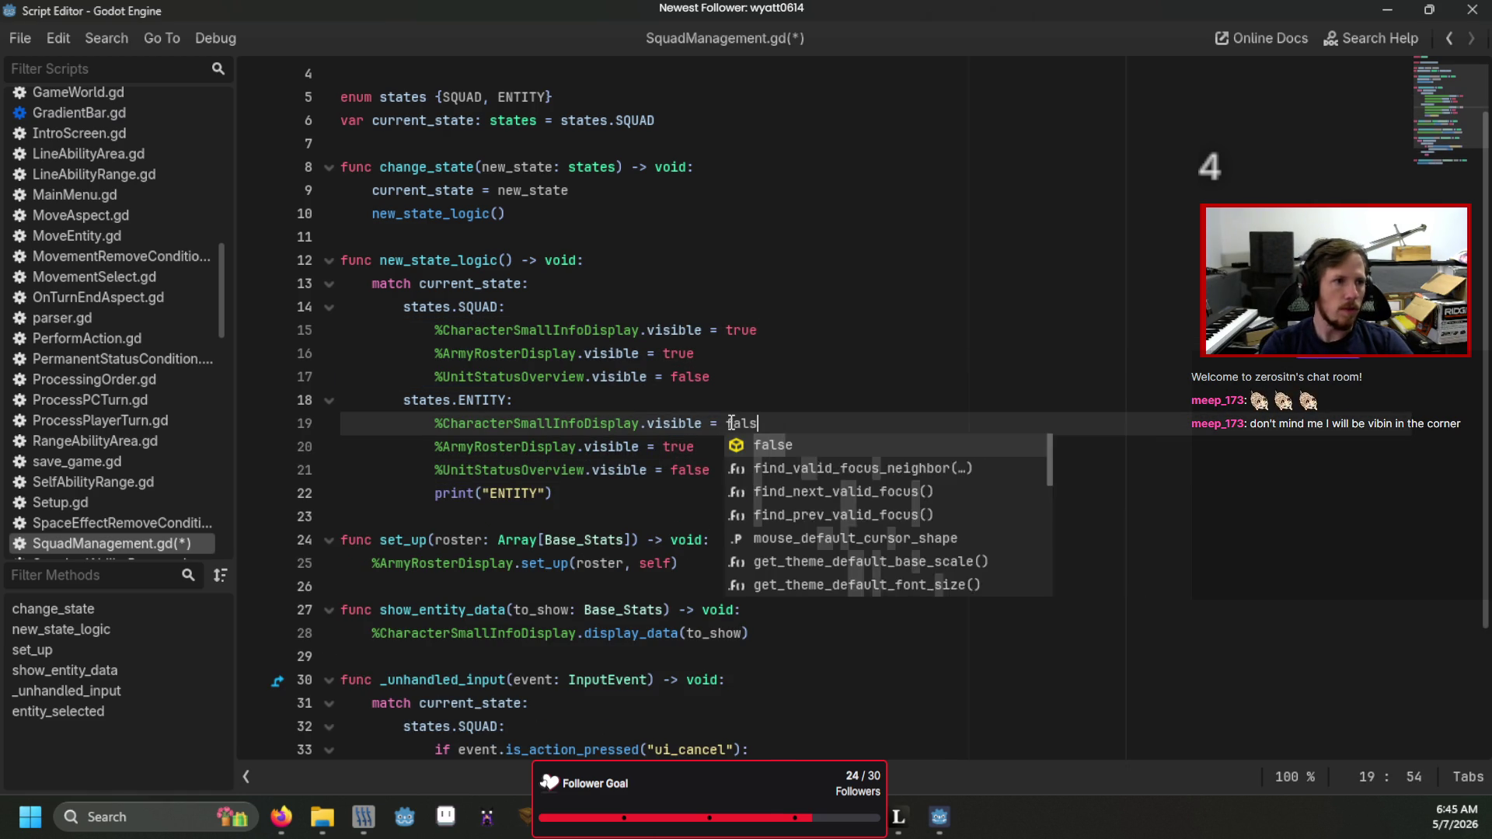
{"action": "left_click", "coordinate": [674, 393]}
{"action": "double_click", "coordinate": [673, 446]}
{"action": "type", "text": "false"}
{"action": "double_click", "coordinate": [683, 470]}
{"action": "type", "text": "true"}
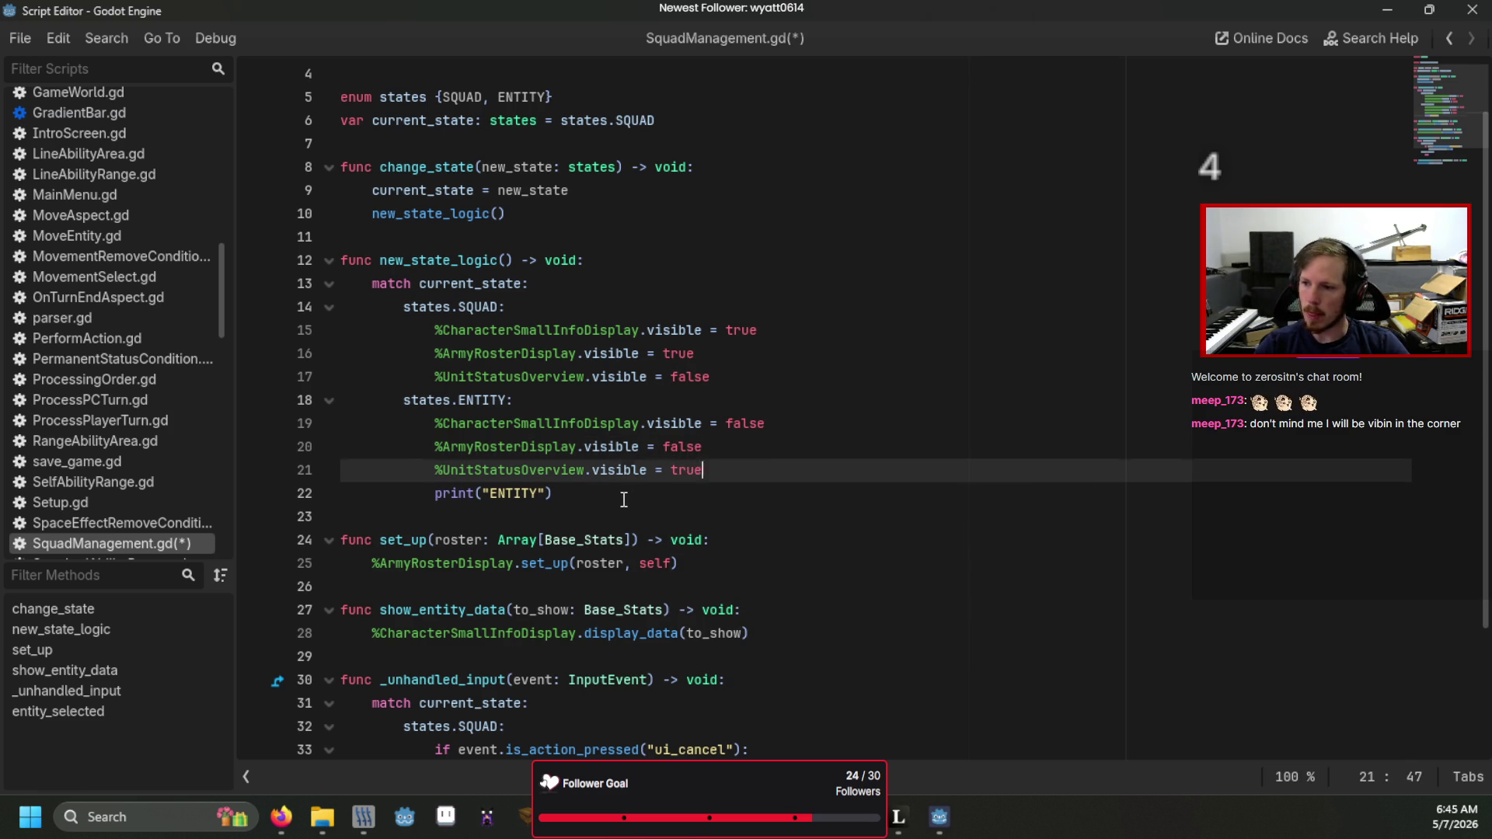
- Replace print("ENTITY") with a %UnitStatusOverview.inject_data() call
{"action": "left_click", "coordinate": [624, 500]}
{"action": "key", "text": "shift+ctrl+Left"}
{"action": "key", "text": "shift+Home"}
{"action": "key", "text": "shift+ctrl+Right"}
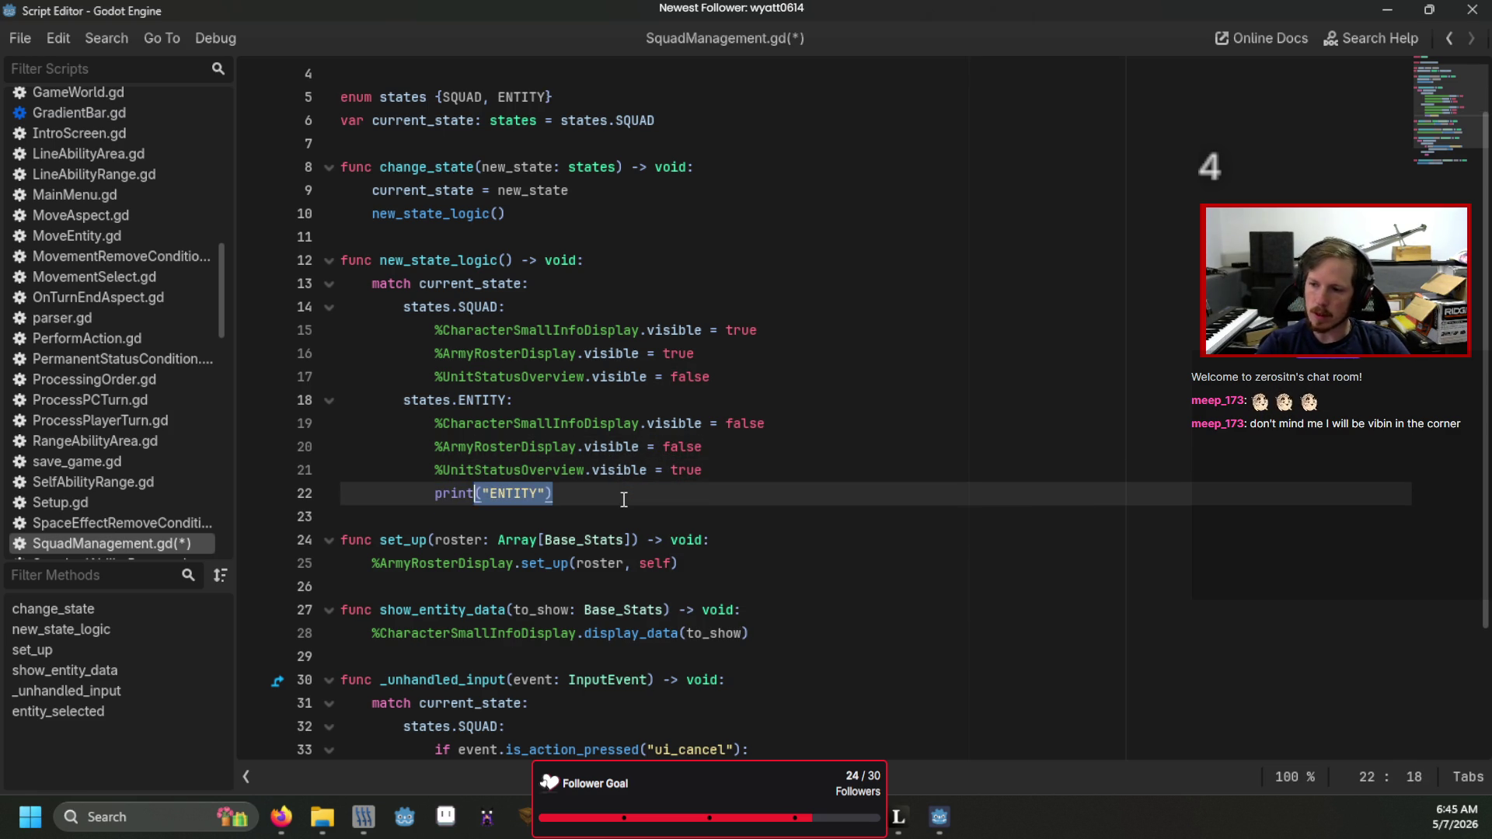
{"action": "key", "text": "shift+Home"}
{"action": "type", "text": "%U"}
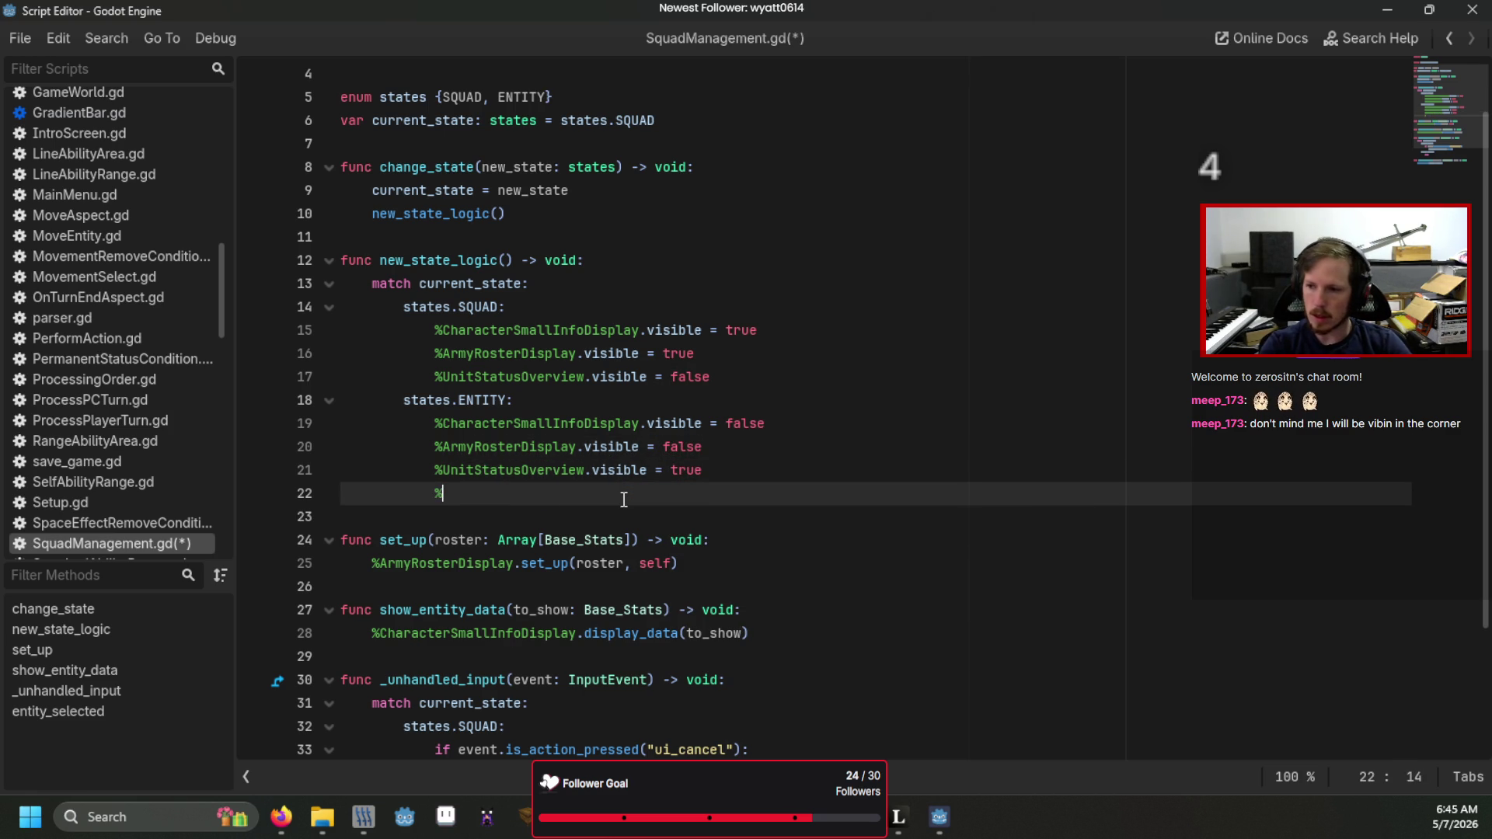
{"action": "key", "text": "Return"}
{"action": "type", "text": "."}
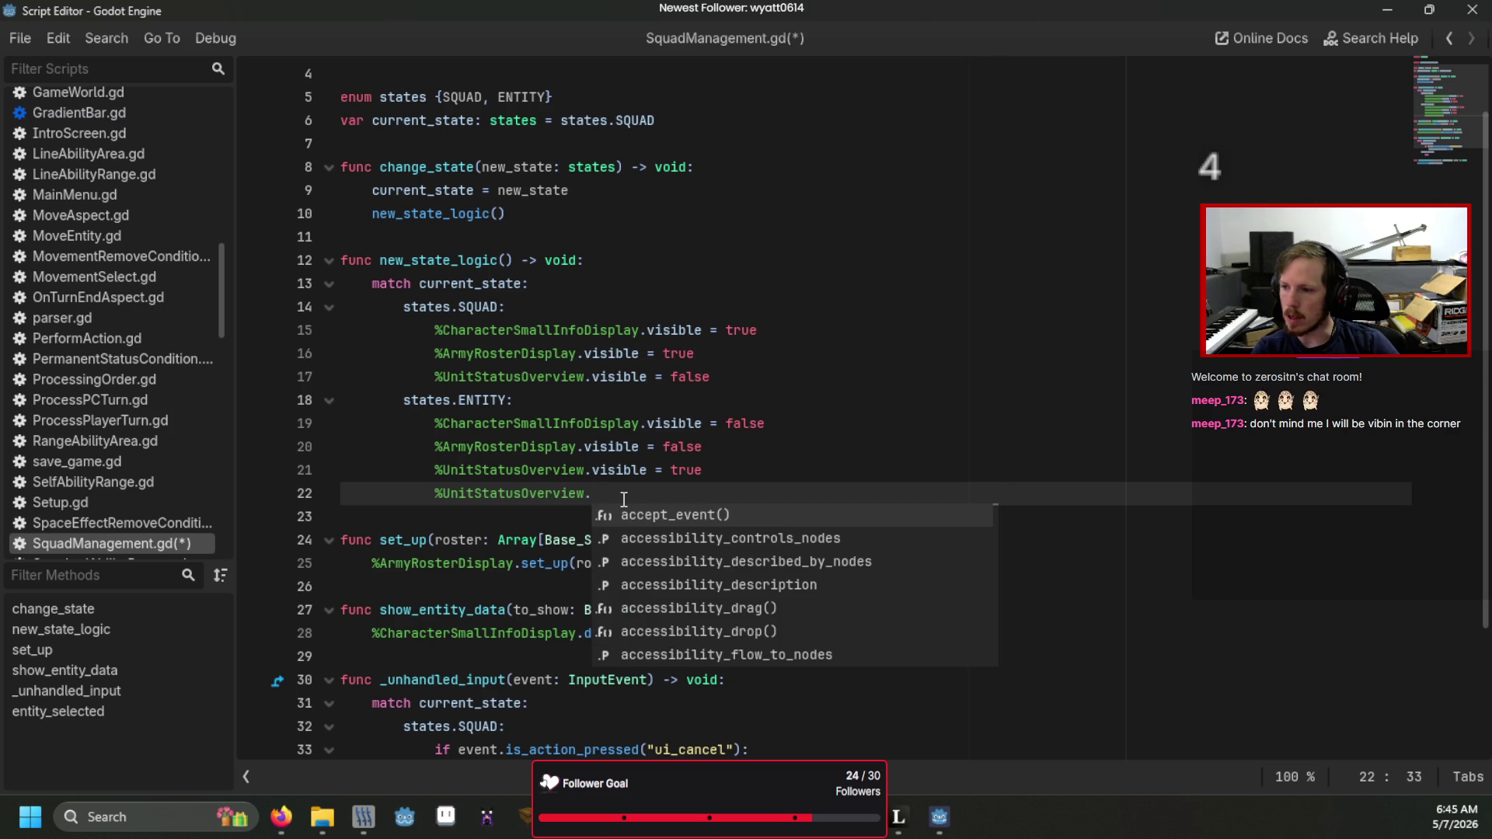
{"action": "type", "text": "in"}
{"action": "key", "text": "Return"}
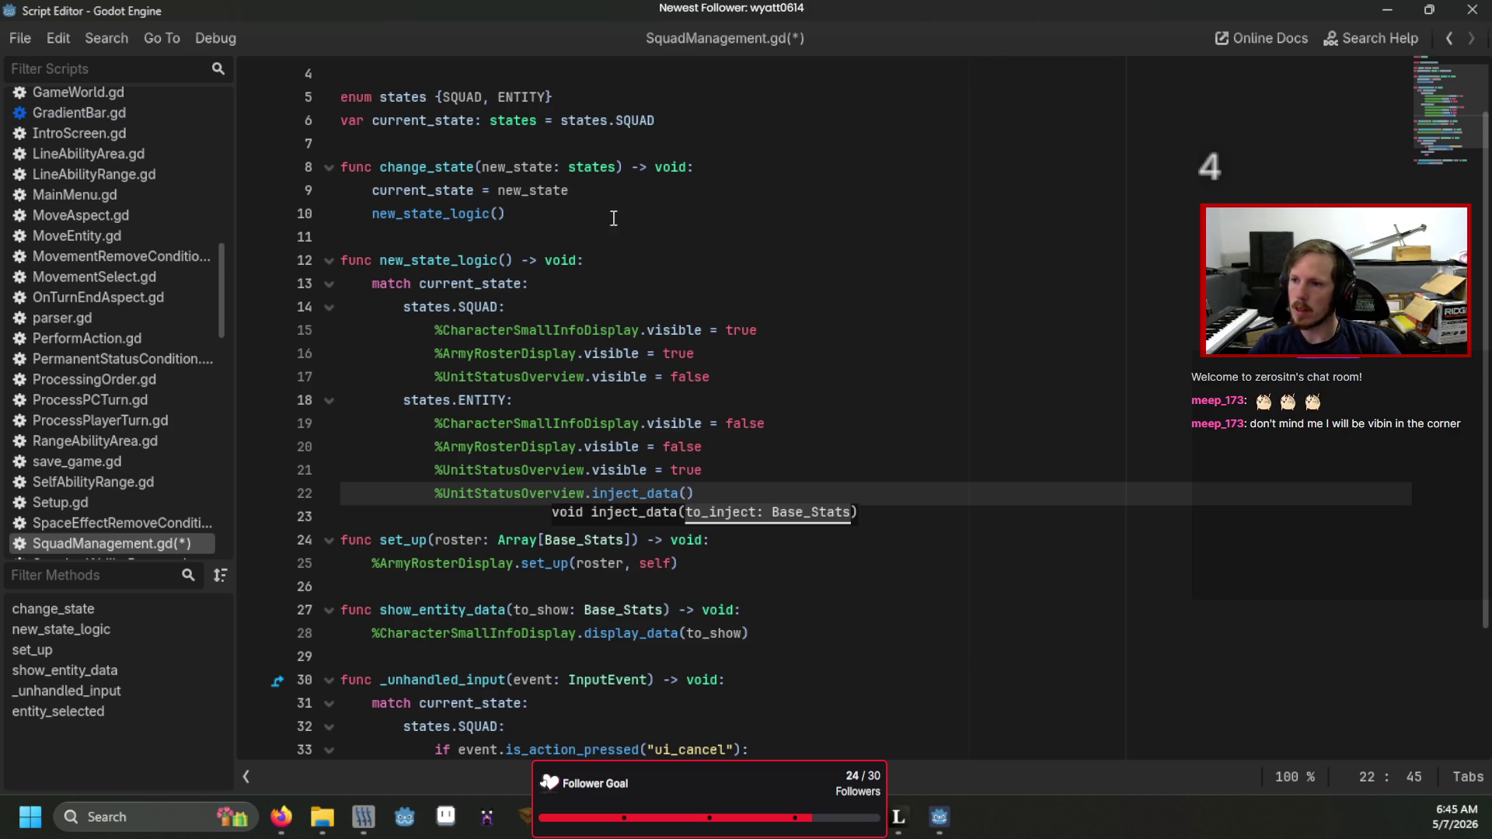
{"action": "scroll", "coordinate": [613, 202], "scroll_direction": "down", "scroll_amount": 2}
- Declare var selected_entity: Base_Stats below the current_state variable
{"action": "scroll", "coordinate": [624, 284], "scroll_direction": "up", "scroll_amount": 3}
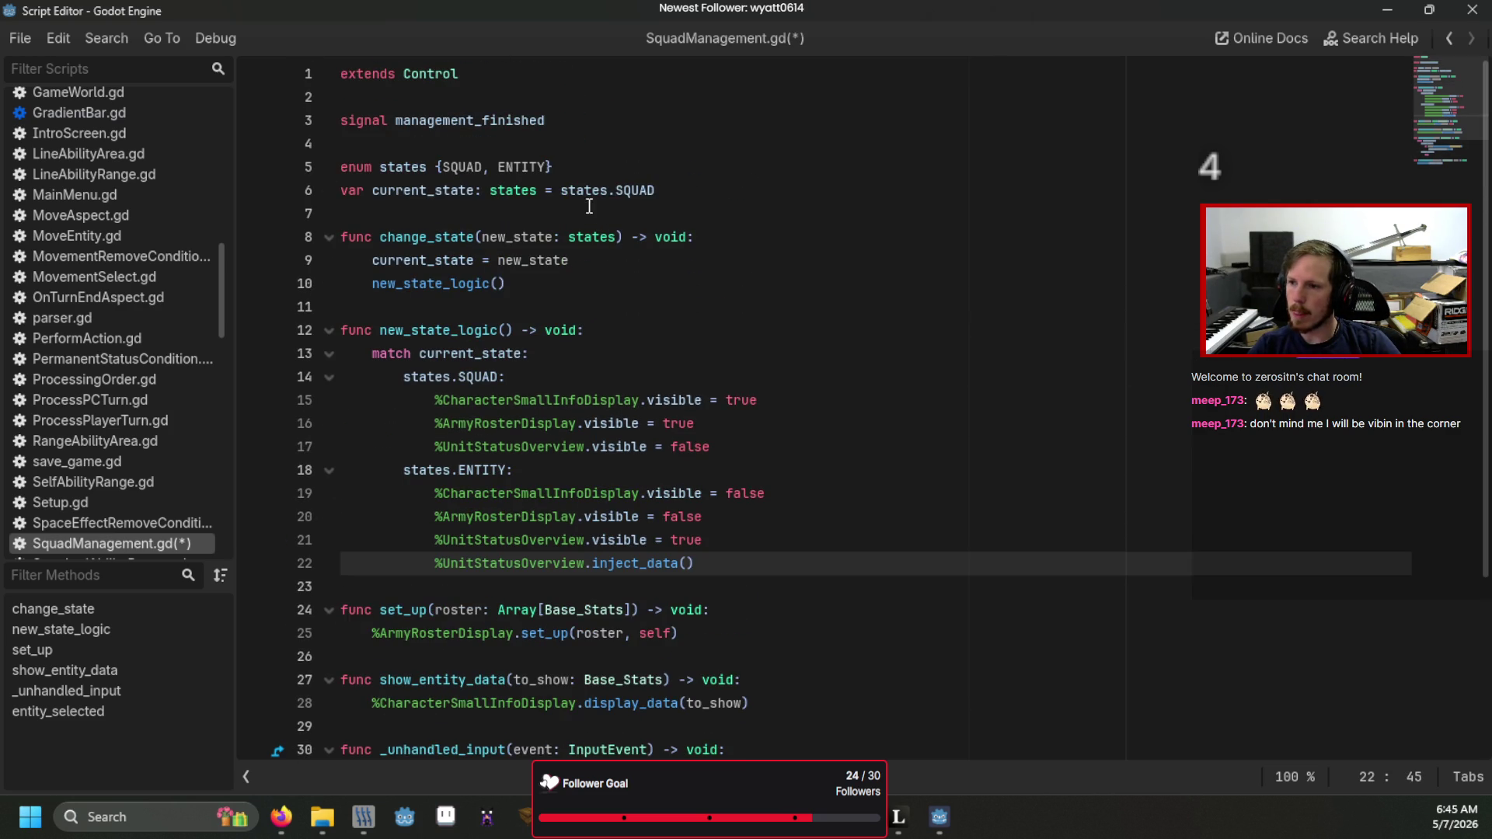
{"action": "left_click", "coordinate": [712, 190]}
{"action": "key", "text": "Return"}
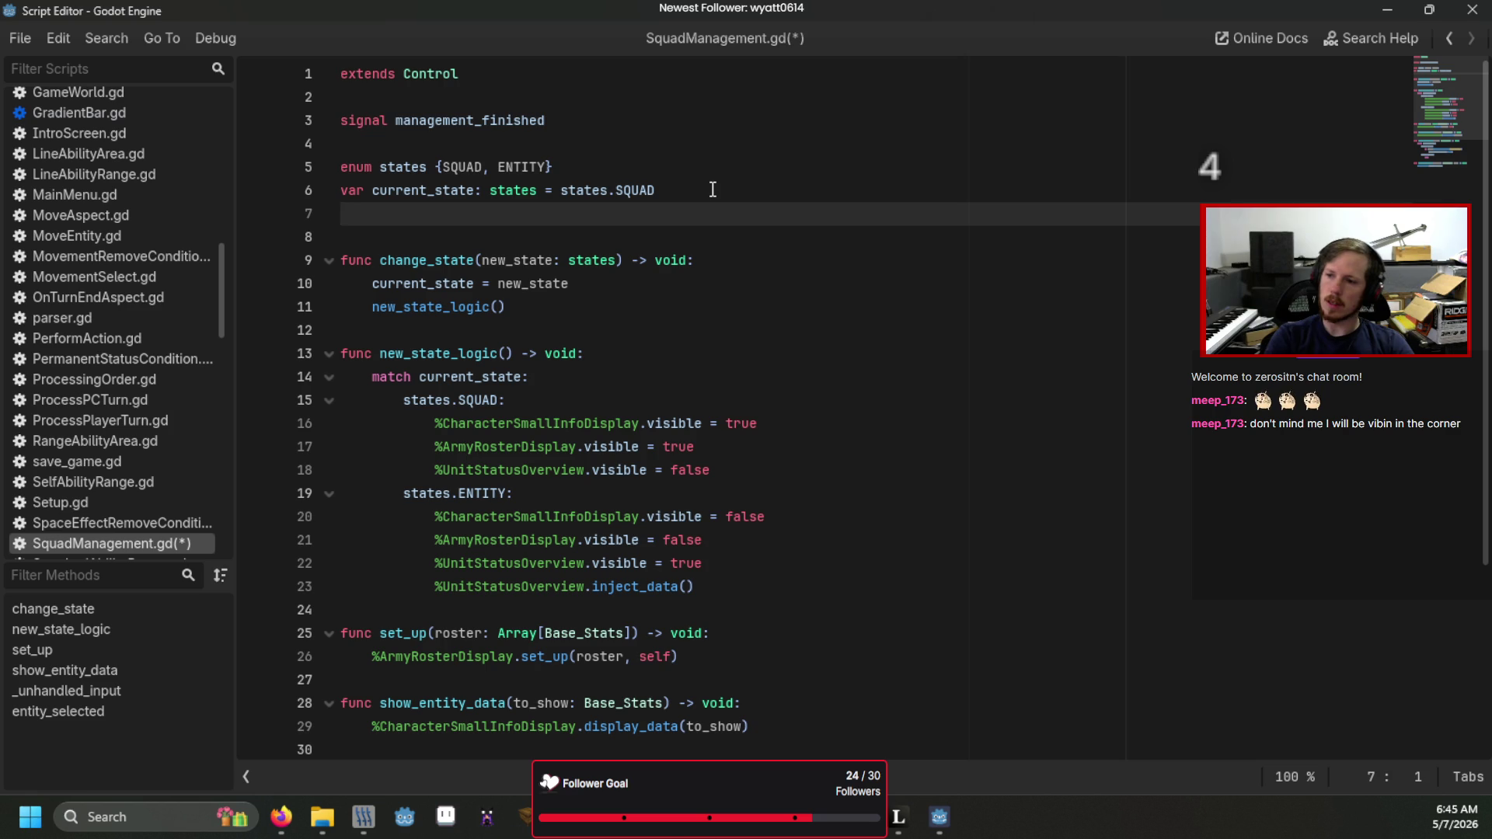
{"action": "type", "text": "selecte"}
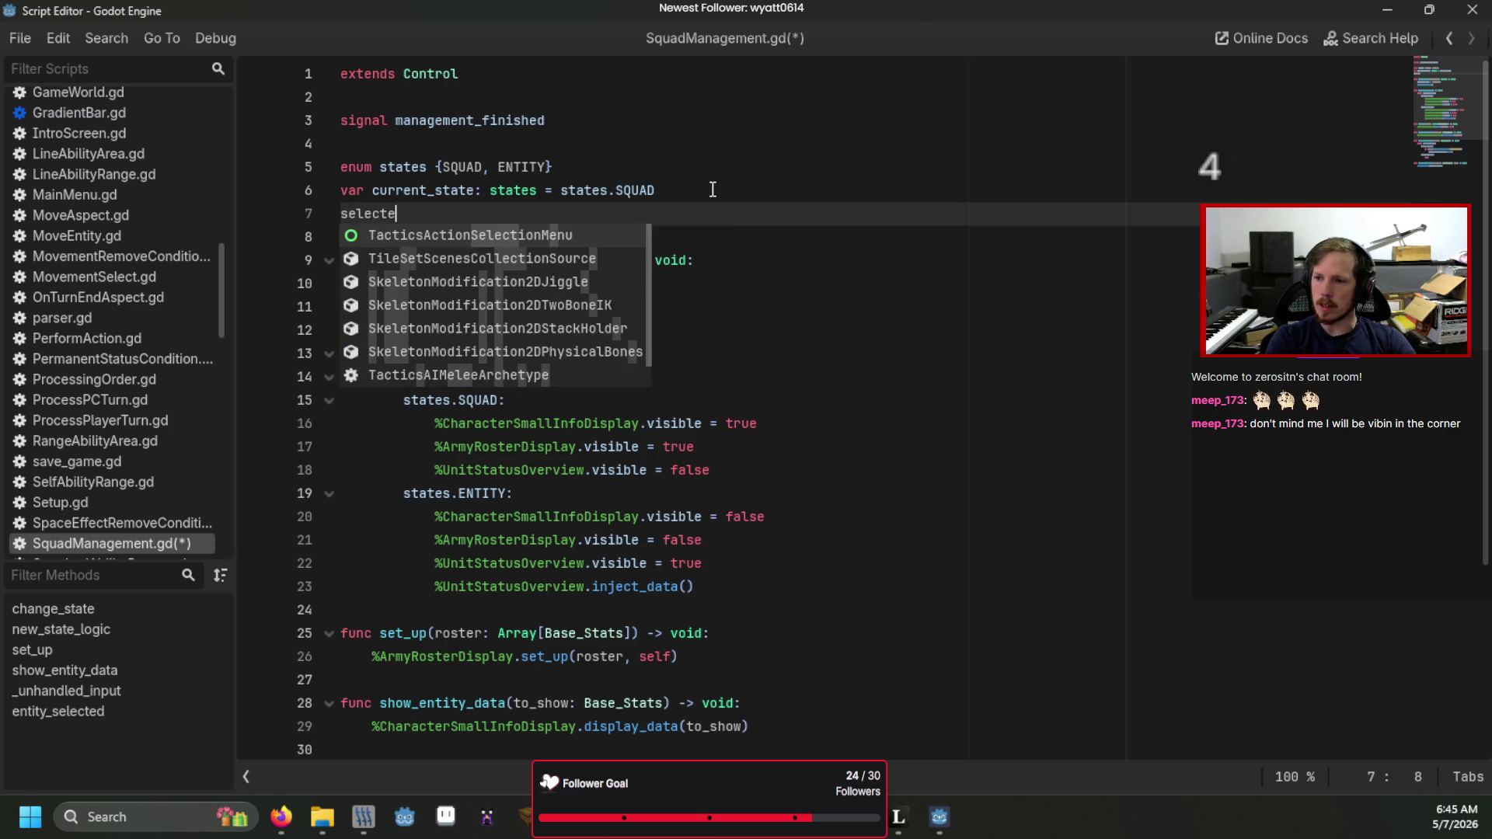
{"action": "type", "text": "d_entity:"}
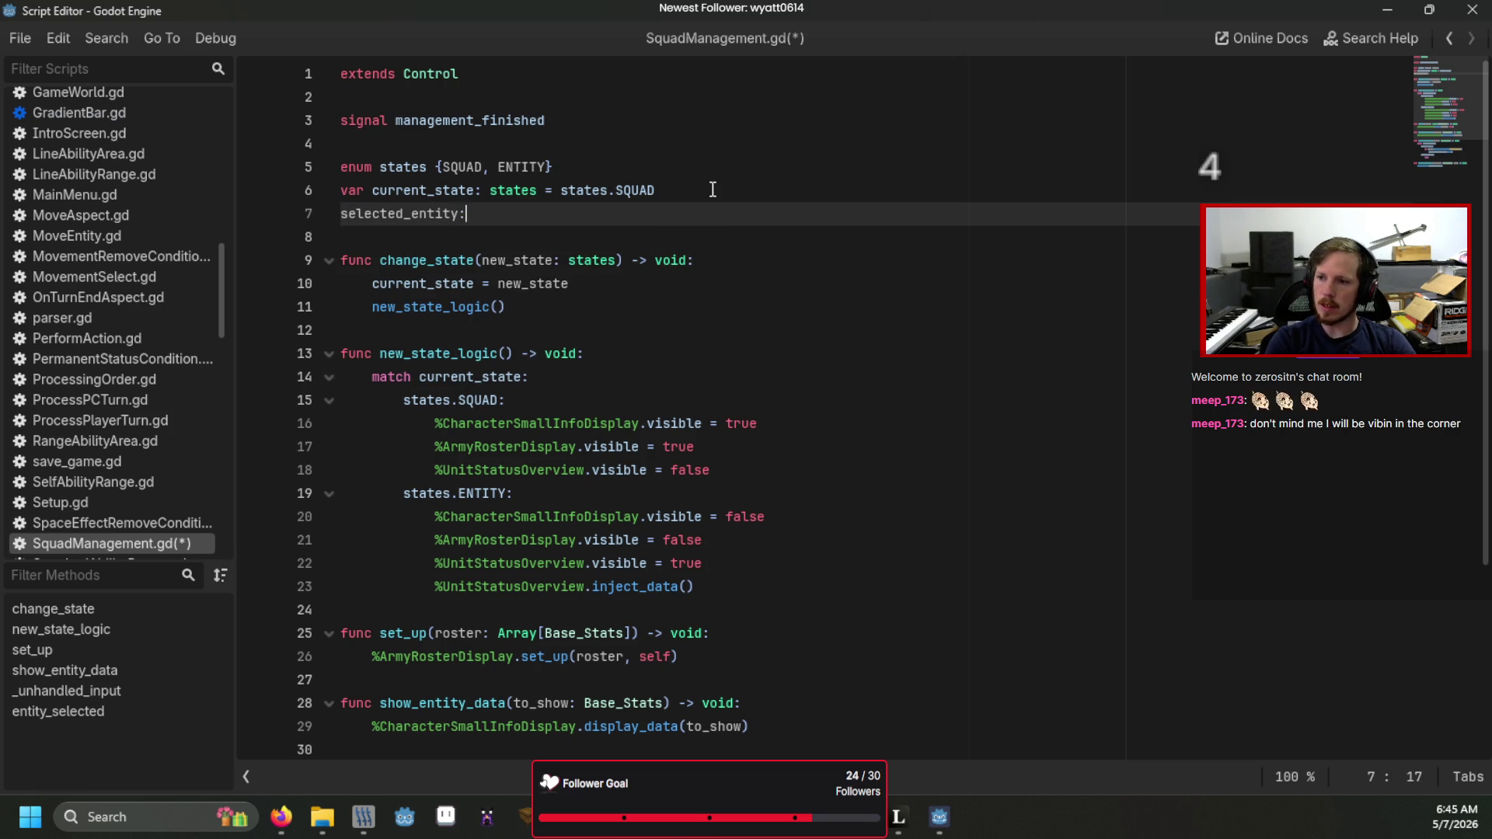
{"action": "key", "text": "Home"}
{"action": "key", "text": "Left"}
{"action": "type", "text": "var"}
{"action": "key", "text": "Left"}
{"action": "key", "text": "Left"}
{"action": "key", "text": "Return"}
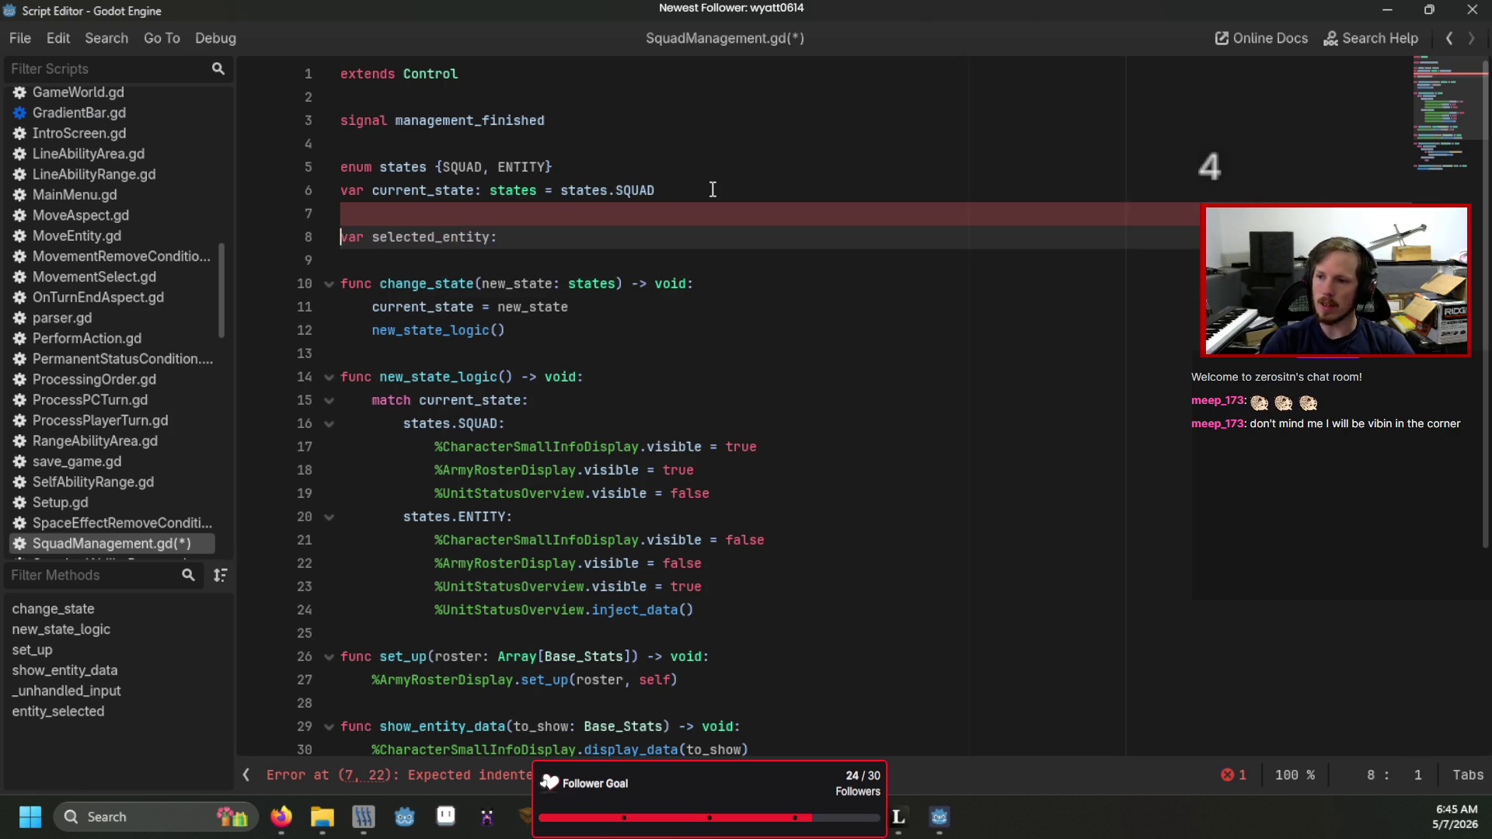
{"action": "key", "text": "End"}
{"action": "type", "text": "Base_S"}
{"action": "key", "text": "Return"}
{"action": "type", "text": "="}
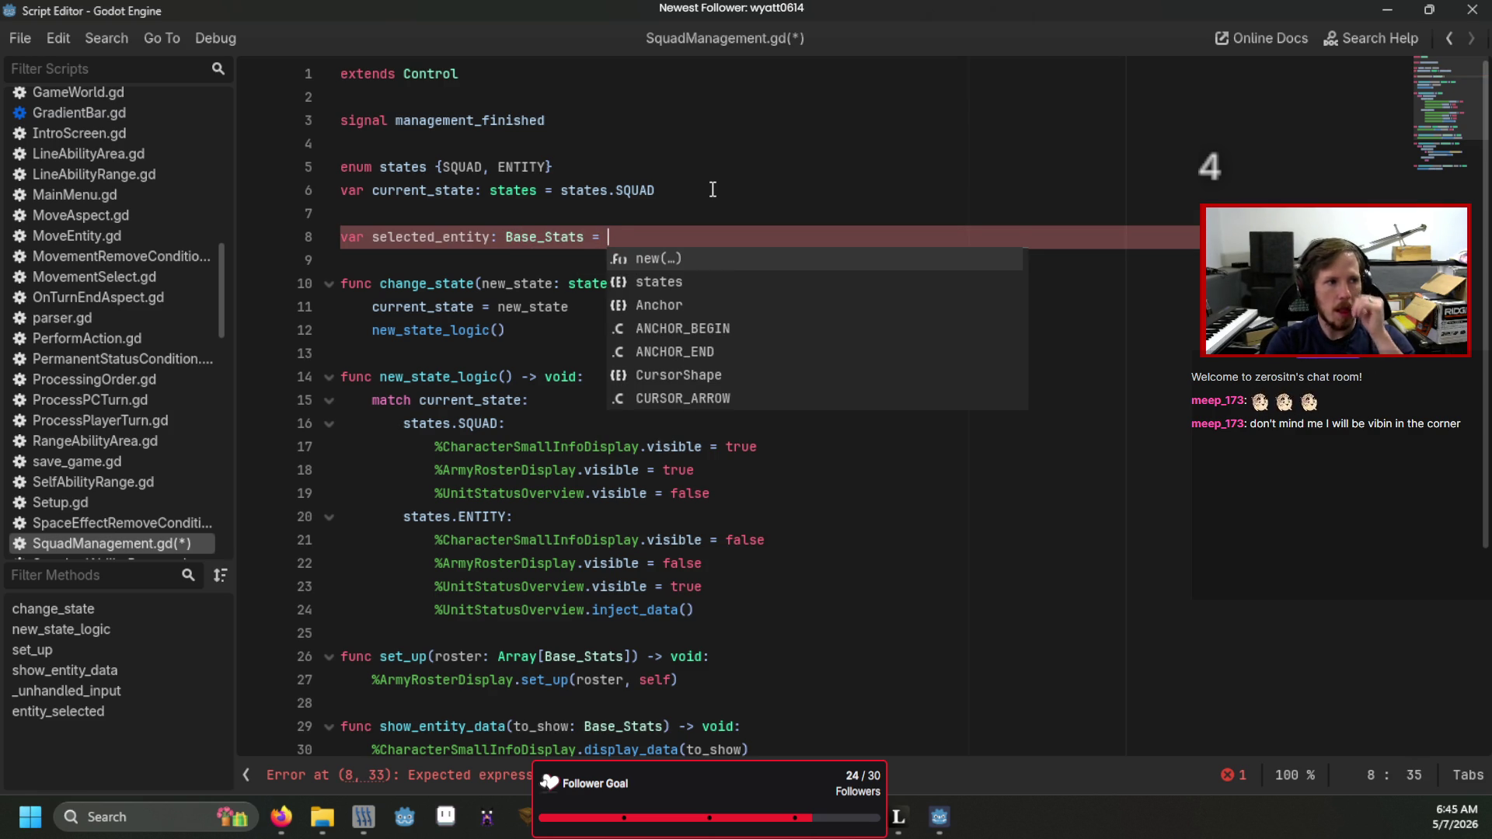
{"action": "key", "text": "BackSpace"}
{"action": "key", "text": "BackSpace"}
{"action": "key", "text": "BackSpace"}
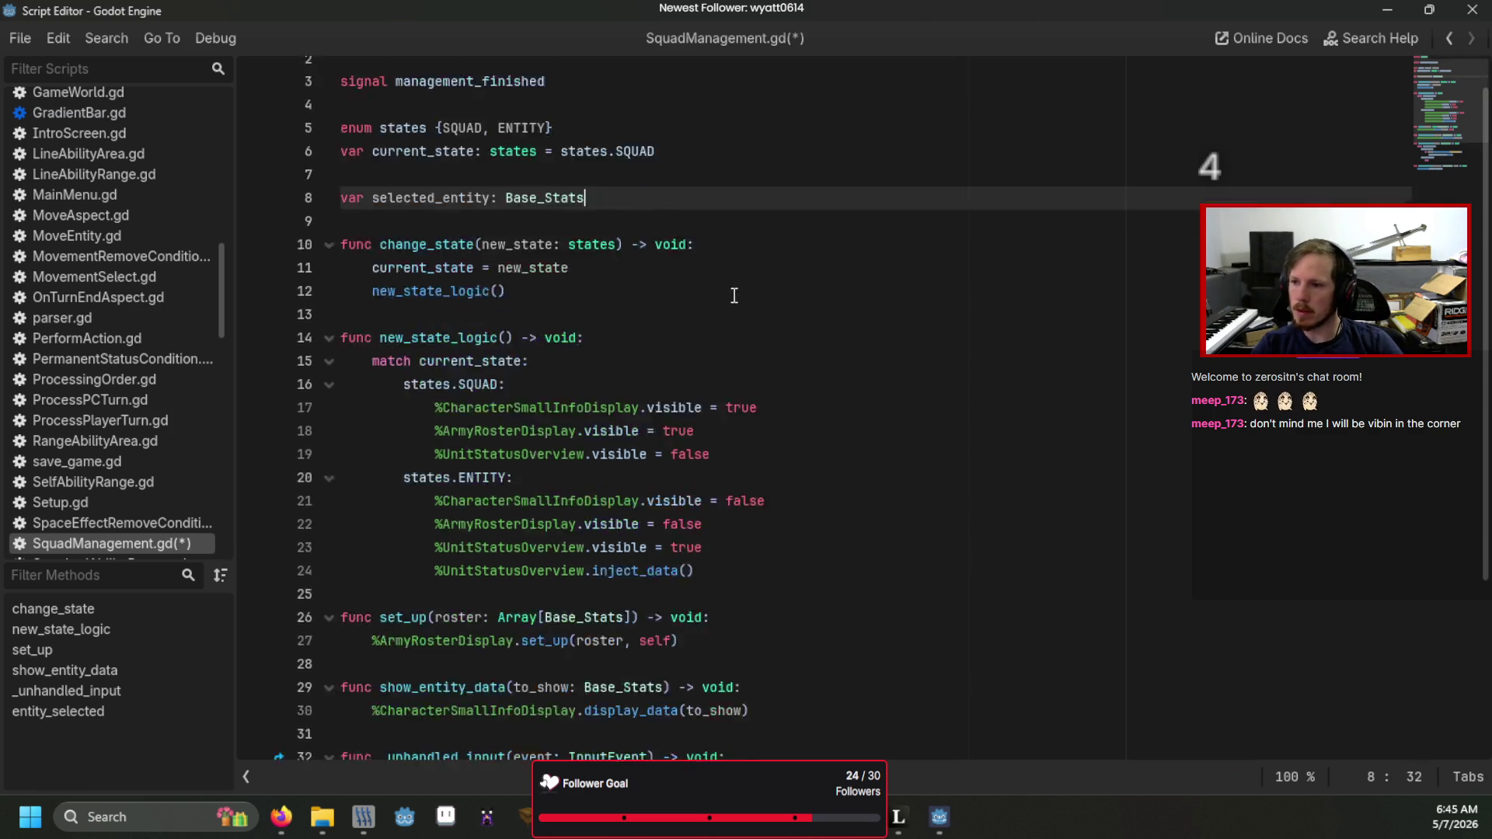
- Assign selected_entity = selected at the start of entity_selected
{"action": "scroll", "coordinate": [553, 573], "scroll_direction": "down", "scroll_amount": 4}
{"action": "left_click", "coordinate": [821, 707]}
{"action": "key", "text": "Return"}
{"action": "type", "text": "s"}
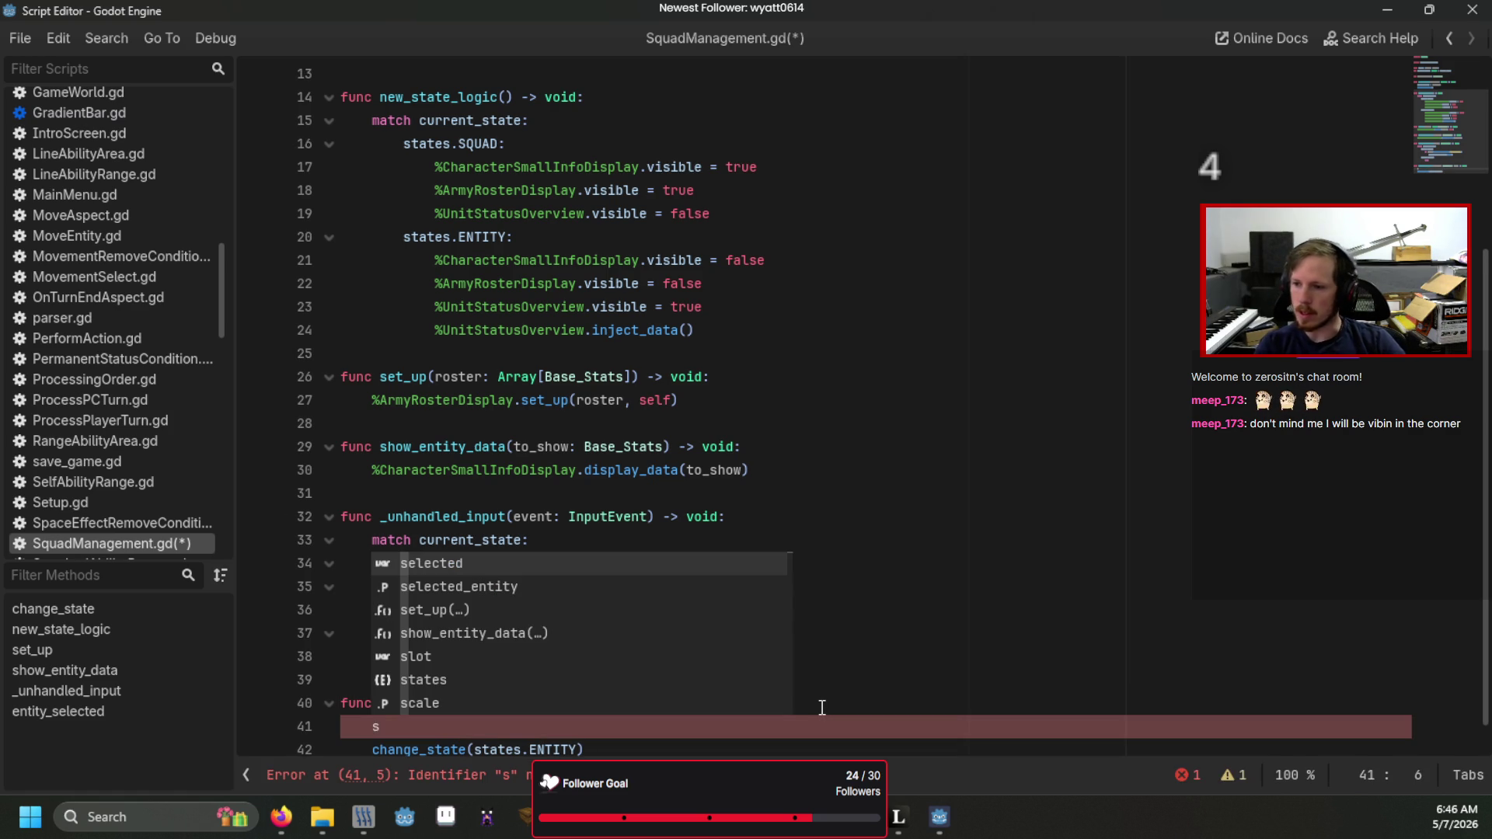
{"action": "key", "text": "Down"}
{"action": "key", "text": "Return"}
{"action": "type", "text": "= se"}
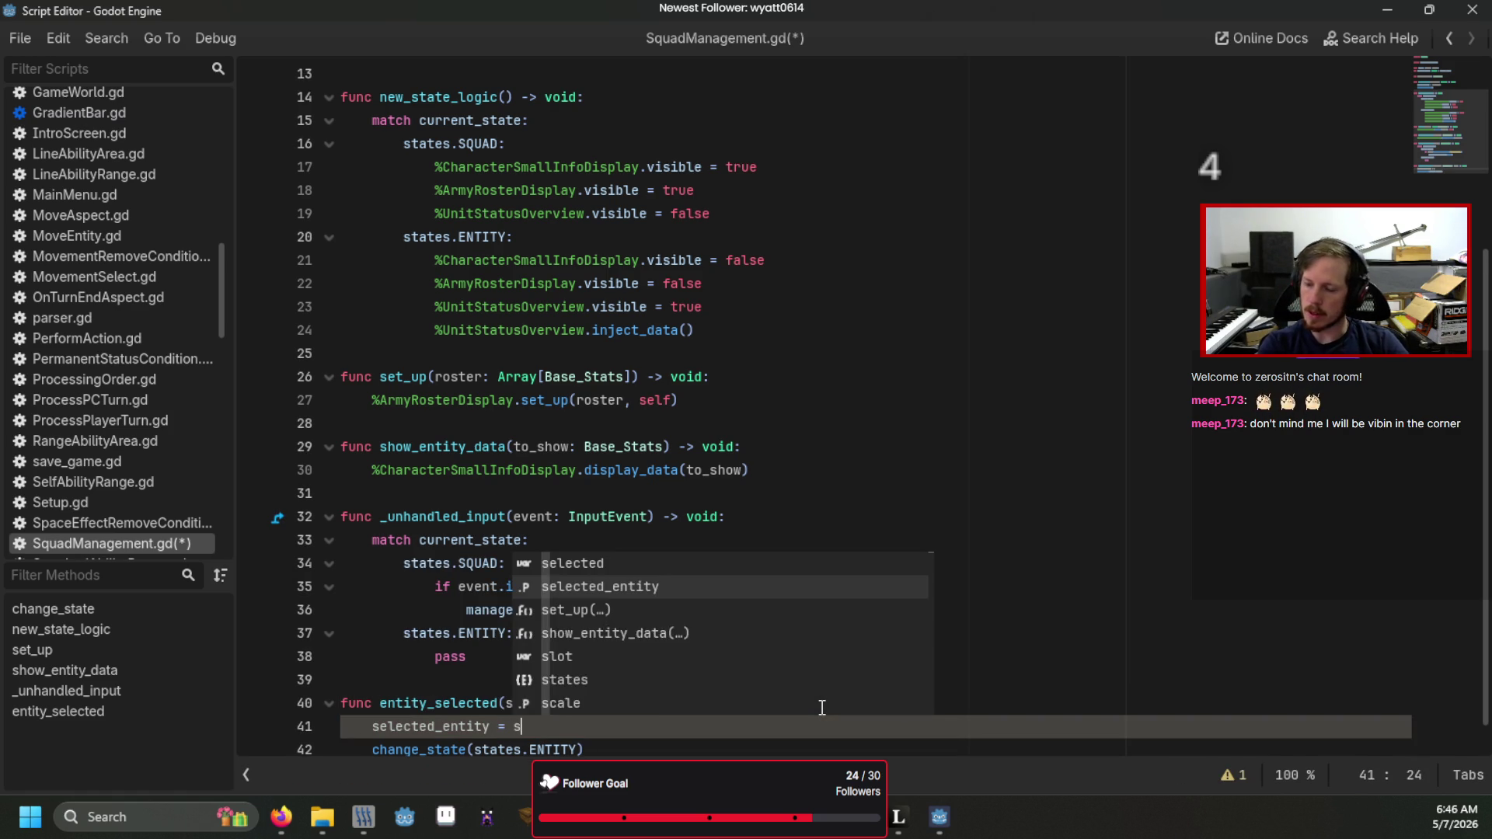
{"action": "key", "text": "Up"}
{"action": "key", "text": "Return"}
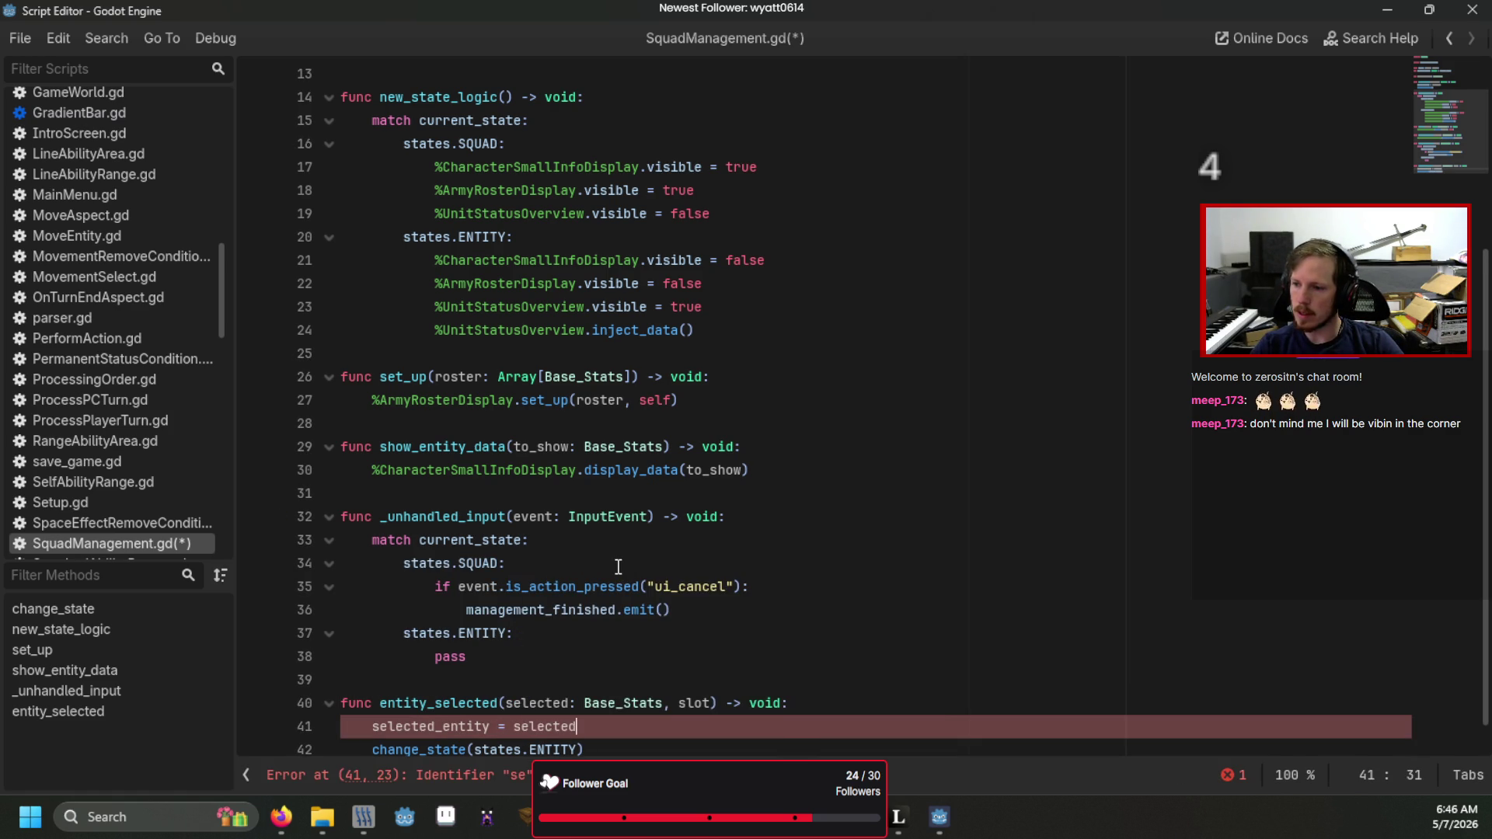
- Pass selected_entity into inject_data() and save SquadManagement.gd
{"action": "scroll", "coordinate": [678, 575], "scroll_direction": "up", "scroll_amount": 4}
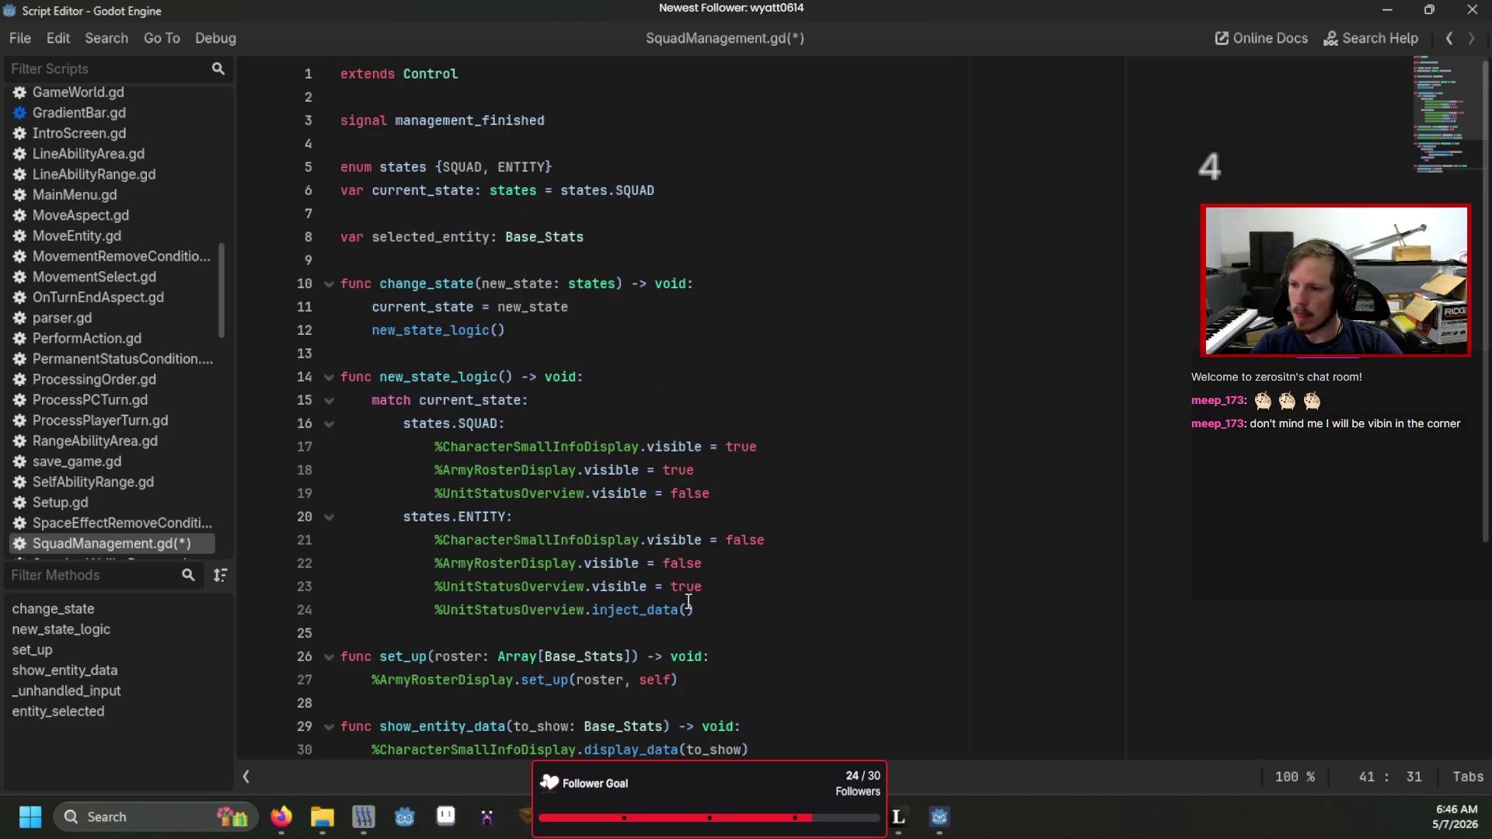
{"action": "left_click", "coordinate": [688, 607]}
{"action": "type", "text": "se"}
{"action": "key", "text": "Return"}
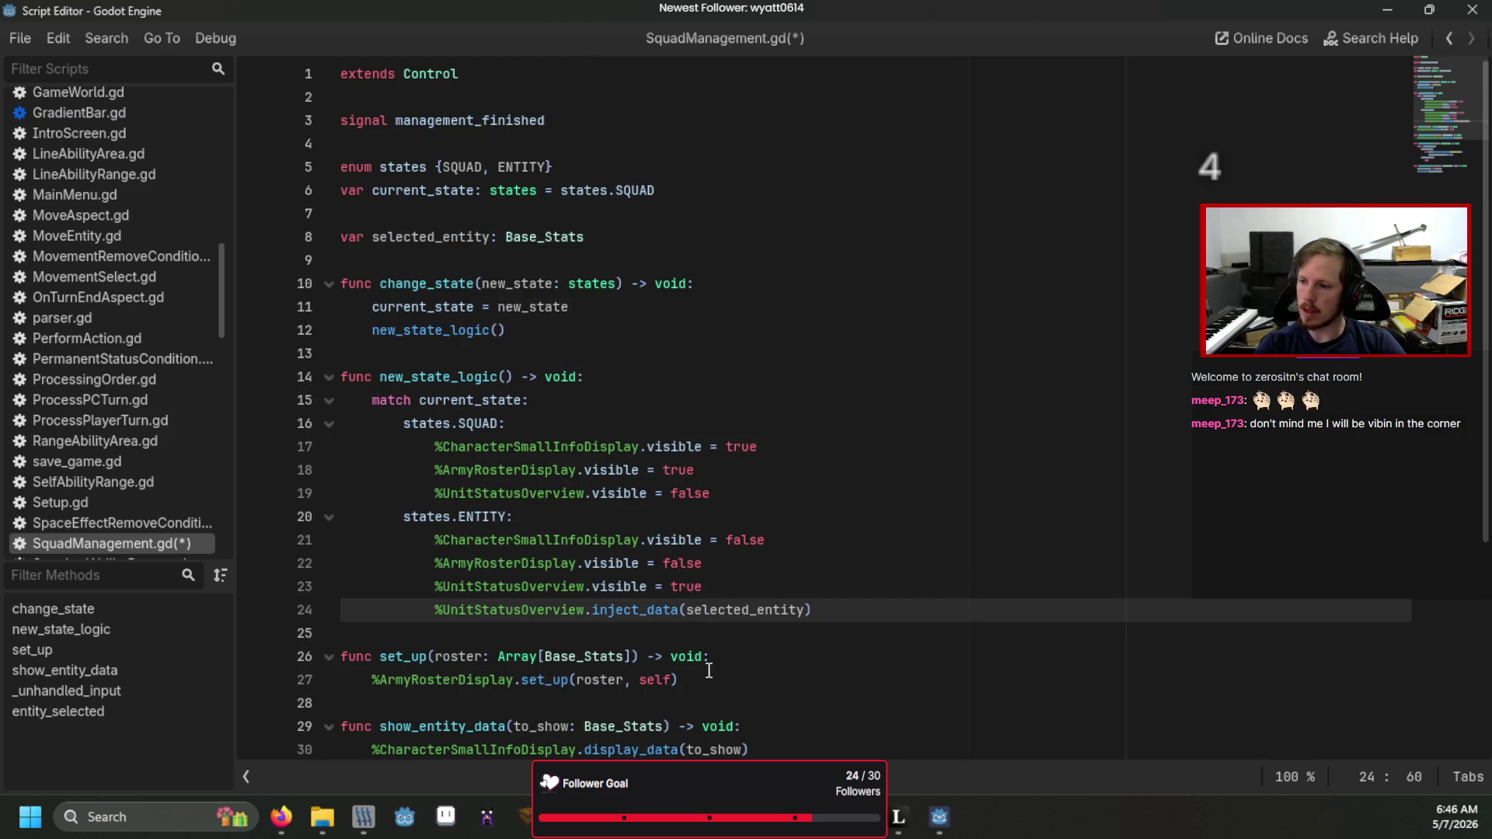
{"action": "key", "text": "ctrl+s"}
{"action": "scroll", "coordinate": [740, 607], "scroll_direction": "down", "scroll_amount": 4}
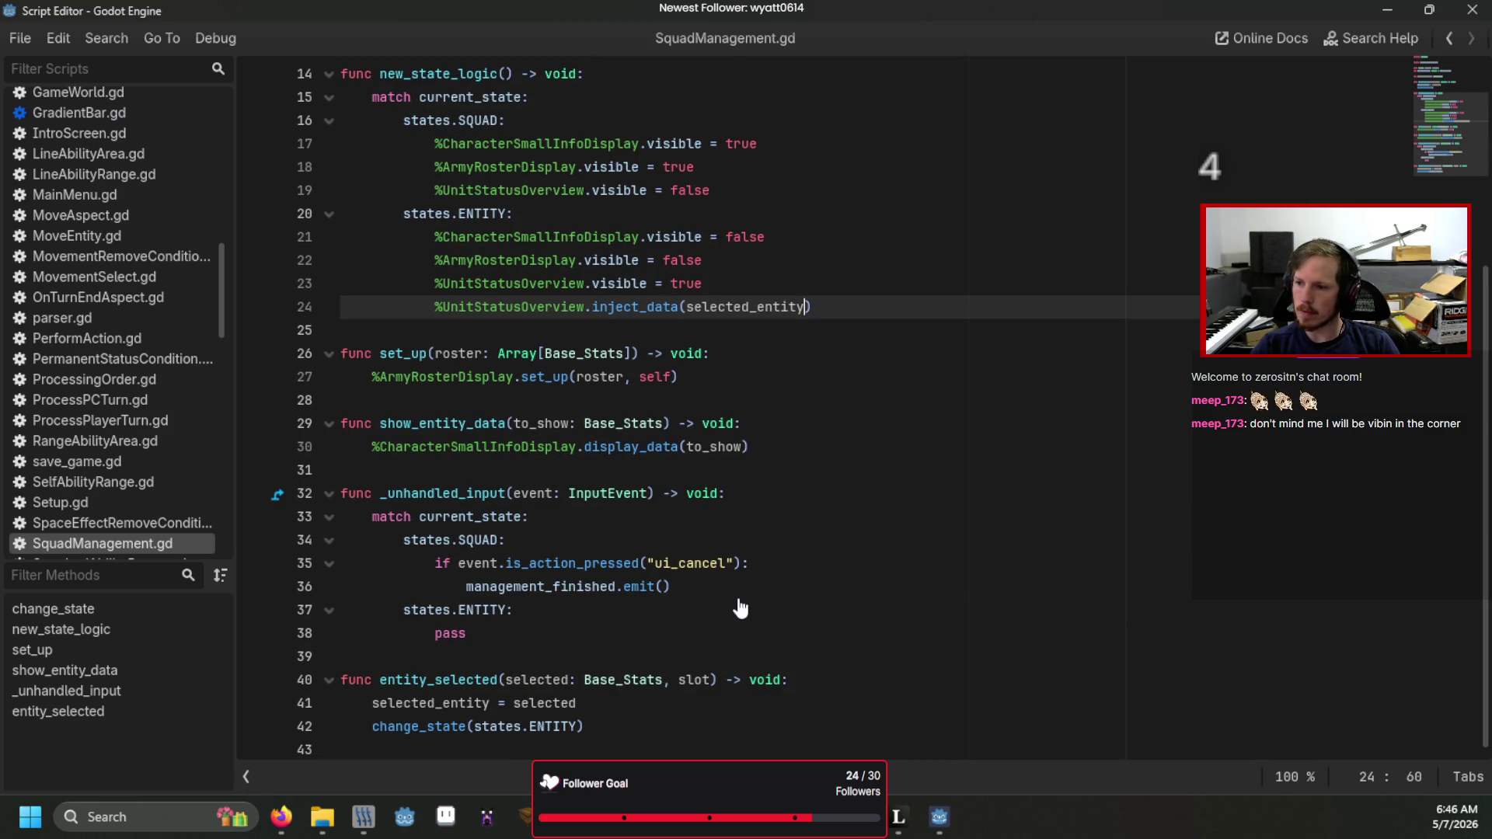
- Run the game to inspect the unit status overview's stats, then open UnitStatusOverview.gd
{"action": "key", "text": "F6"}
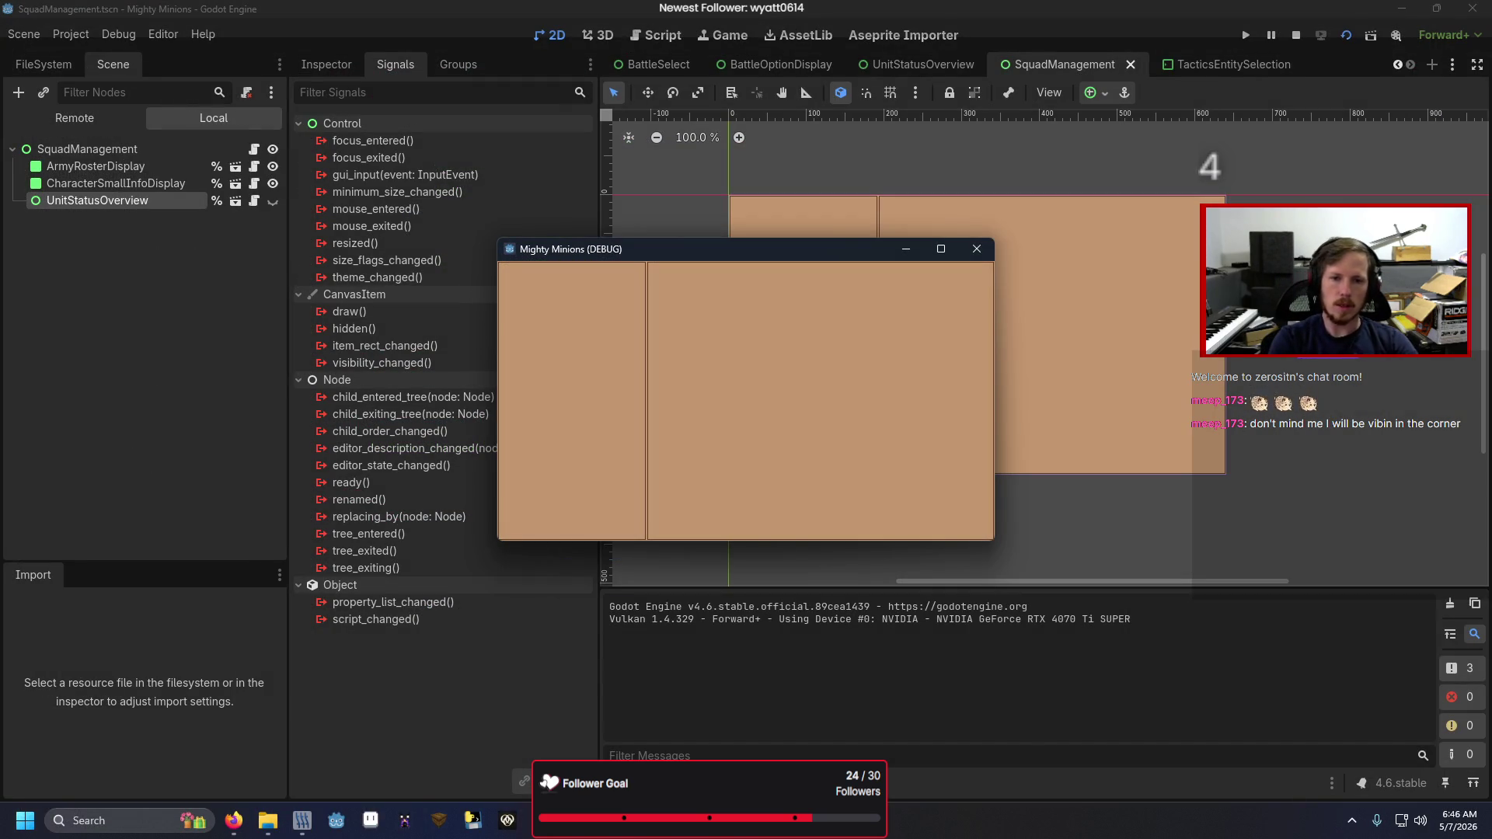
{"action": "key", "text": "F5"}
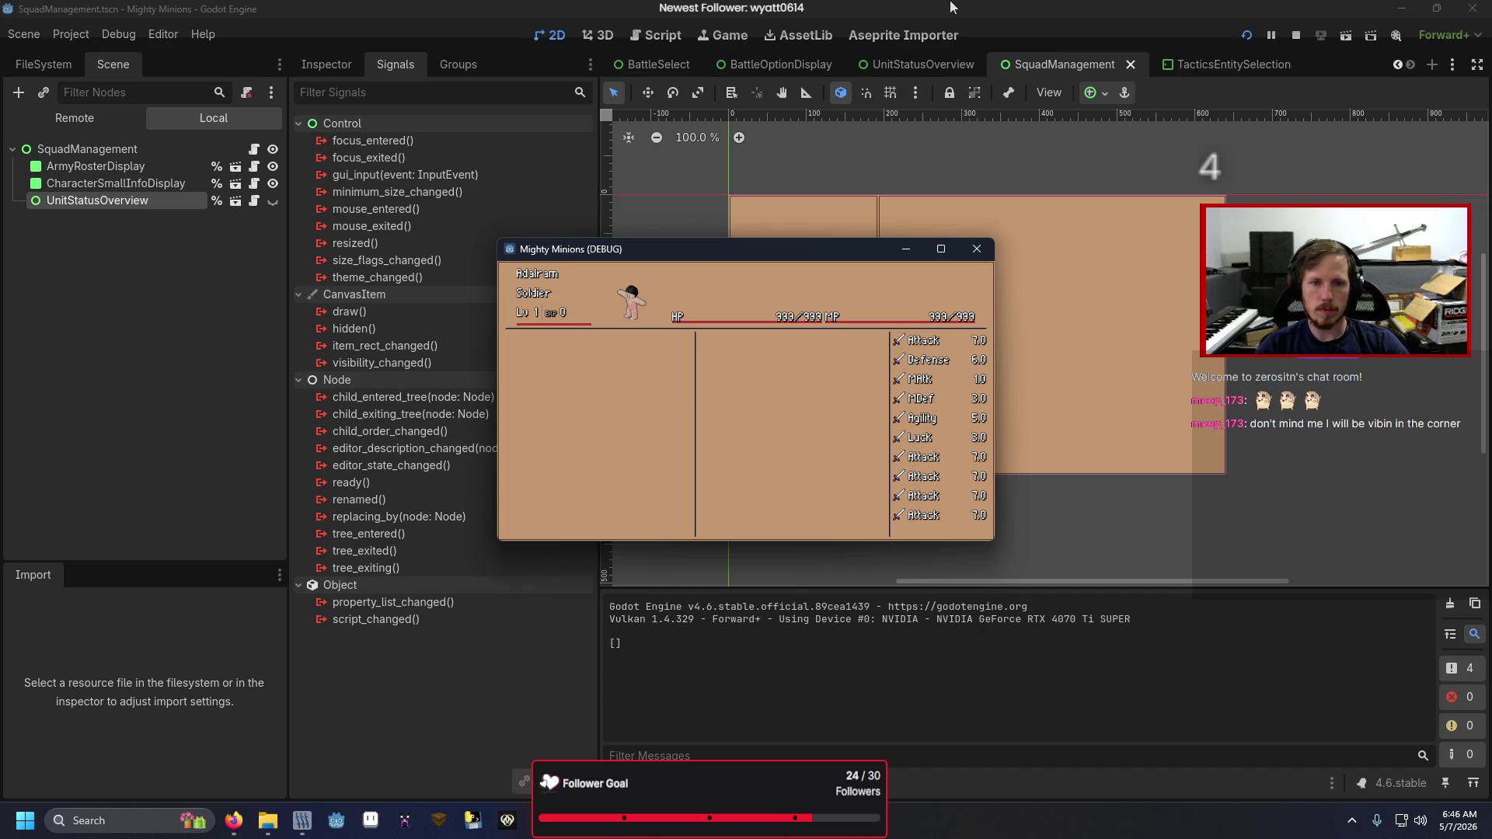
{"action": "left_click", "coordinate": [976, 249]}
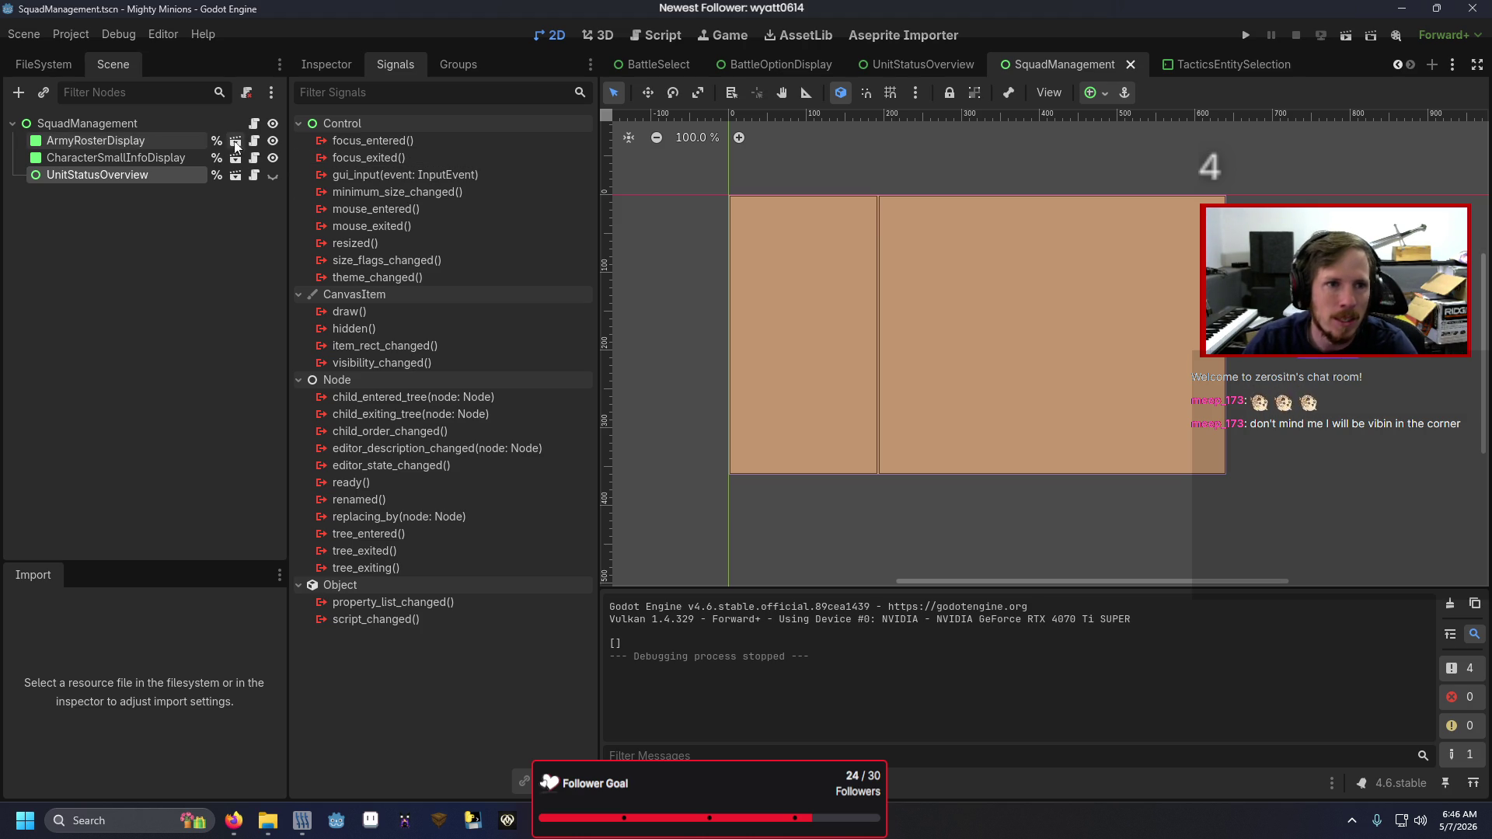
{"action": "left_click", "coordinate": [253, 174]}
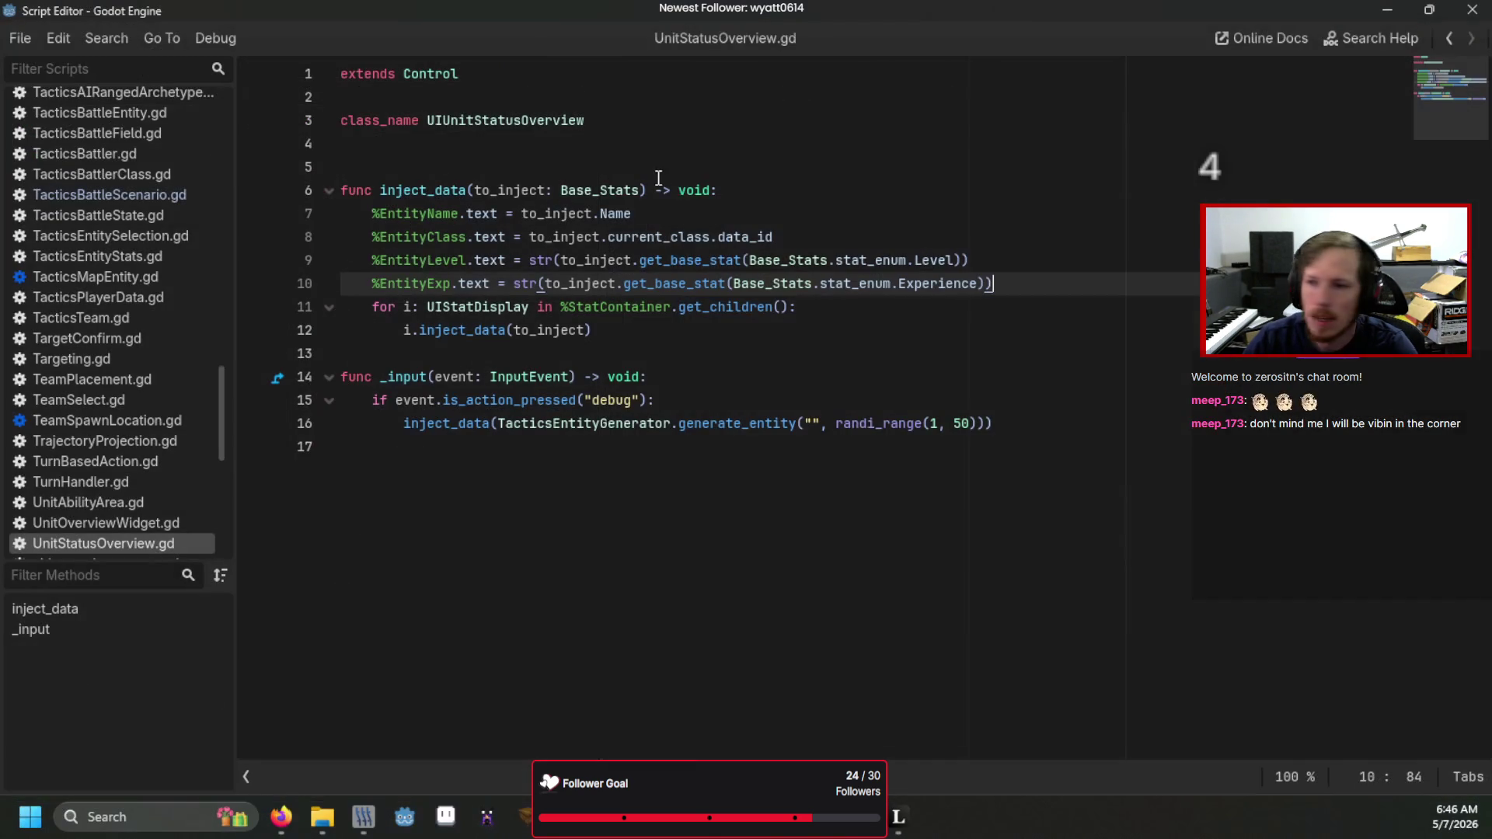
- Add an if event.is_action_pressed("ui_cancel") condition inside _input
{"action": "left_click", "coordinate": [687, 377]}
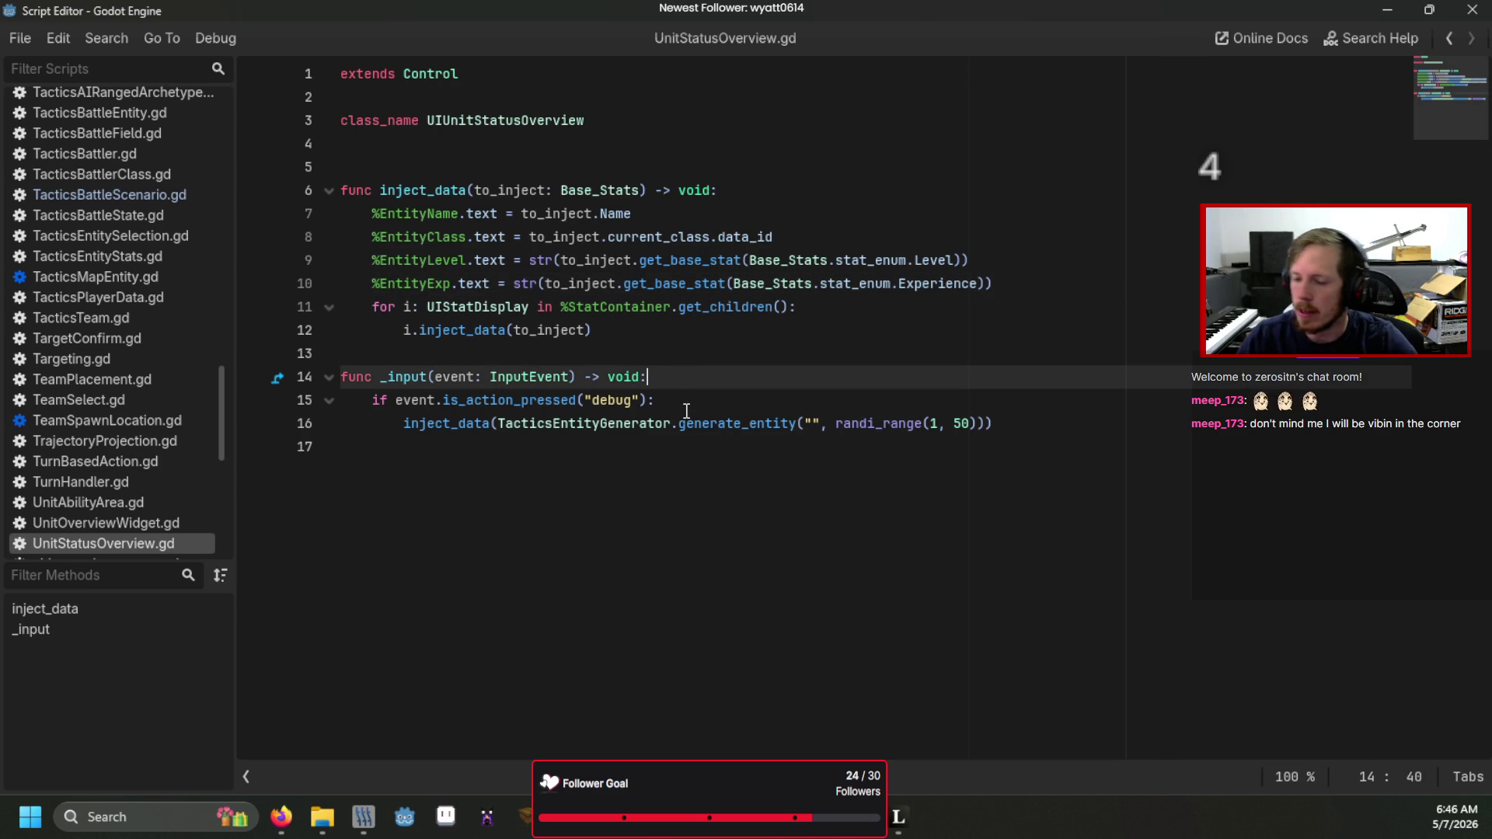
{"action": "key", "text": "Return"}
{"action": "type", "text": "i"}
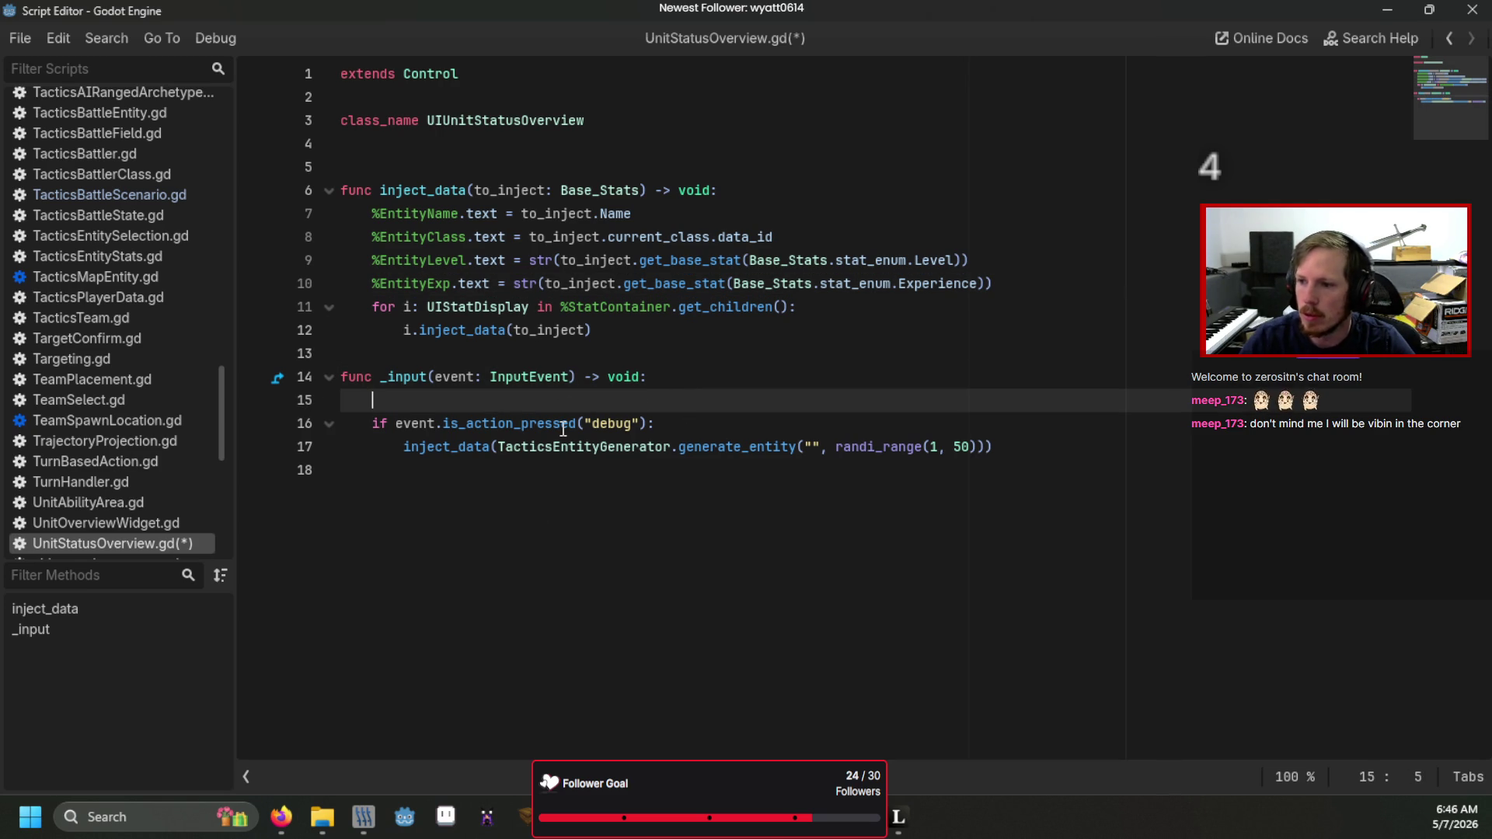
{"action": "type", "text": "f event.is"}
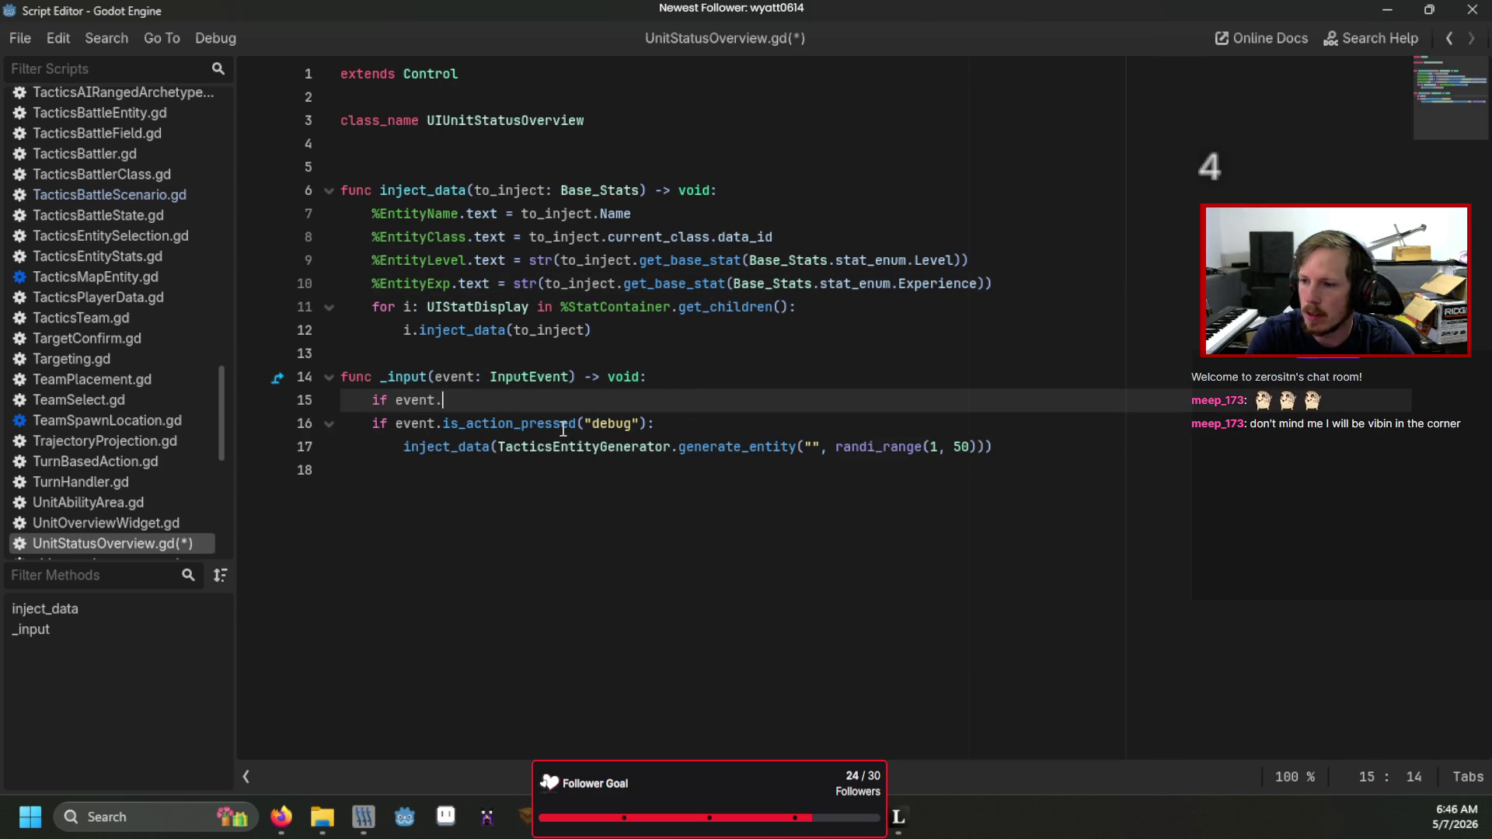
{"action": "key", "text": "Down"}
{"action": "key", "text": "Return"}
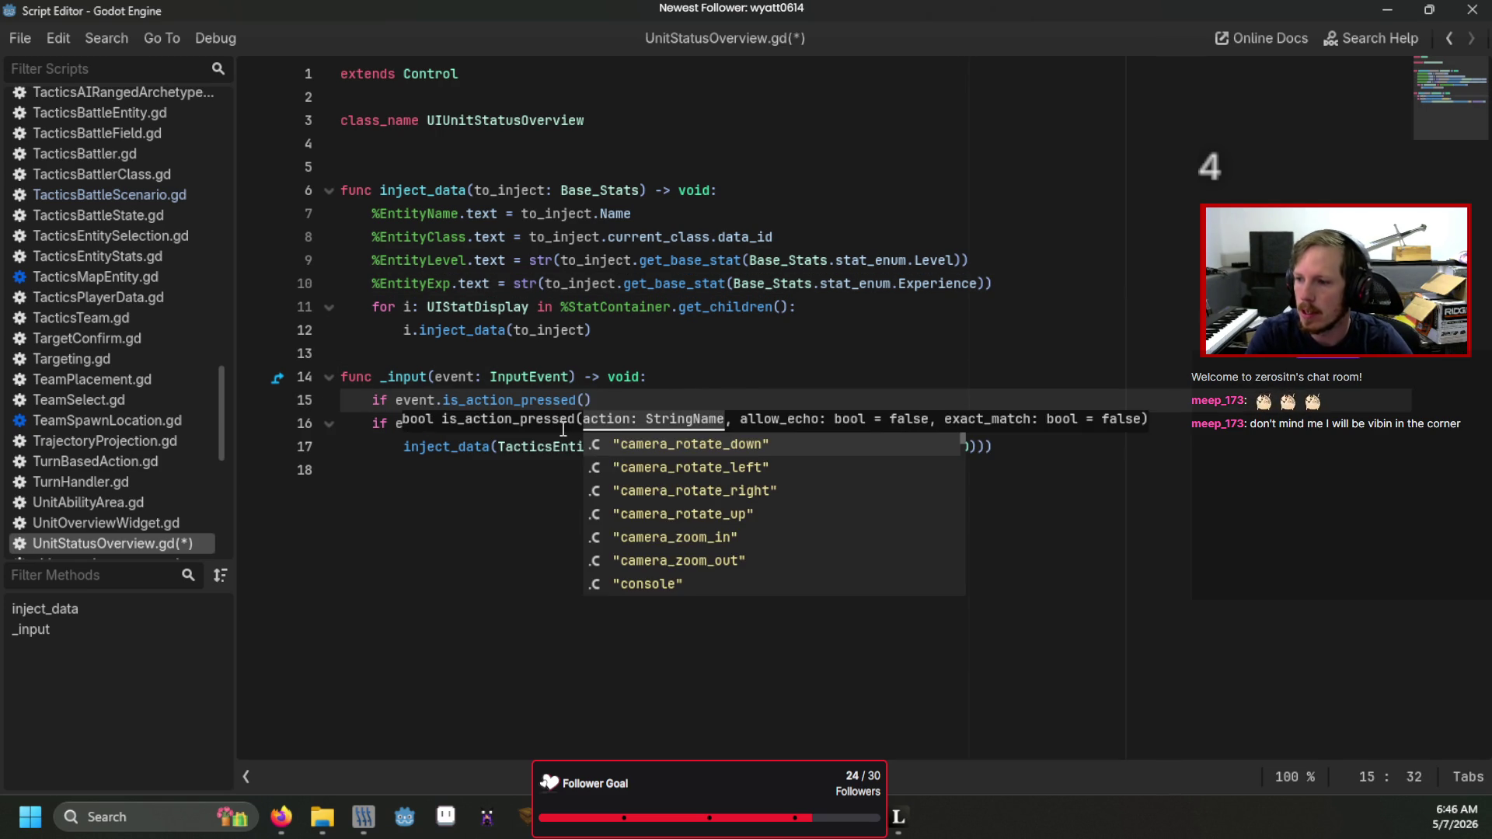
{"action": "key", "text": "Return"}
{"action": "key", "text": "Left"}
{"action": "key", "text": "ctrl+shift+Left"}
{"action": "type", "text": "ui"}
{"action": "key", "text": "Down"}
{"action": "key", "text": "Down"}
{"action": "key", "text": "Return"}
{"action": "key", "text": "Right"}
{"action": "key", "text": "Right"}
- Declare 'signal overview_finished' below the class_name line
{"action": "left_click", "coordinate": [468, 159]}
{"action": "key", "text": "Return"}
{"action": "left_click", "coordinate": [470, 158]}
{"action": "type", "text": "signal "}
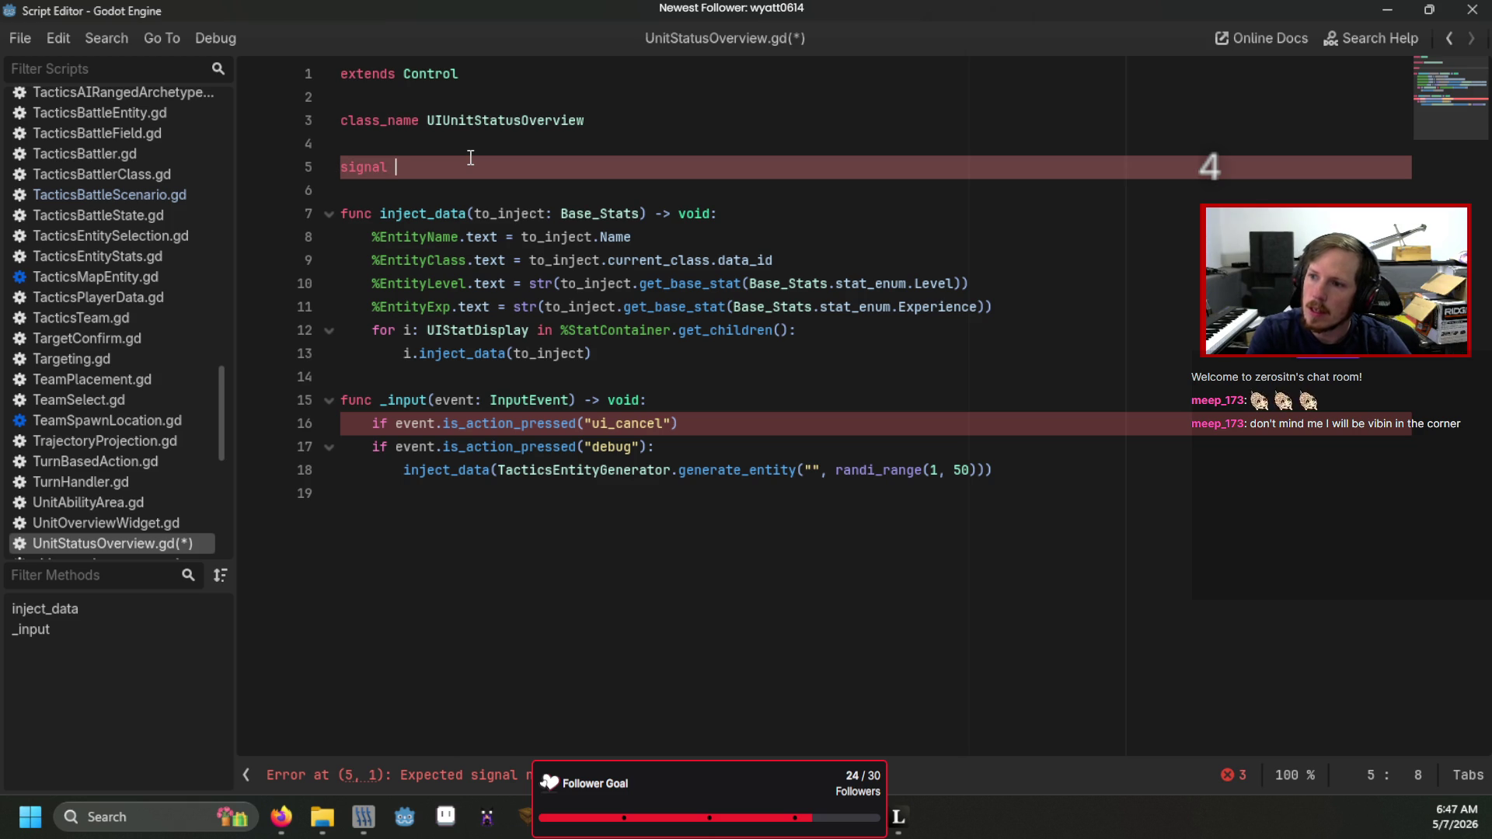
{"action": "type", "text": "ove"}
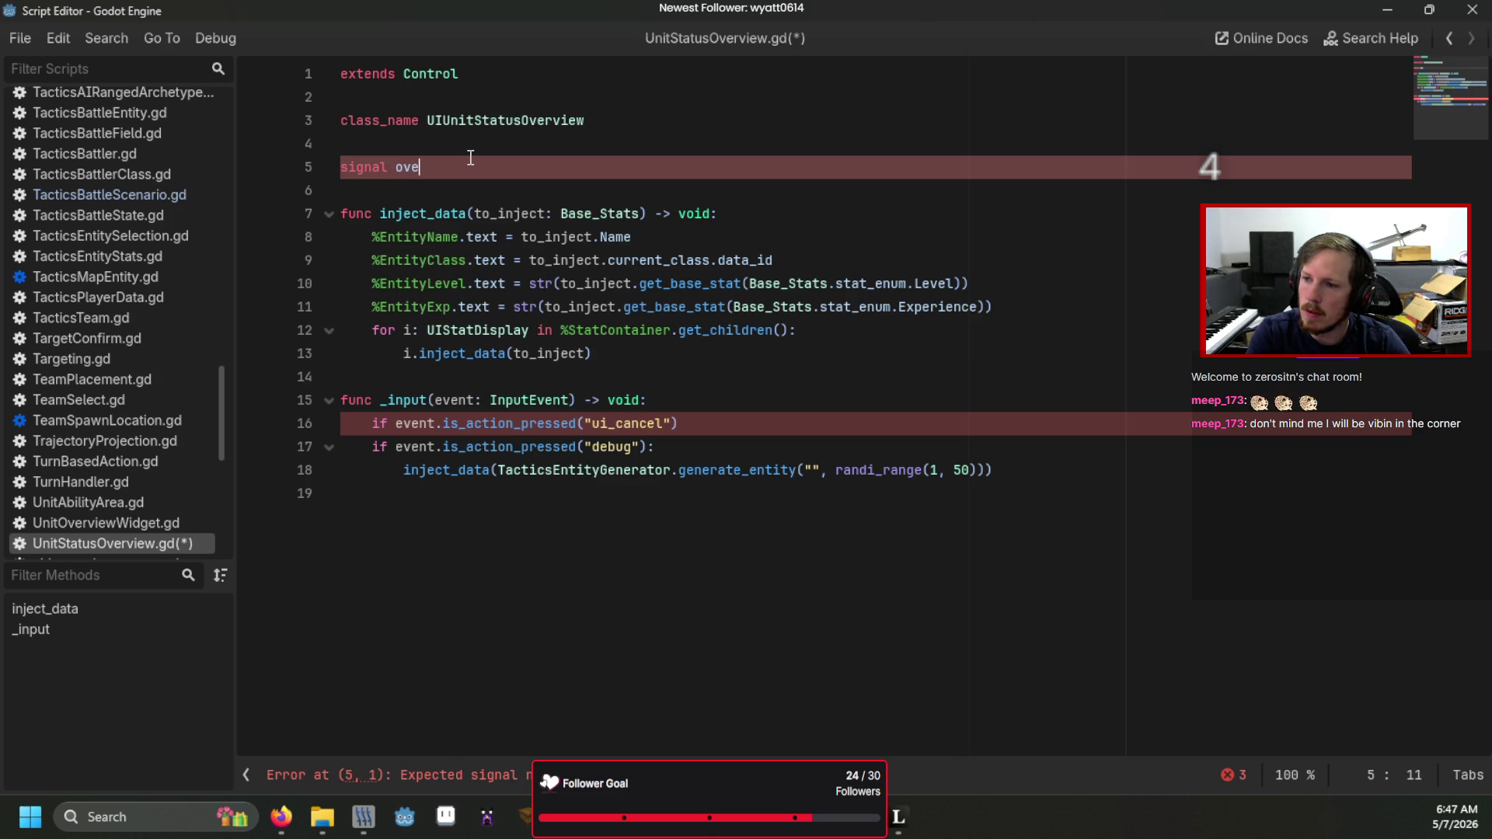
{"action": "type", "text": "rview_"}
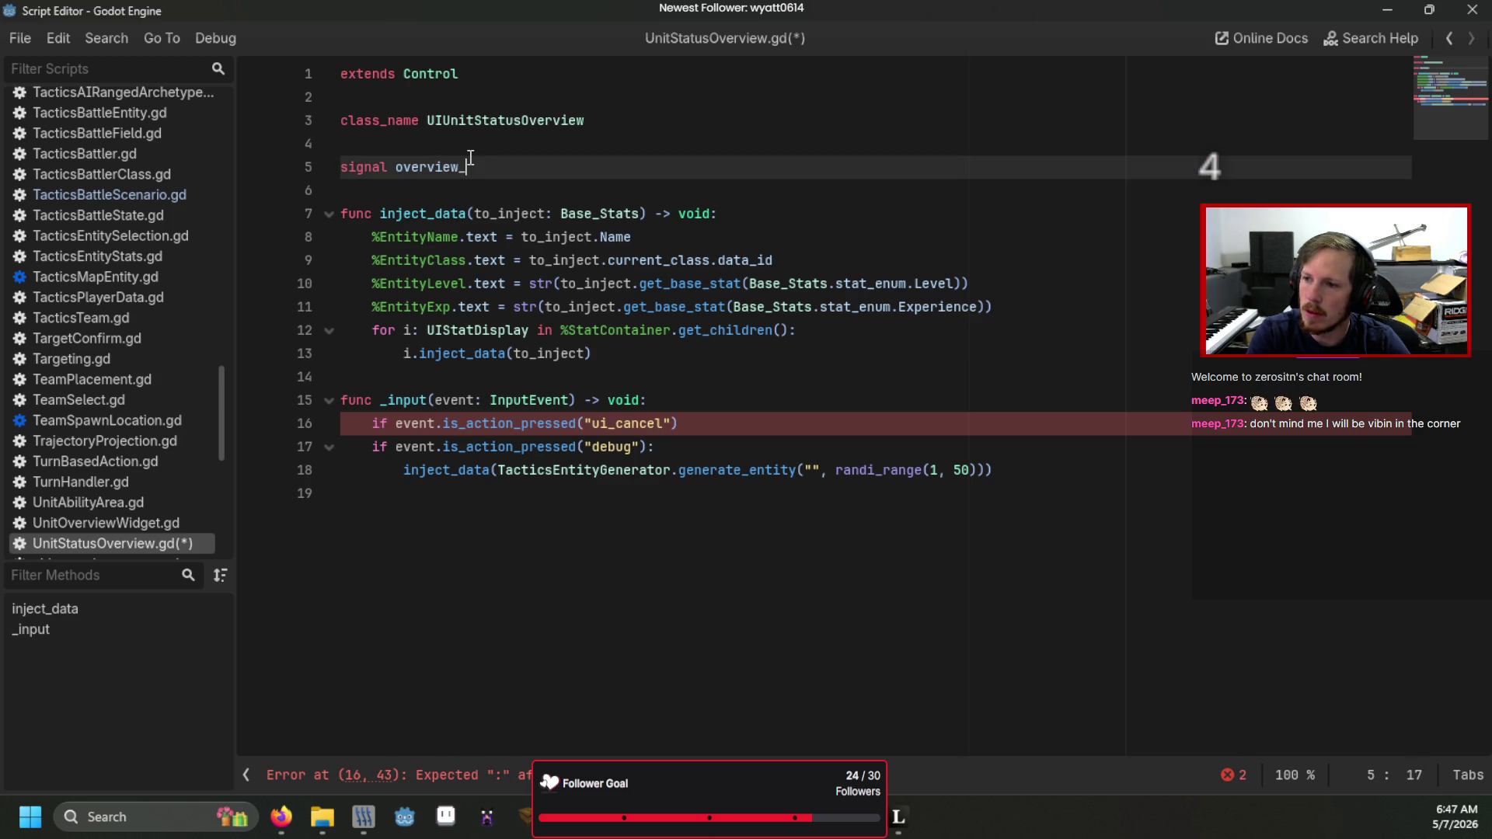
{"action": "type", "text": "finished"}
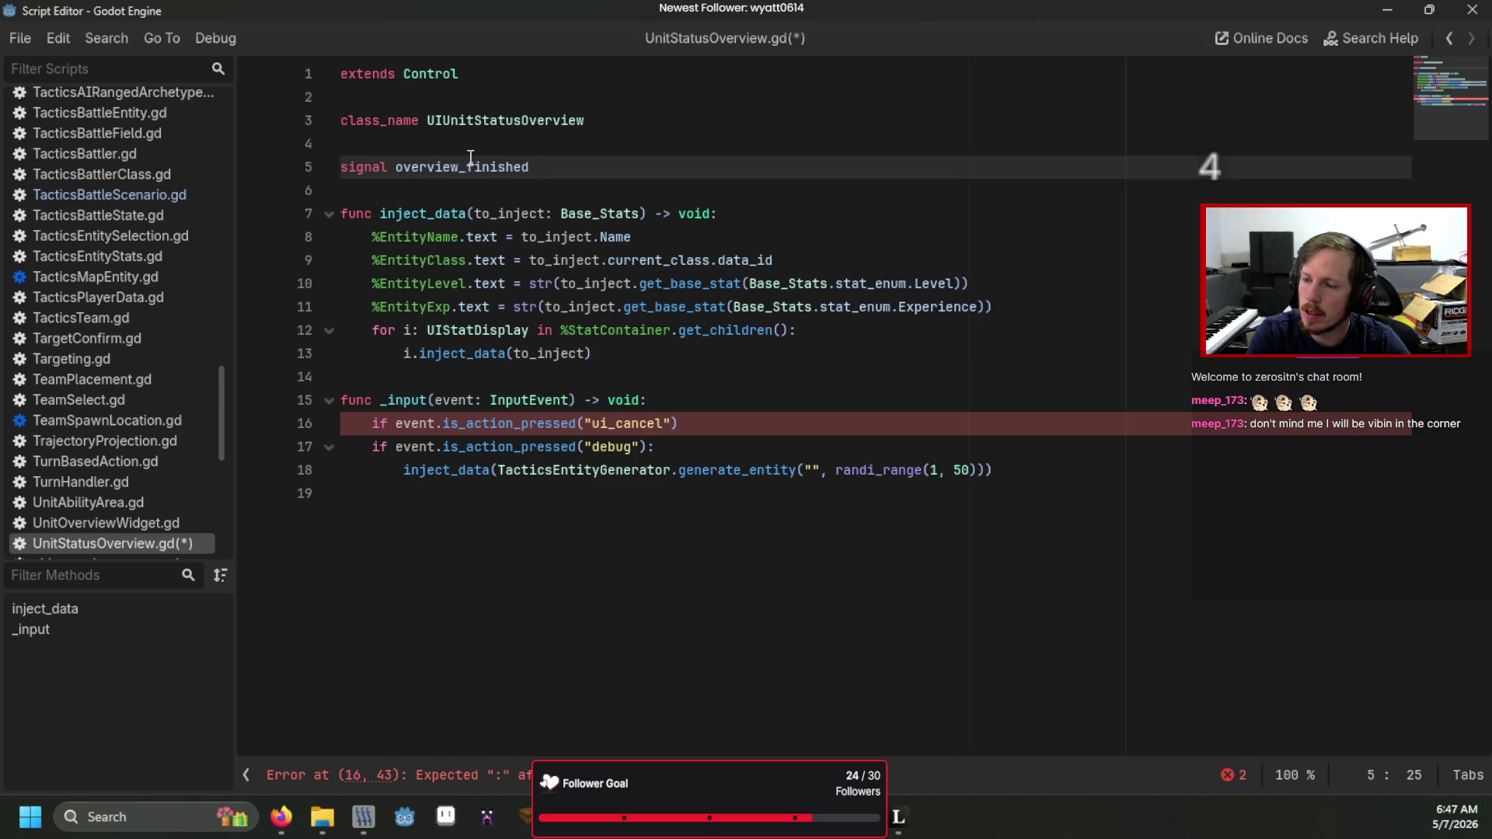
- Make the ui_cancel branch call overview_finished.emit()
{"action": "left_click", "coordinate": [699, 419]}
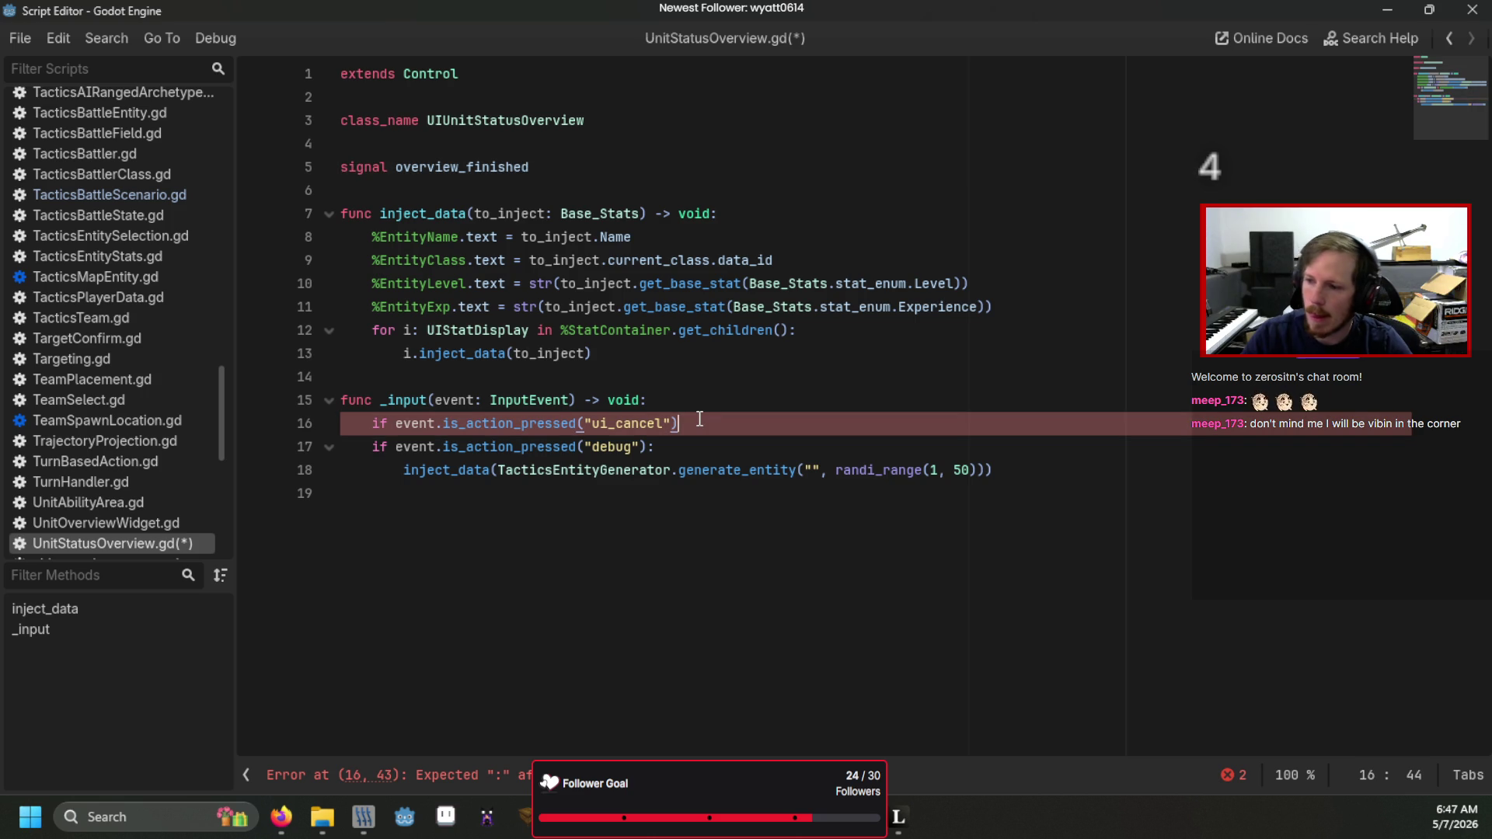
{"action": "type", "text": ":"}
{"action": "key", "text": "Return"}
{"action": "type", "text": "o"}
{"action": "key", "text": "Return"}
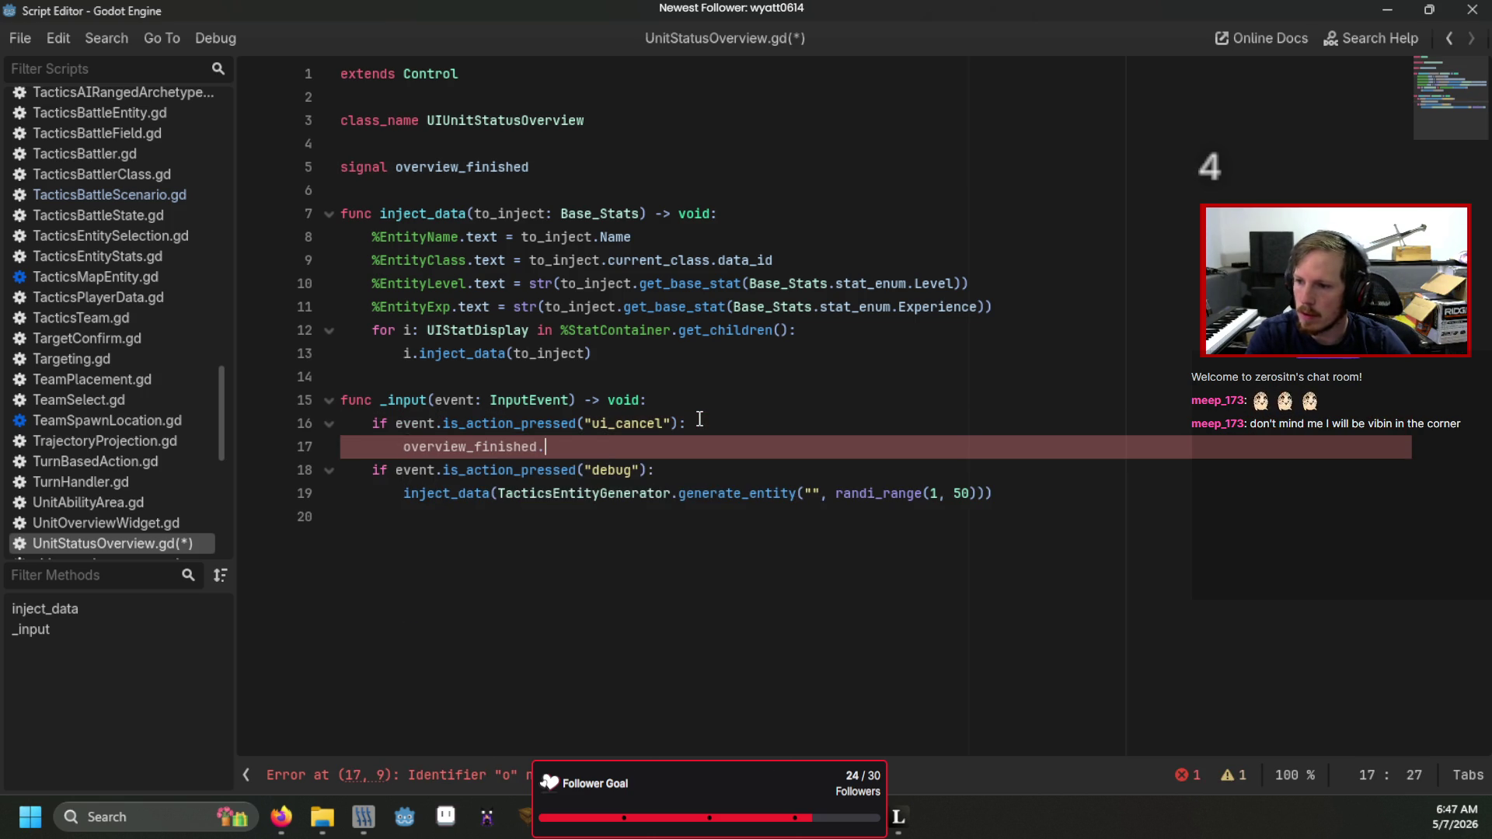
{"action": "type", "text": "."}
{"action": "key", "text": "Down"}
{"action": "key", "text": "Down"}
{"action": "key", "text": "Return"}
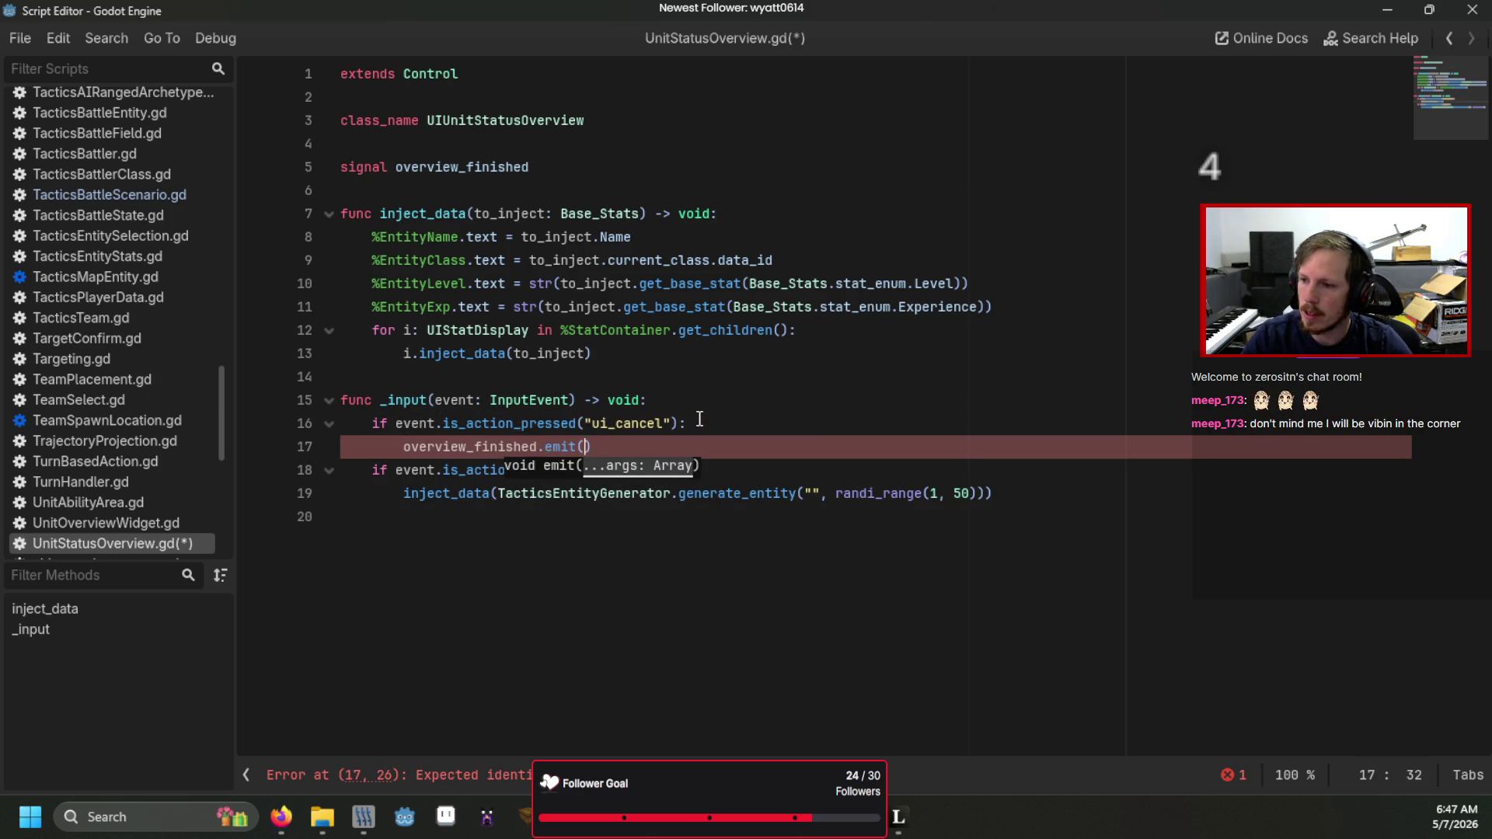
- Save UnitStatusOverview.gd and select its overview_finished signal in the scene's node signals
{"action": "left_click", "coordinate": [699, 419]}
{"action": "key", "text": "ctrl+s"}
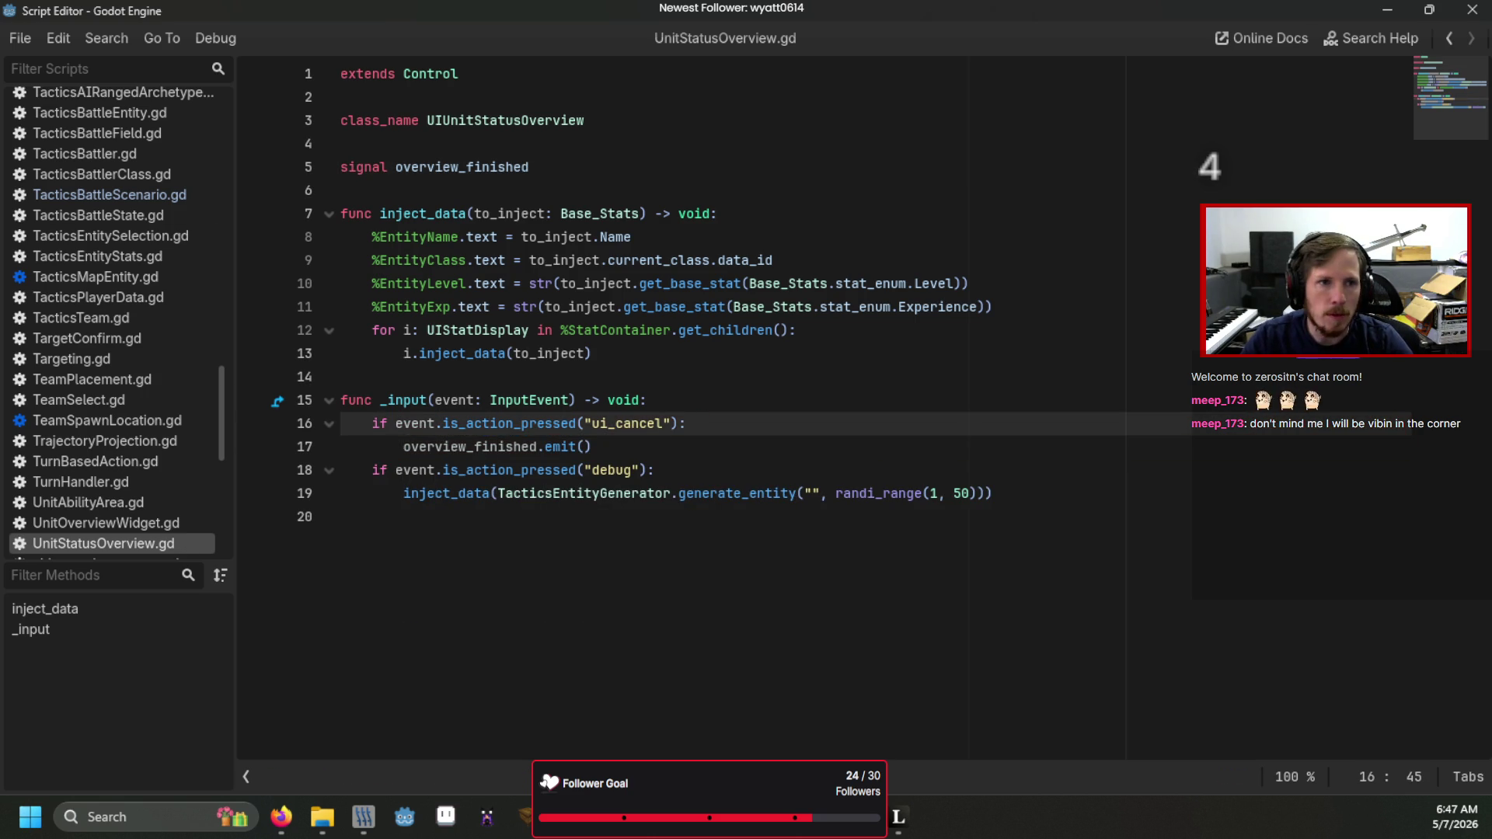
{"action": "key", "text": "alt+Tab"}
{"action": "left_click", "coordinate": [351, 142]}
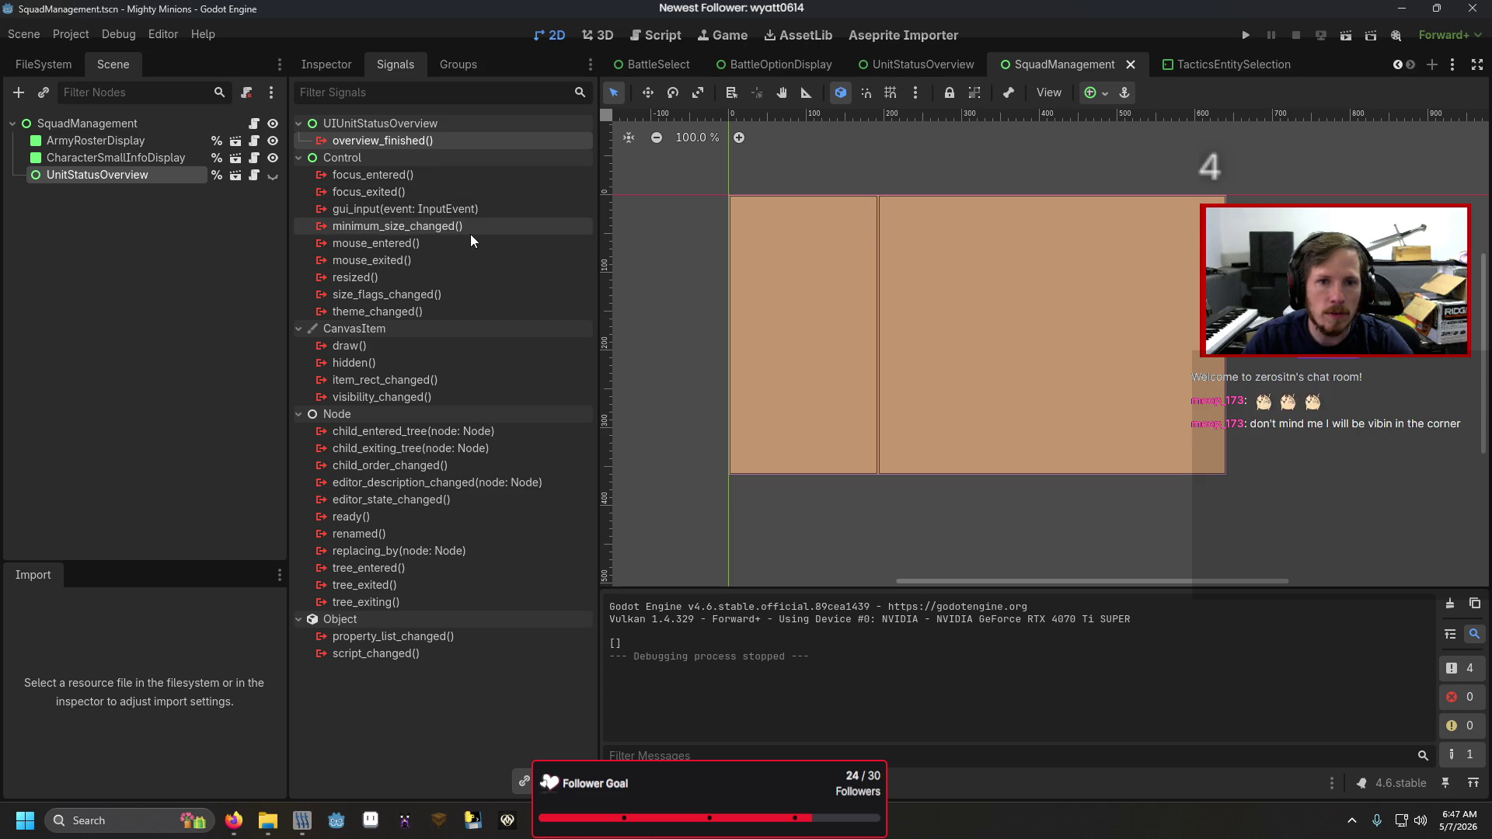
- Connect overview_finished to SquadManagement's change_state method with an extra int argument
{"action": "double_click", "coordinate": [348, 142]}
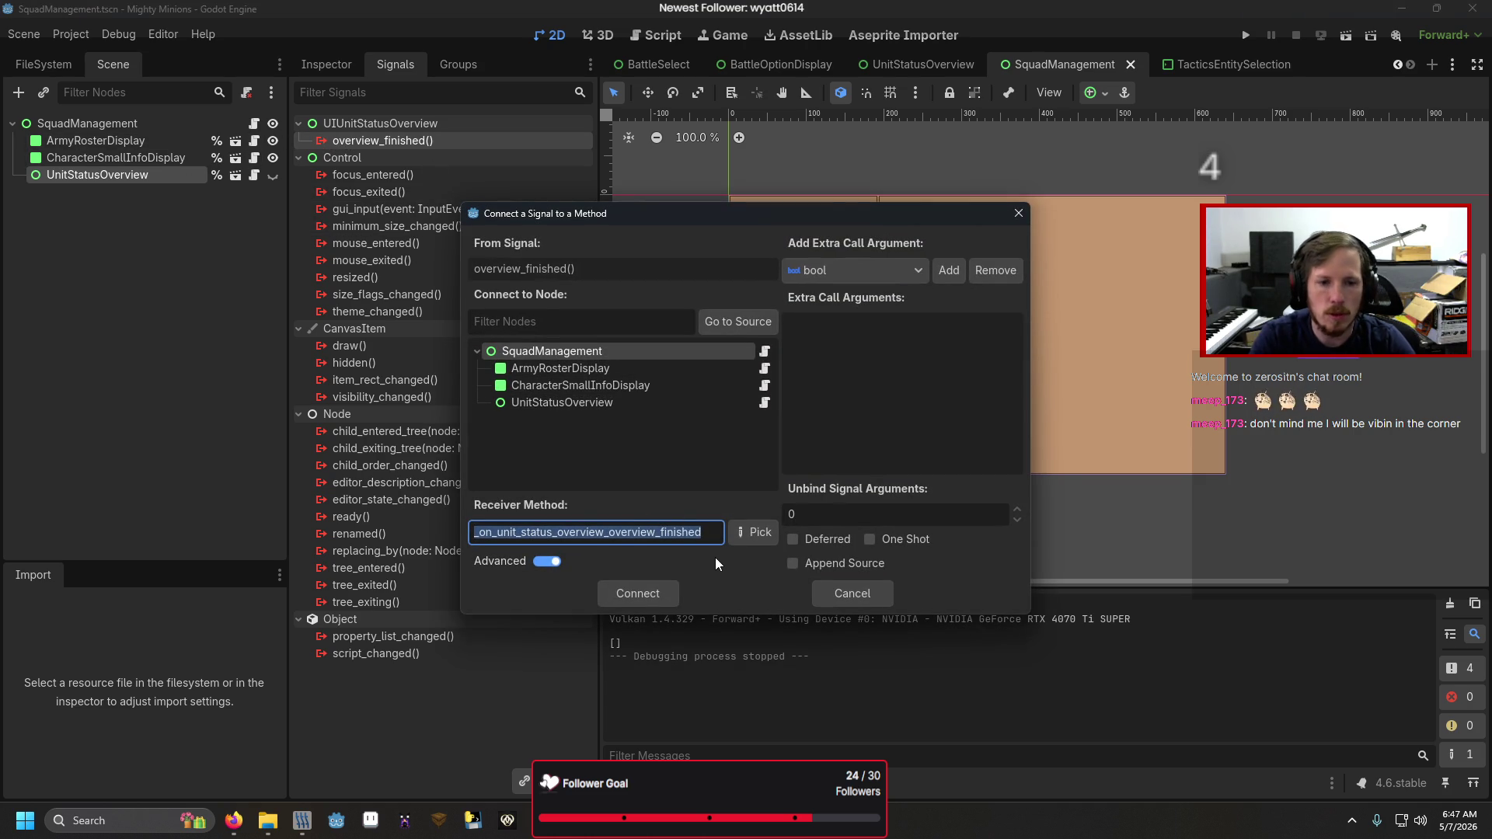
{"action": "type", "text": "change_state"}
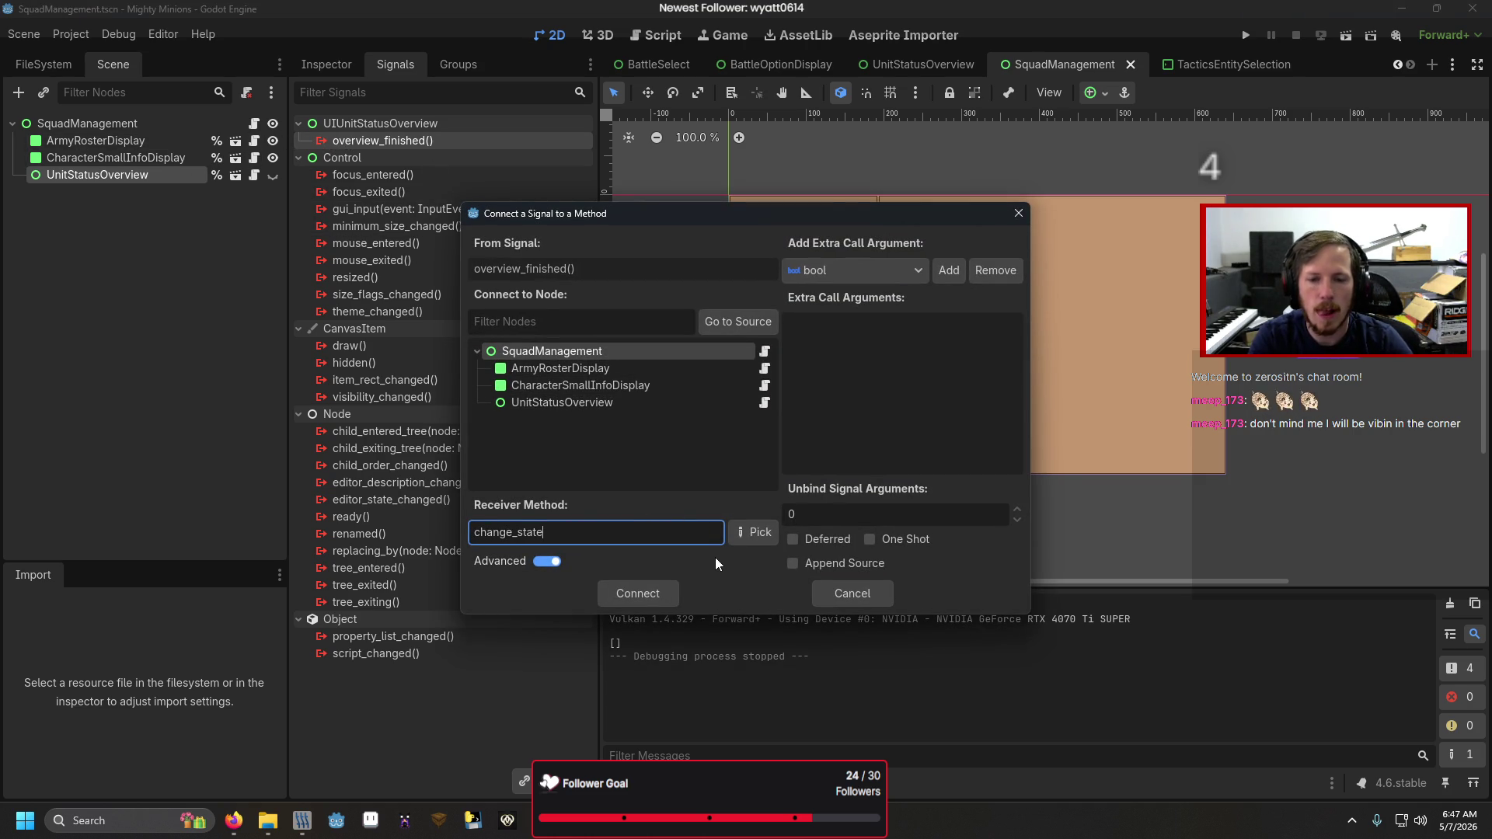
{"action": "left_click", "coordinate": [891, 276]}
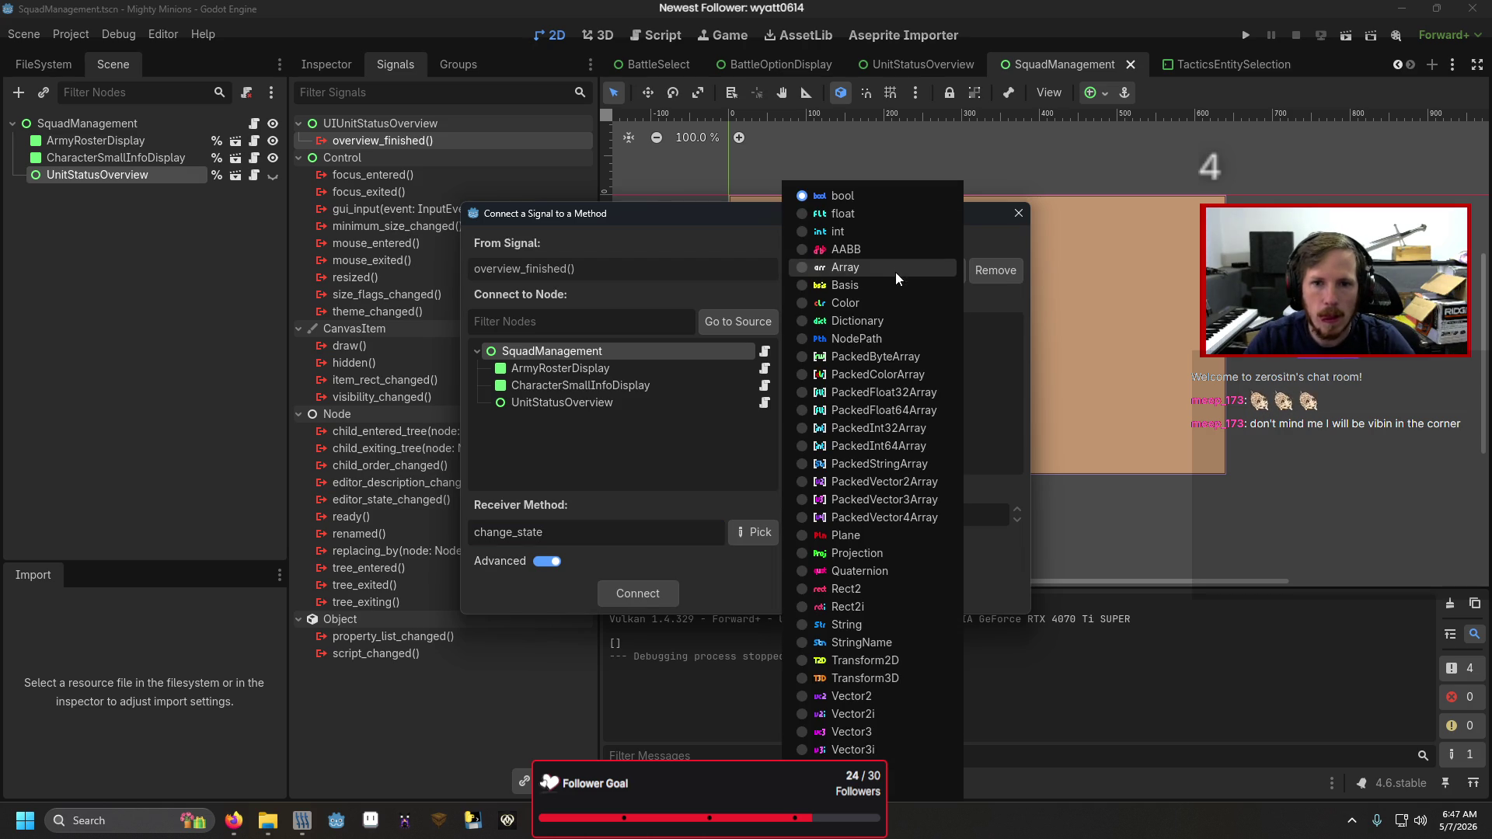
{"action": "left_click", "coordinate": [884, 238]}
{"action": "left_click", "coordinate": [949, 271]}
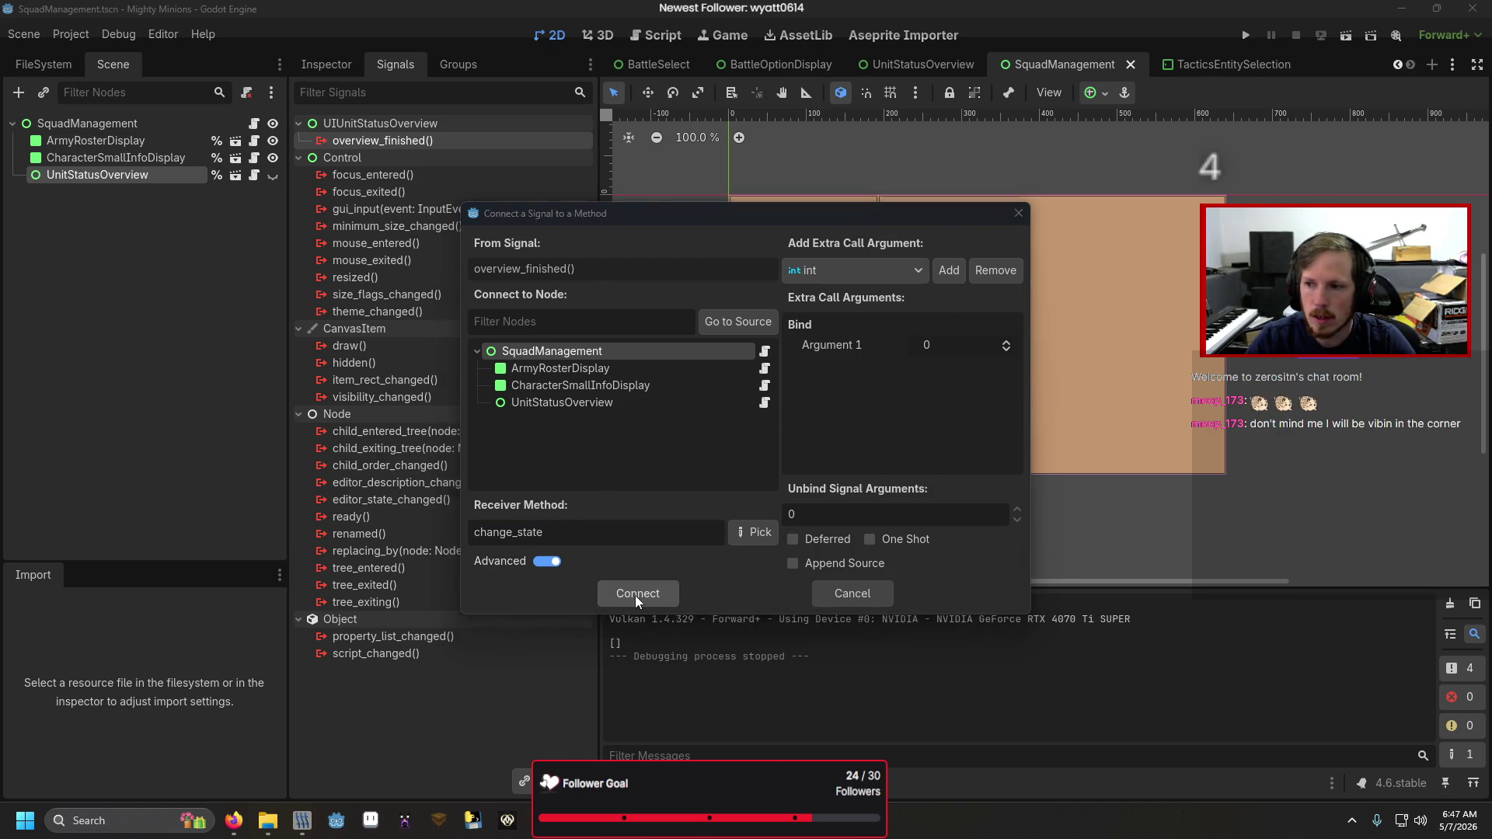
{"action": "left_click", "coordinate": [636, 595]}
- Test-run the game, close it, and start a new line after the emit call
{"action": "key", "text": "F6"}
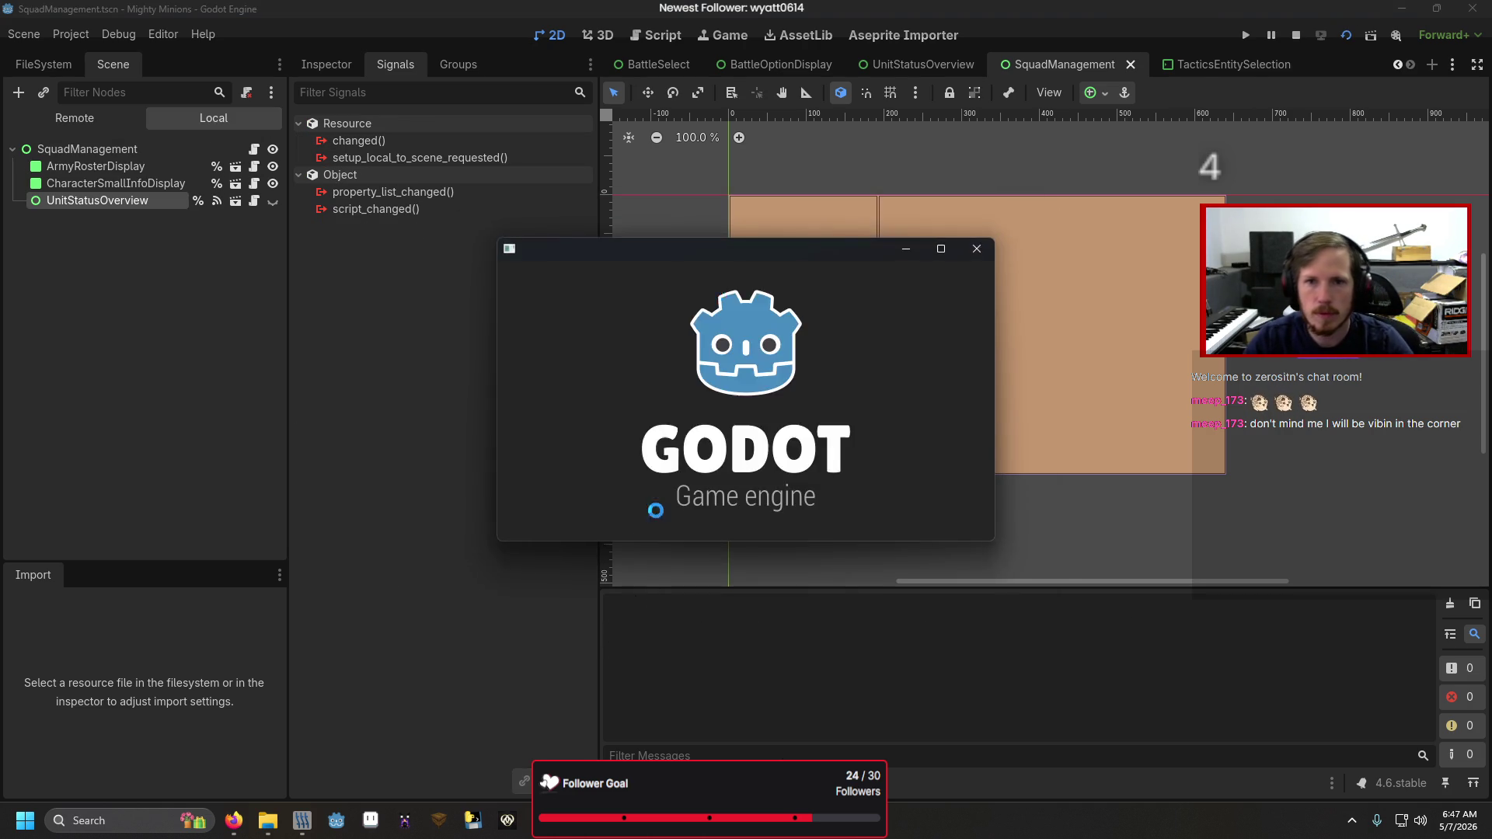
{"action": "key", "text": "F5"}
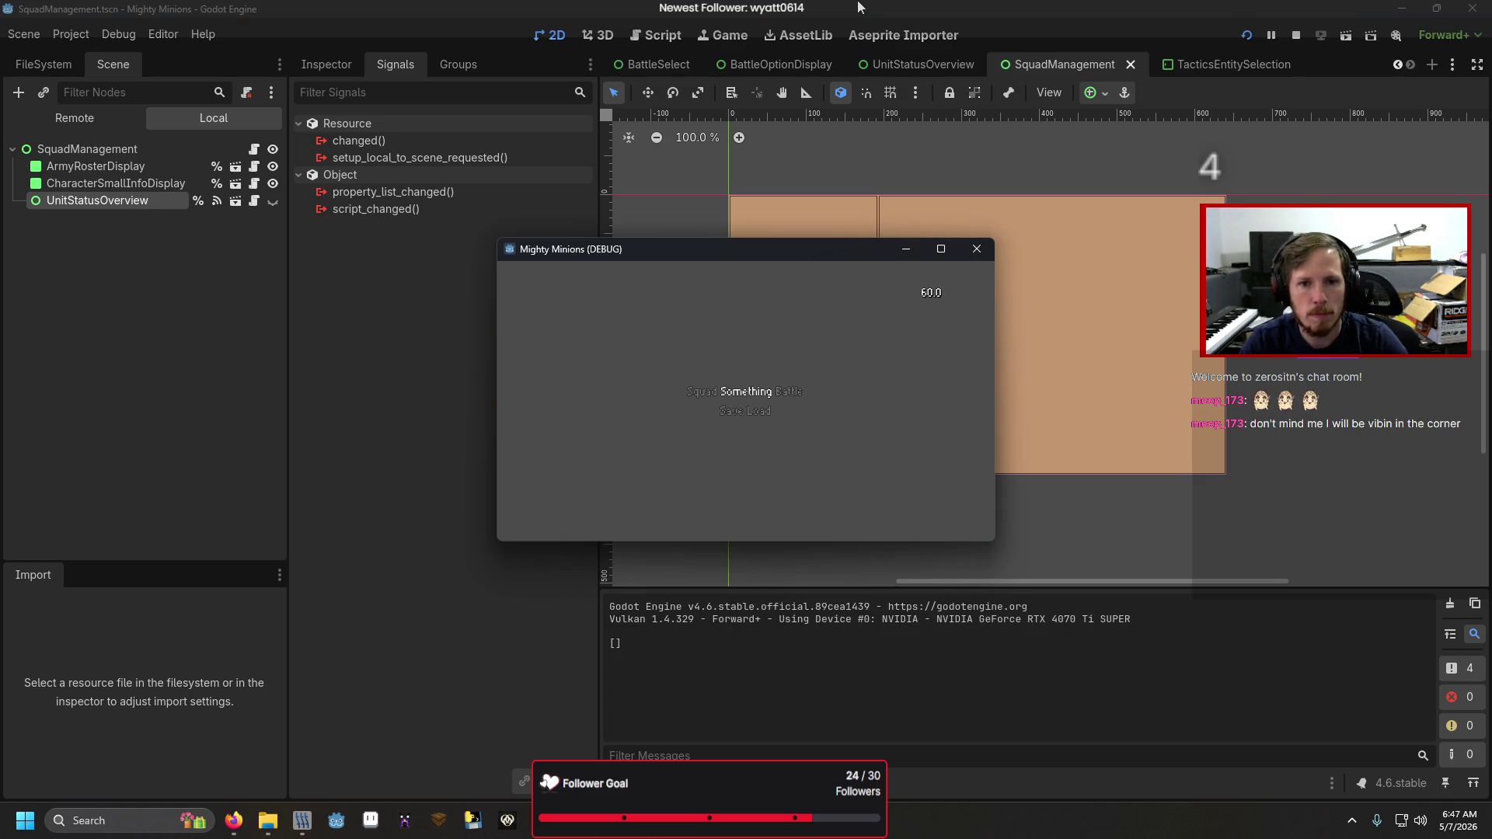
{"action": "left_click", "coordinate": [977, 248]}
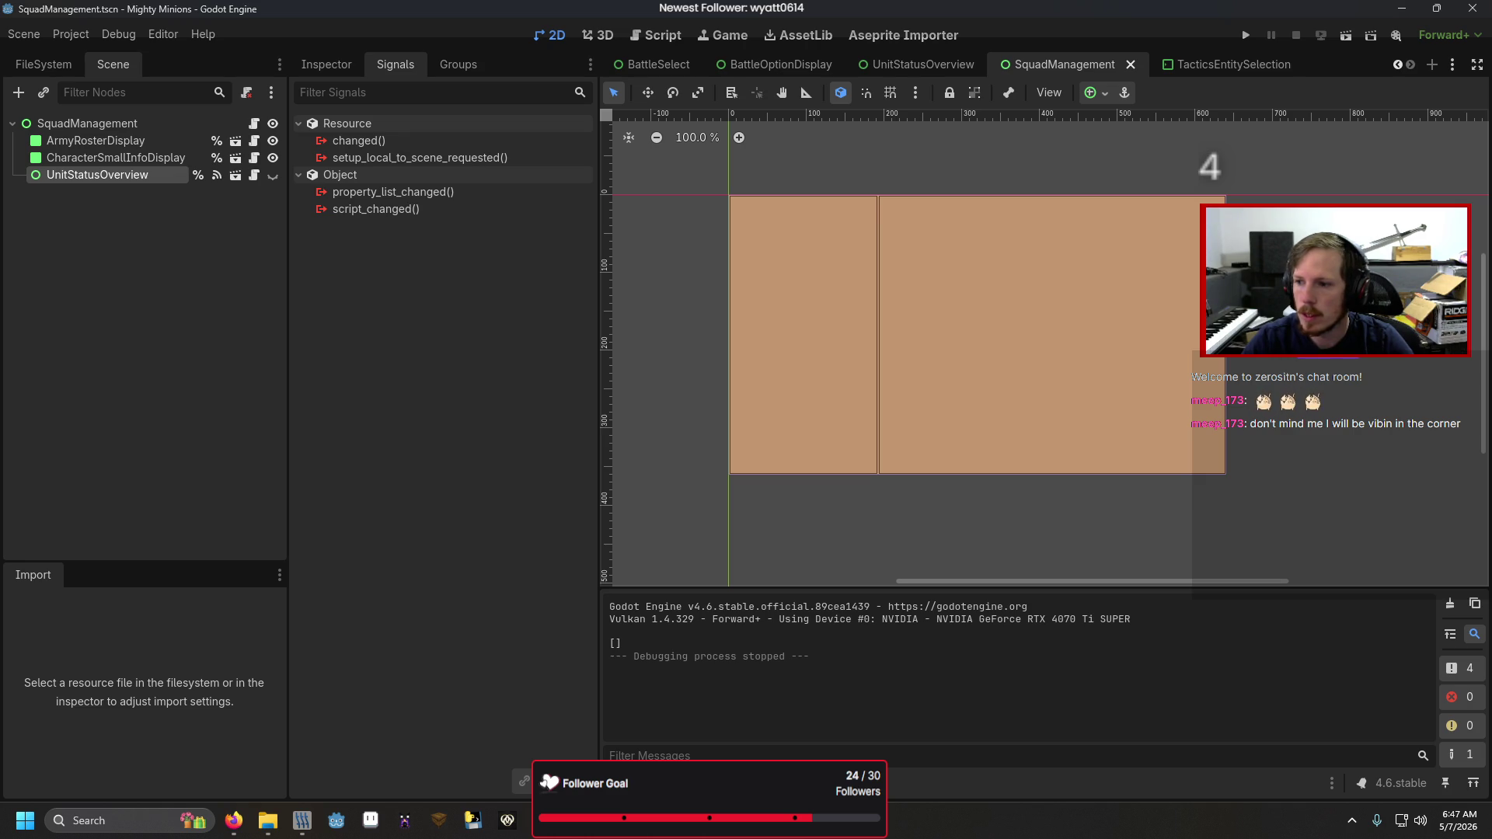
{"action": "left_click", "coordinate": [745, 444]}
{"action": "key", "text": "Return"}
- Add get_viewport().set_input_as_handled() after the overview_finished emit
{"action": "type", "text": "get_v"}
{"action": "key", "text": "Return"}
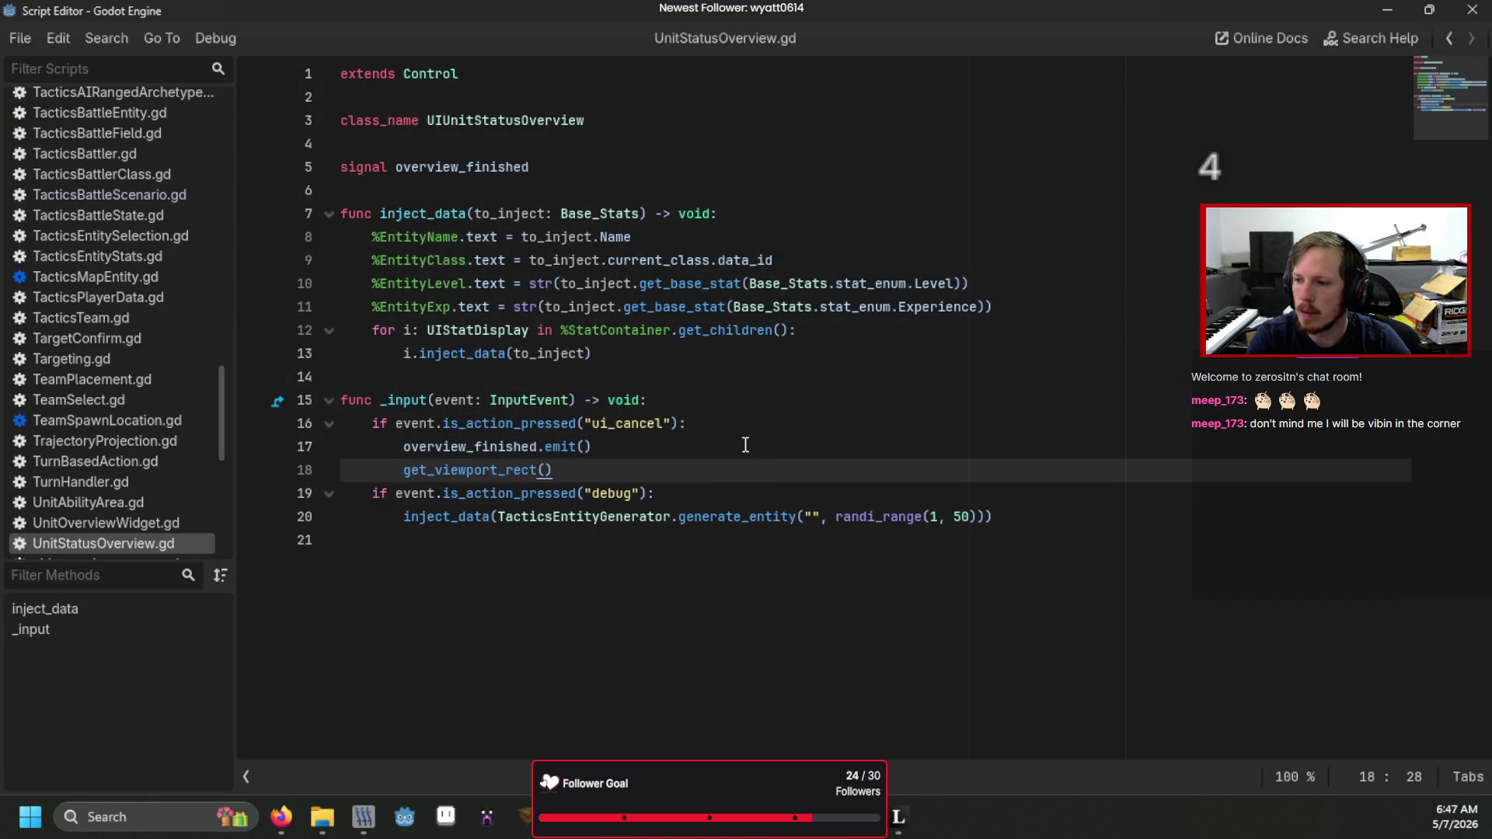
{"action": "key", "text": "BackSpace"}
{"action": "key", "text": "BackSpace"}
{"action": "key", "text": "BackSpace"}
{"action": "type", "text": "()"}
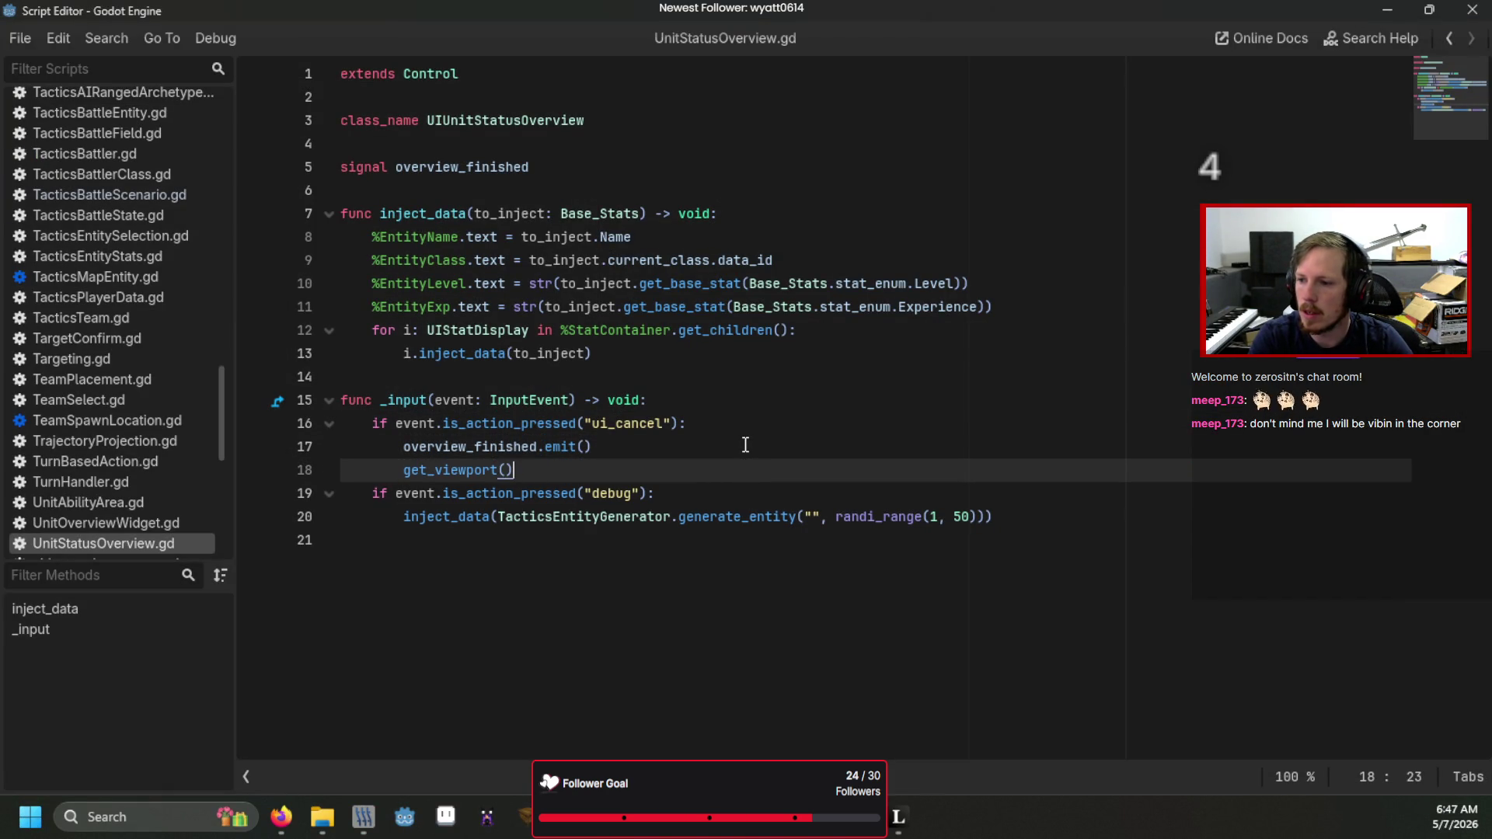
{"action": "type", "text": ".set_"}
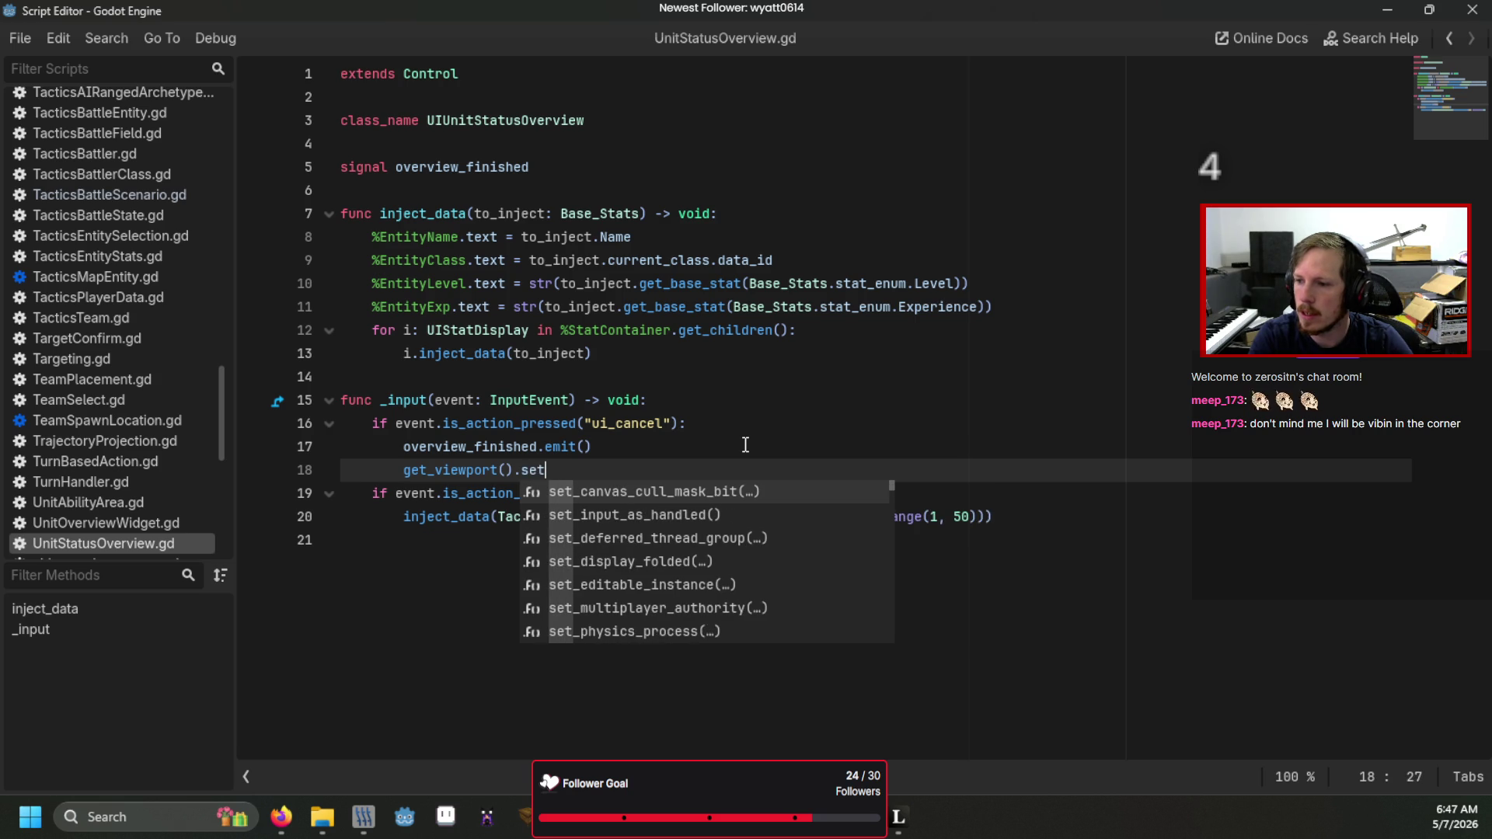
{"action": "key", "text": "Down"}
{"action": "key", "text": "Return"}
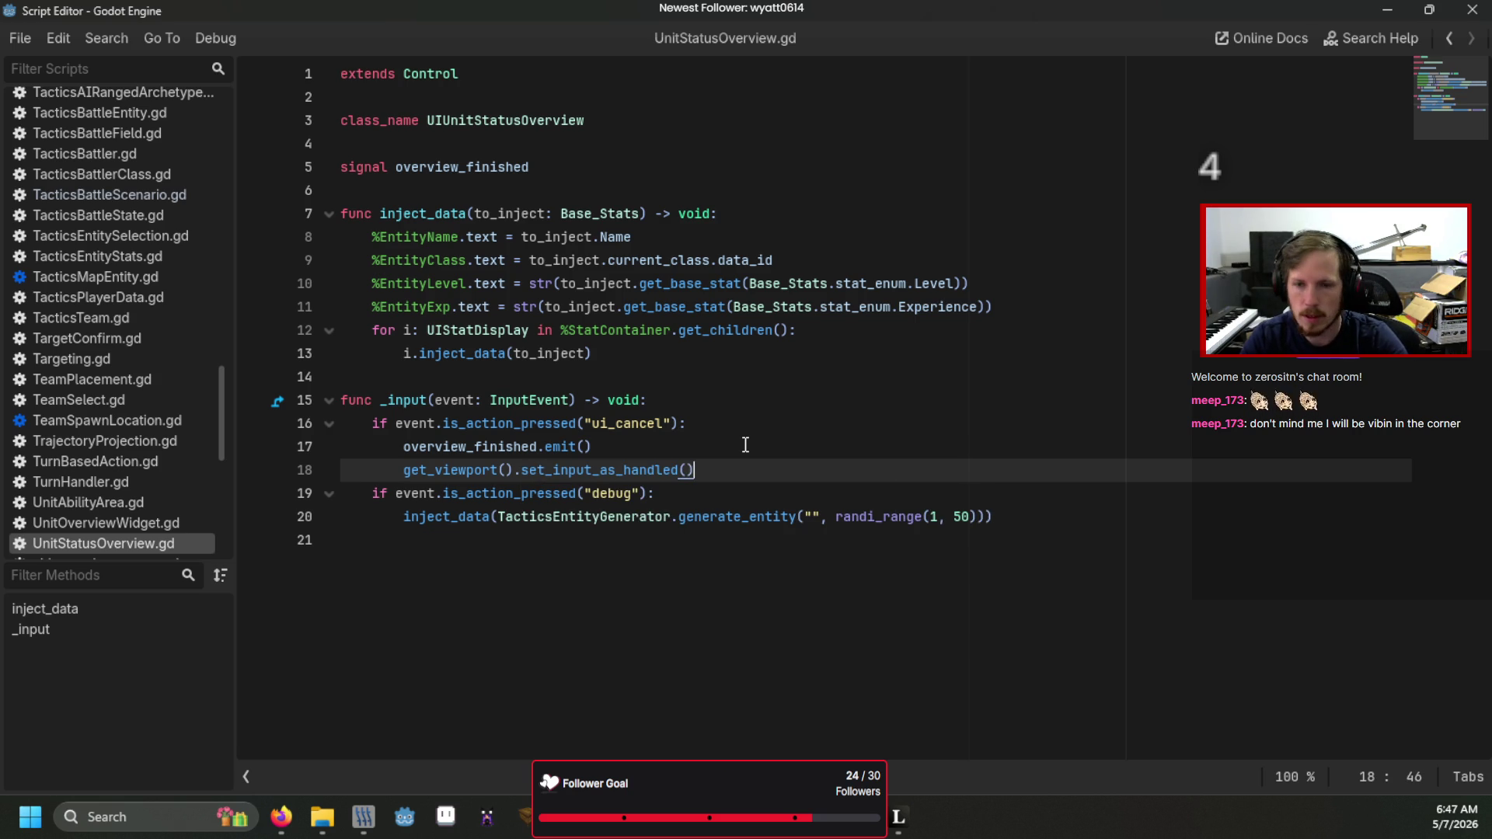
- Run the game, open Squad and cancel the unit overview, then close the game
{"action": "key", "text": "F5"}
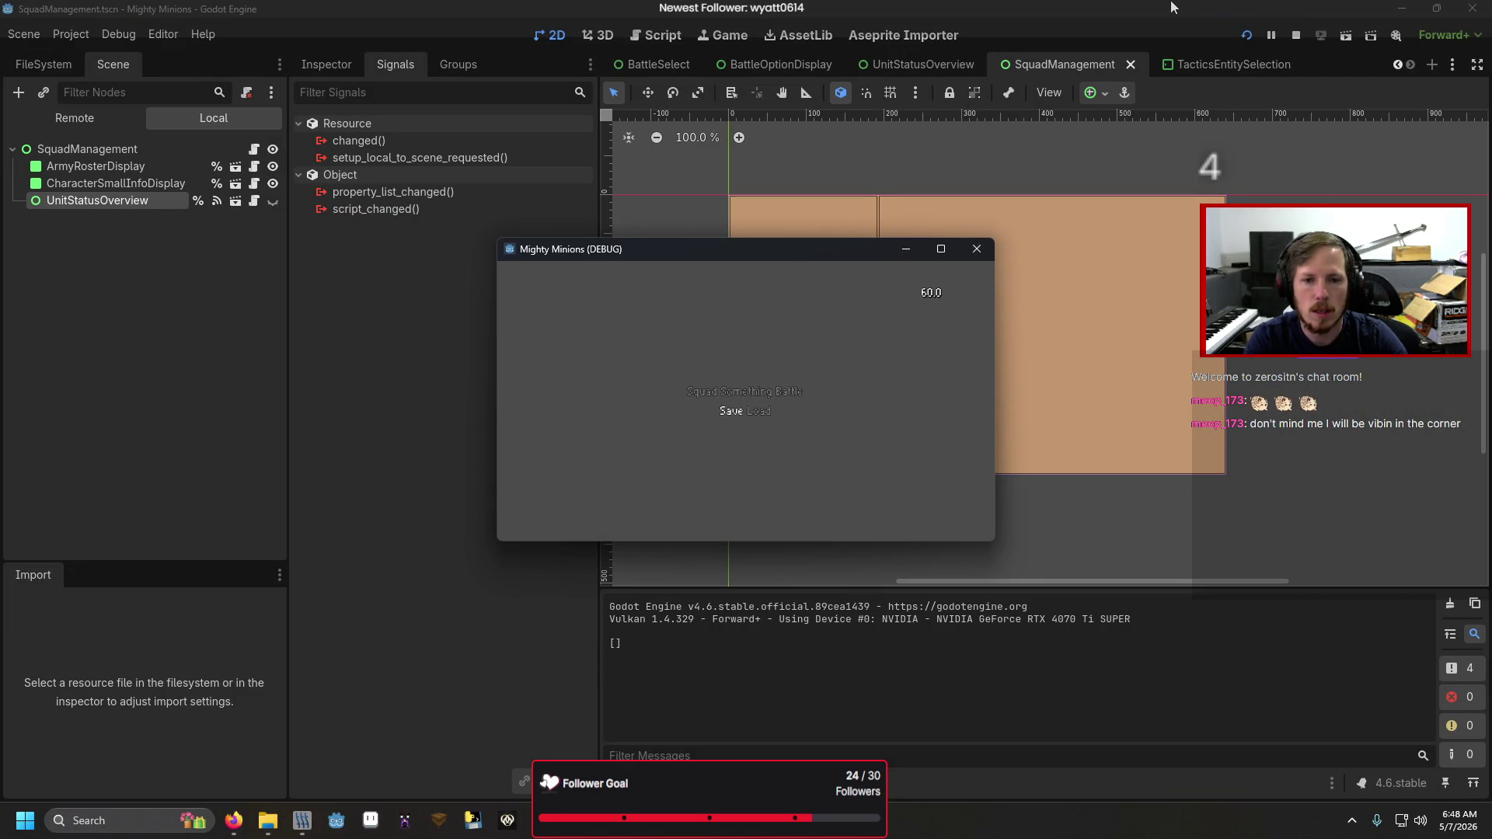
{"action": "key", "text": "Left"}
{"action": "key", "text": "Return"}
{"action": "key", "text": "Return"}
{"action": "key", "text": "Escape"}
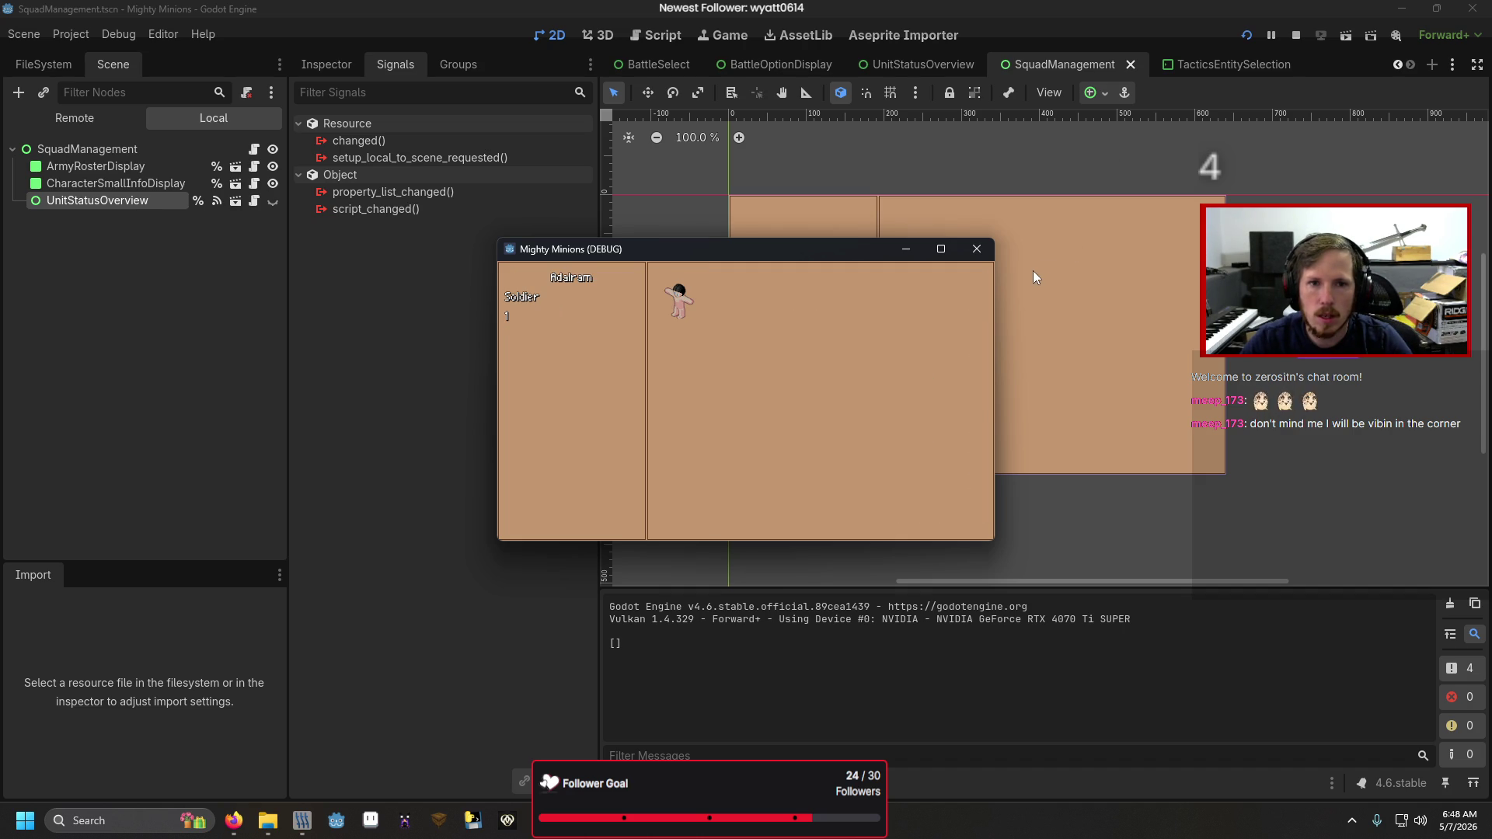
{"action": "left_click", "coordinate": [986, 257]}
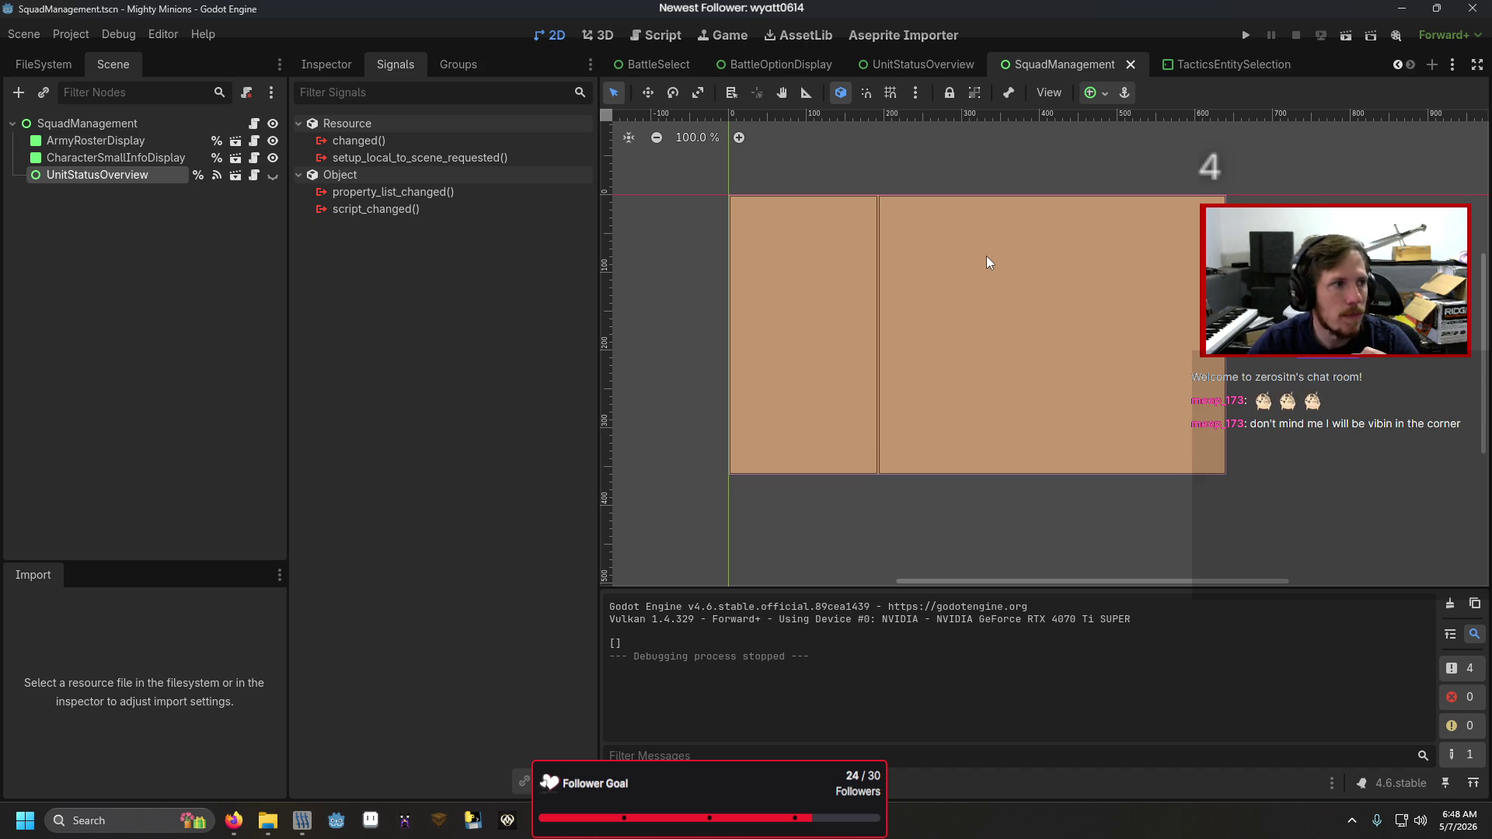
{"action": "key", "text": "ctrl+F3"}
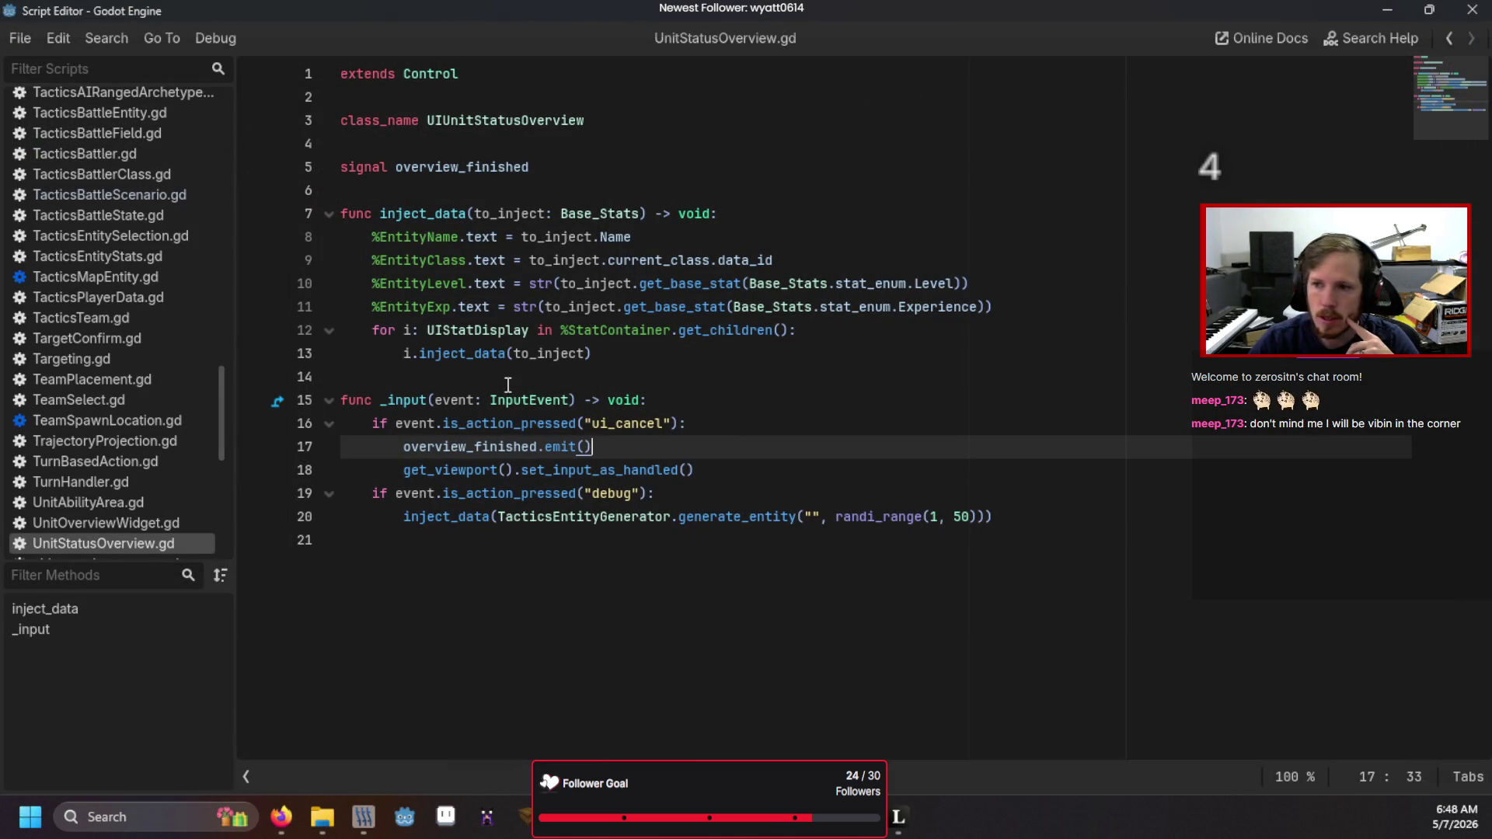
{"action": "key", "text": "ctrl+F1"}
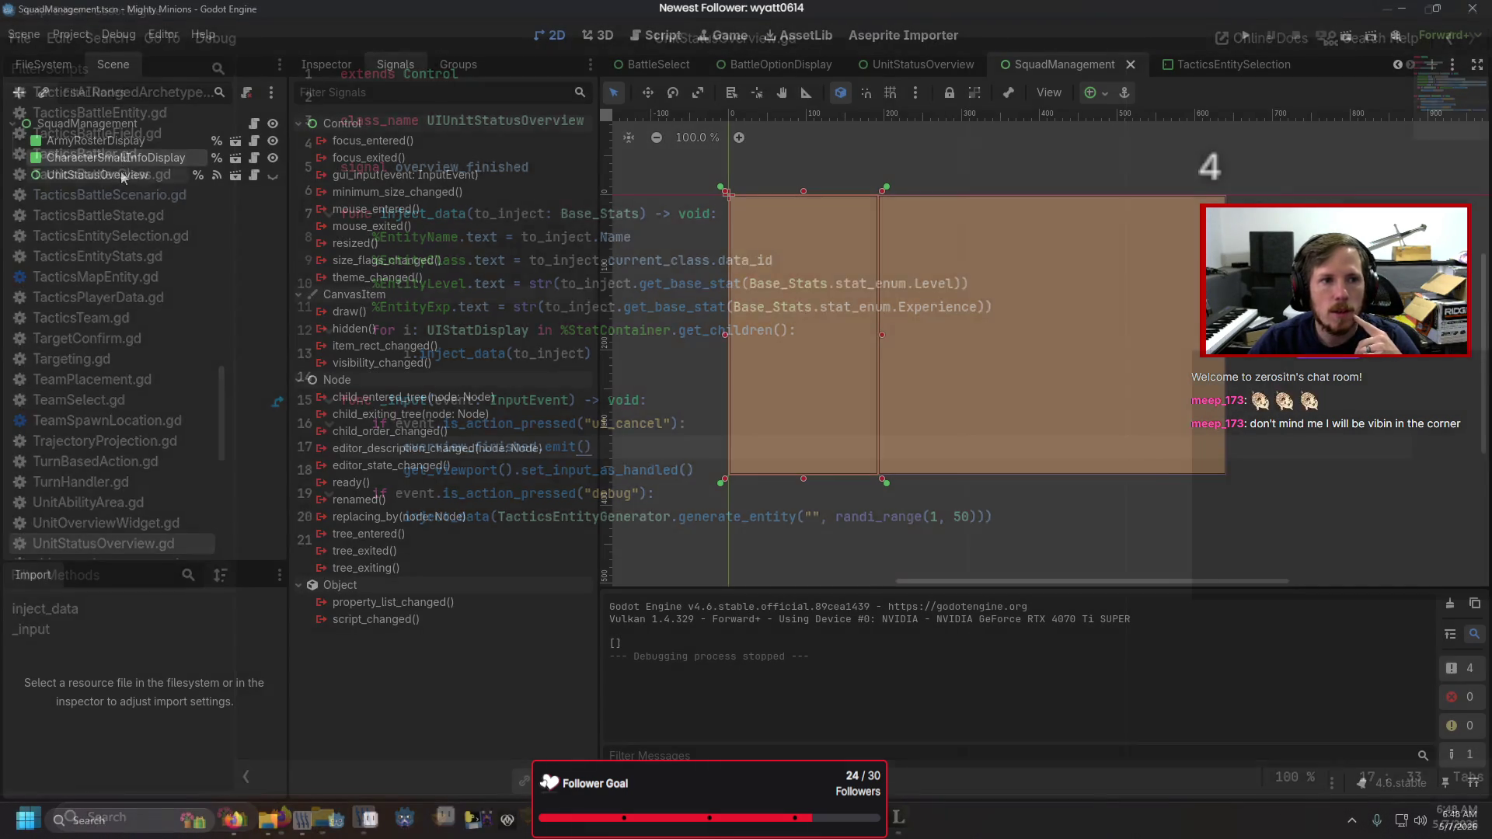
- Delete the UnitStatusOverview node from the squad management scene
{"action": "key", "text": "Delete"}
{"action": "key", "text": "Return"}
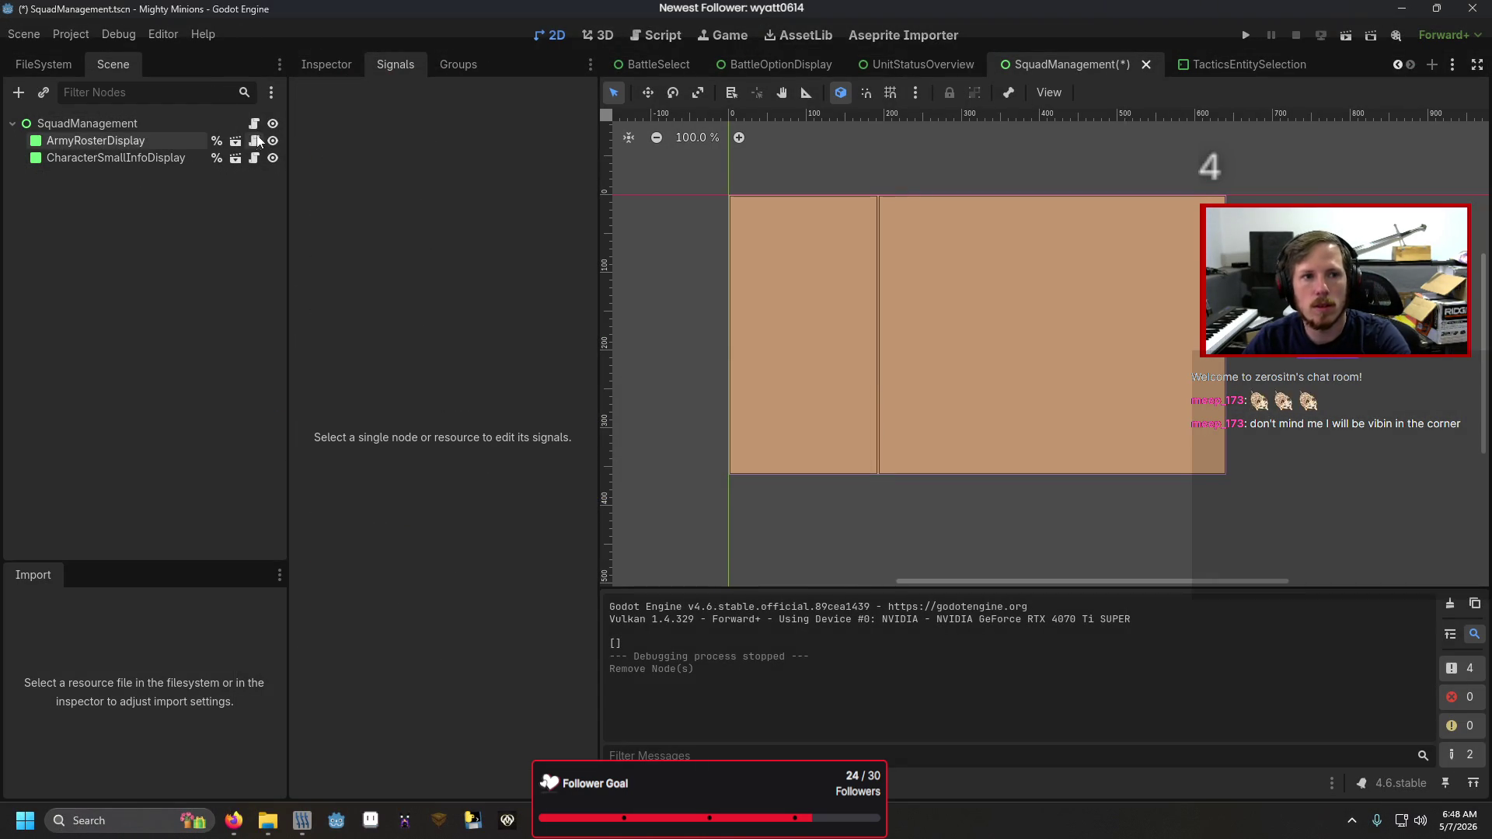
{"action": "left_click", "coordinate": [254, 124]}
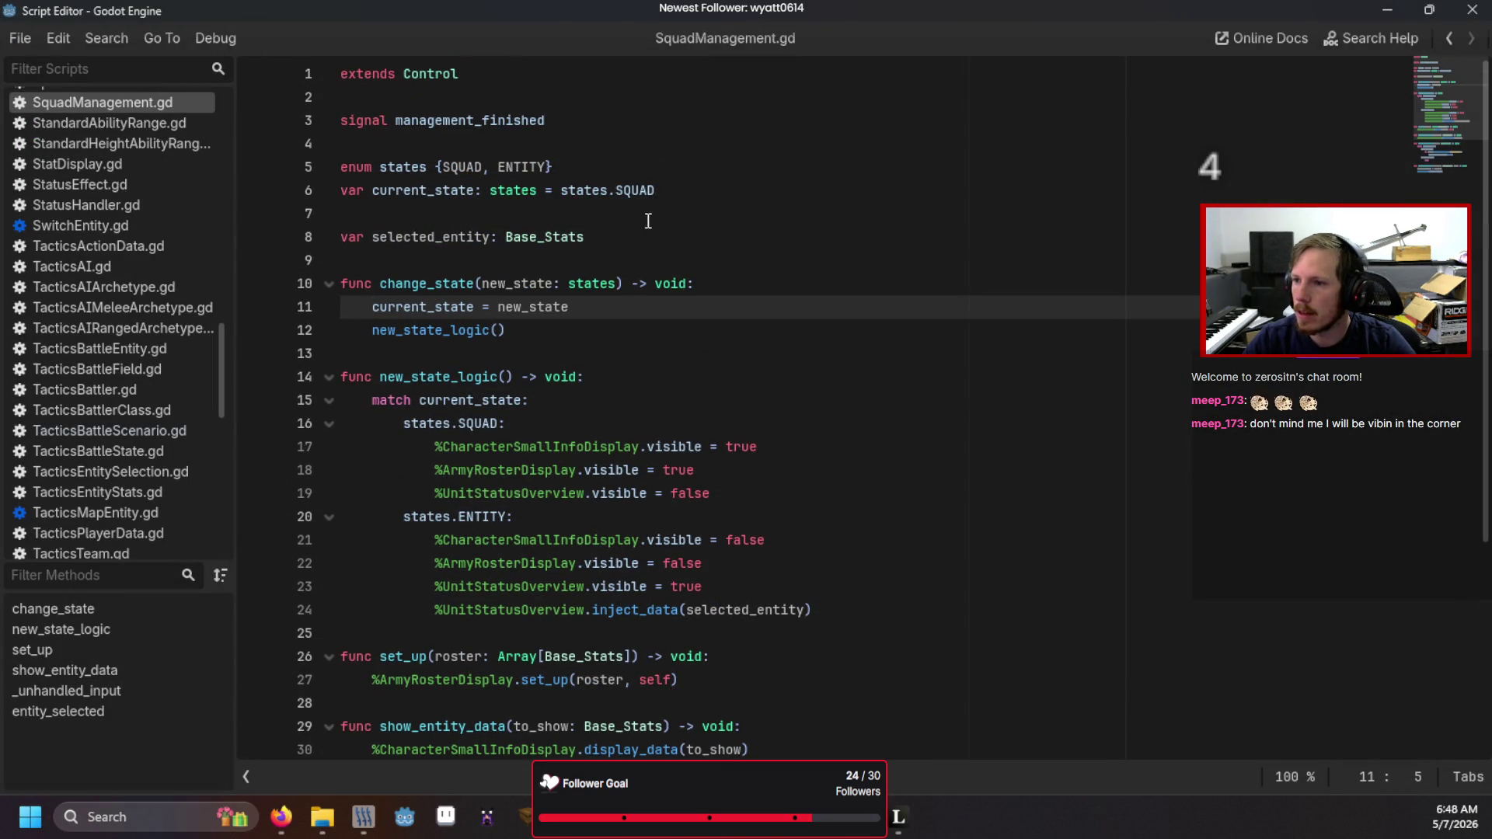
- Declare var overview_path: String = "res://Data/Scenes/System/CampaignUI/UnitStatusOverview.tscn" in SquadManagement.gd
{"action": "left_click", "coordinate": [662, 258]}
{"action": "key", "text": "Return"}
{"action": "key", "text": "Up"}
{"action": "type", "text": "var overview_p"}
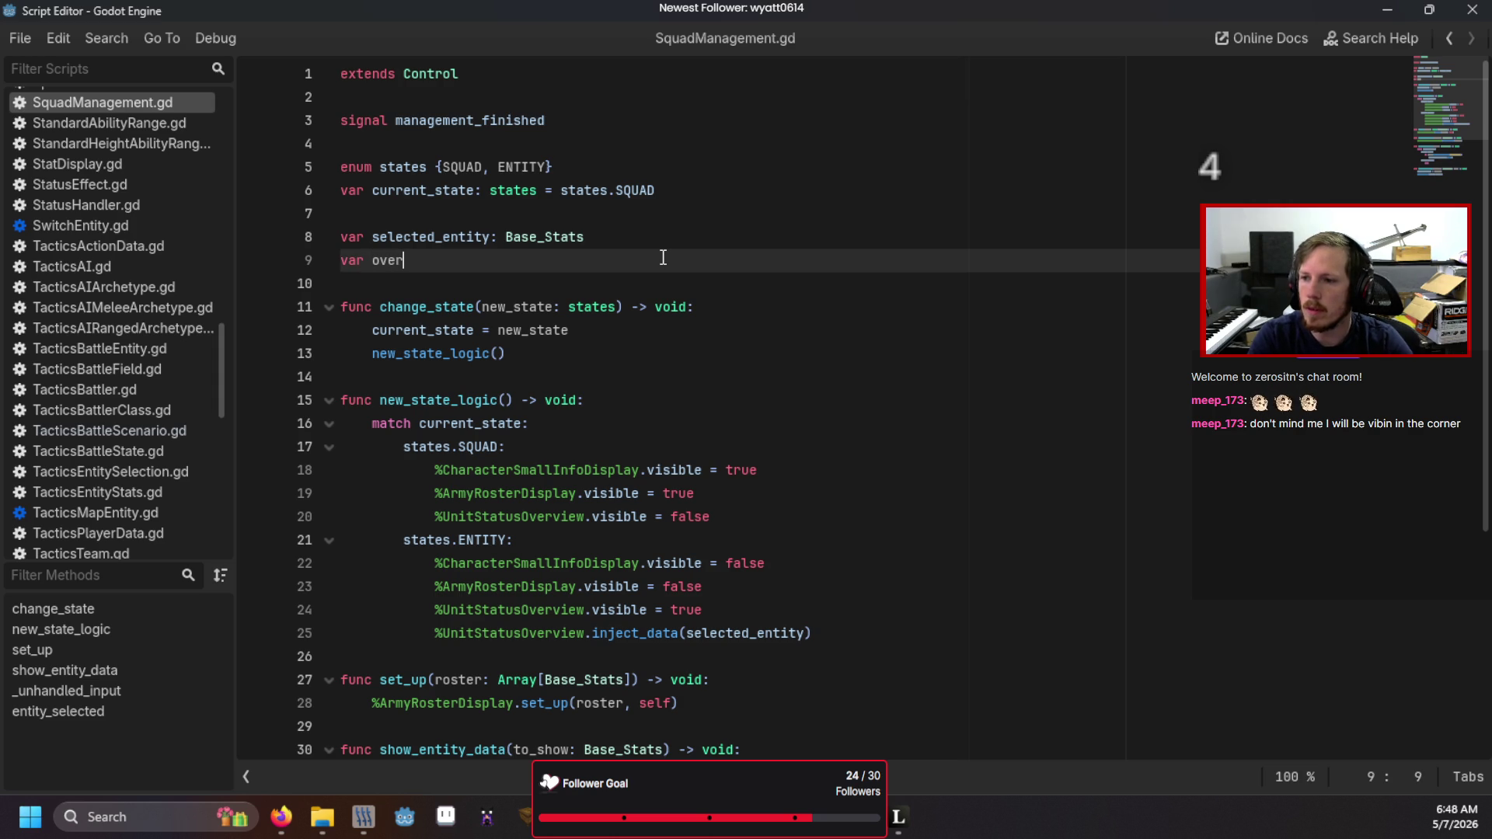
{"action": "type", "text": "ath"}
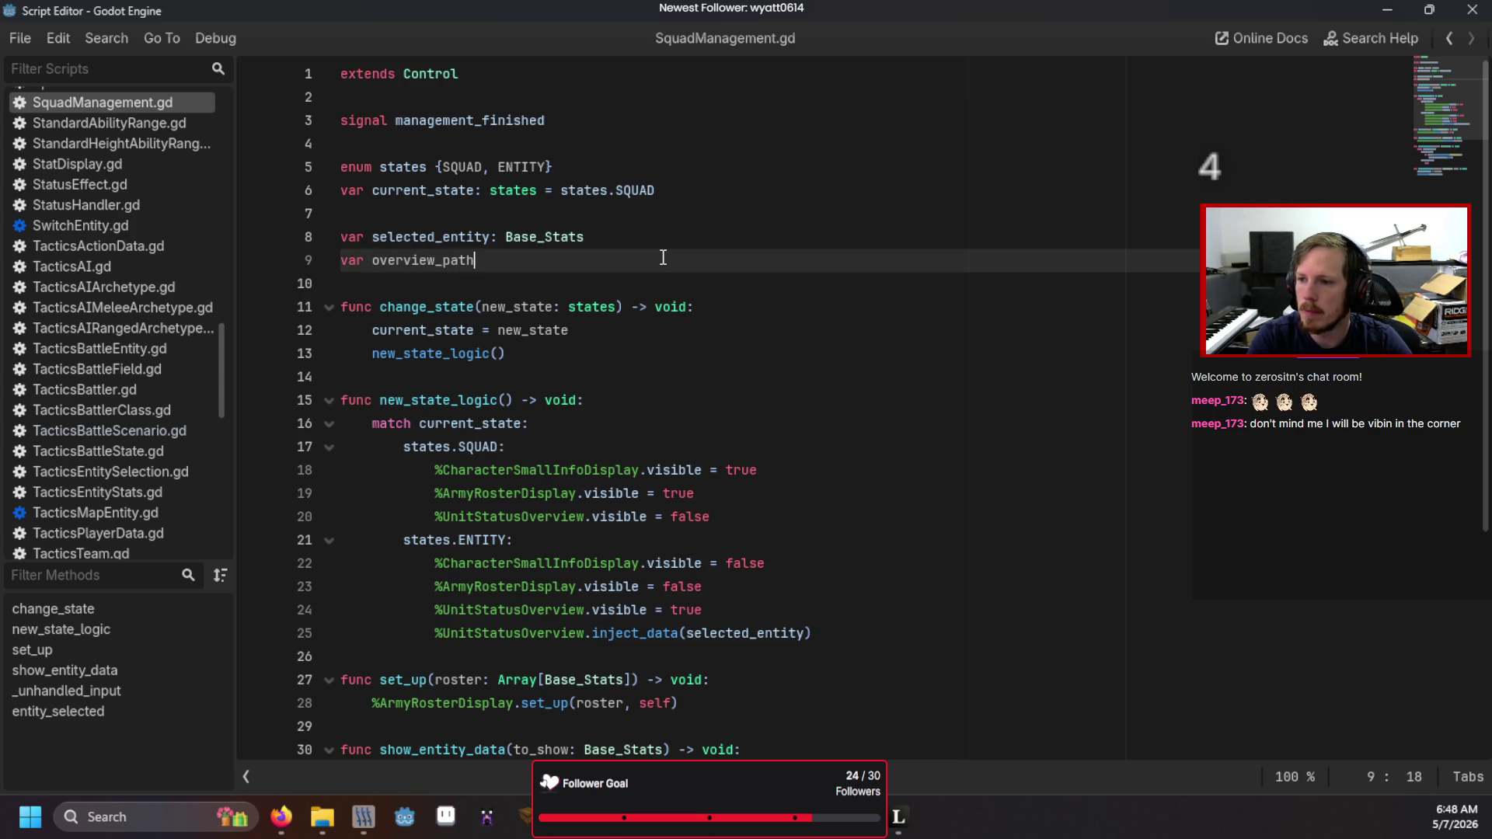
{"action": "type", "text": ": S"}
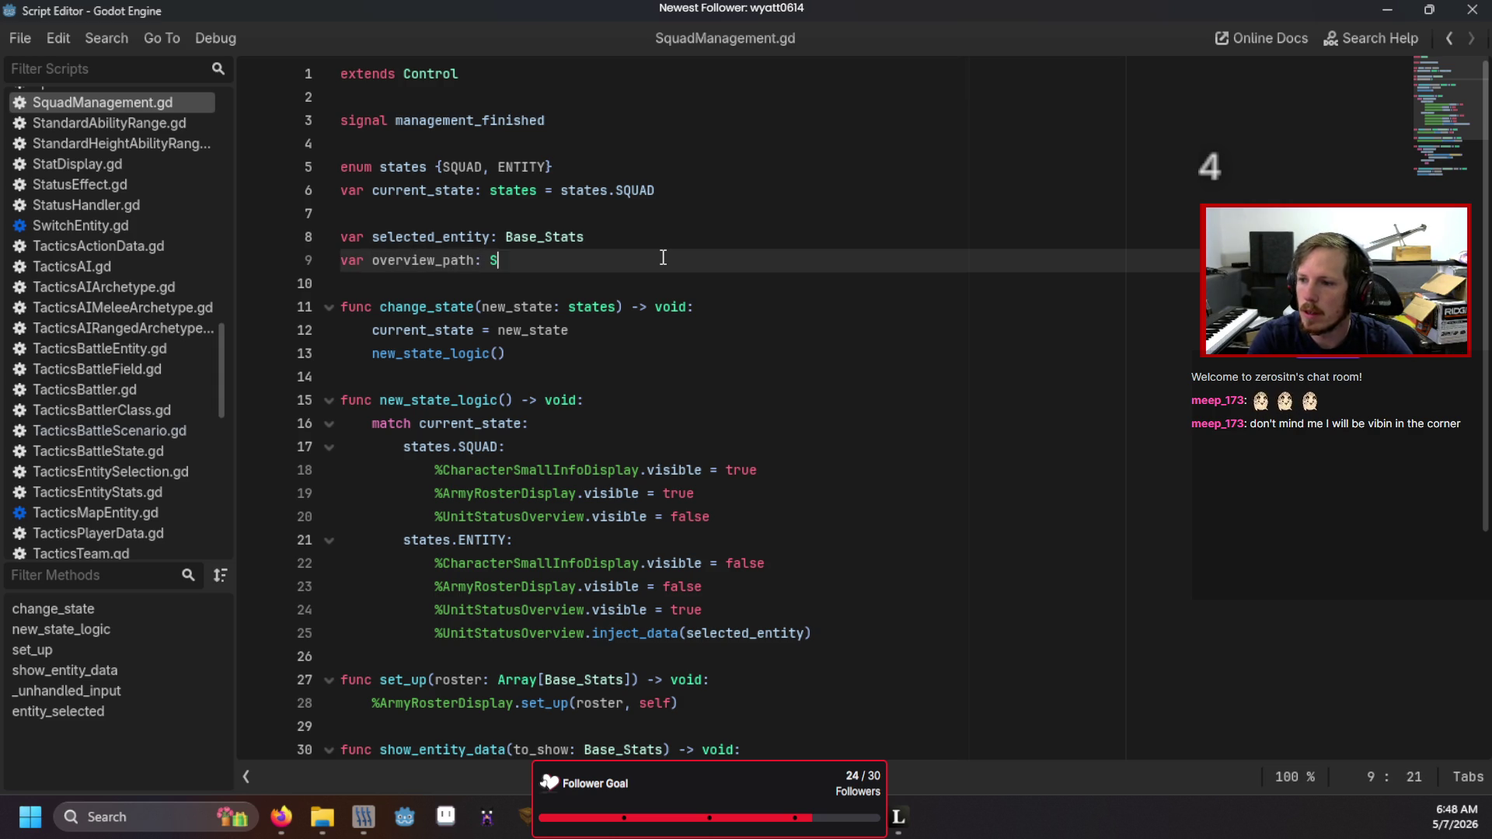
{"action": "type", "text": "tring = \"res"}
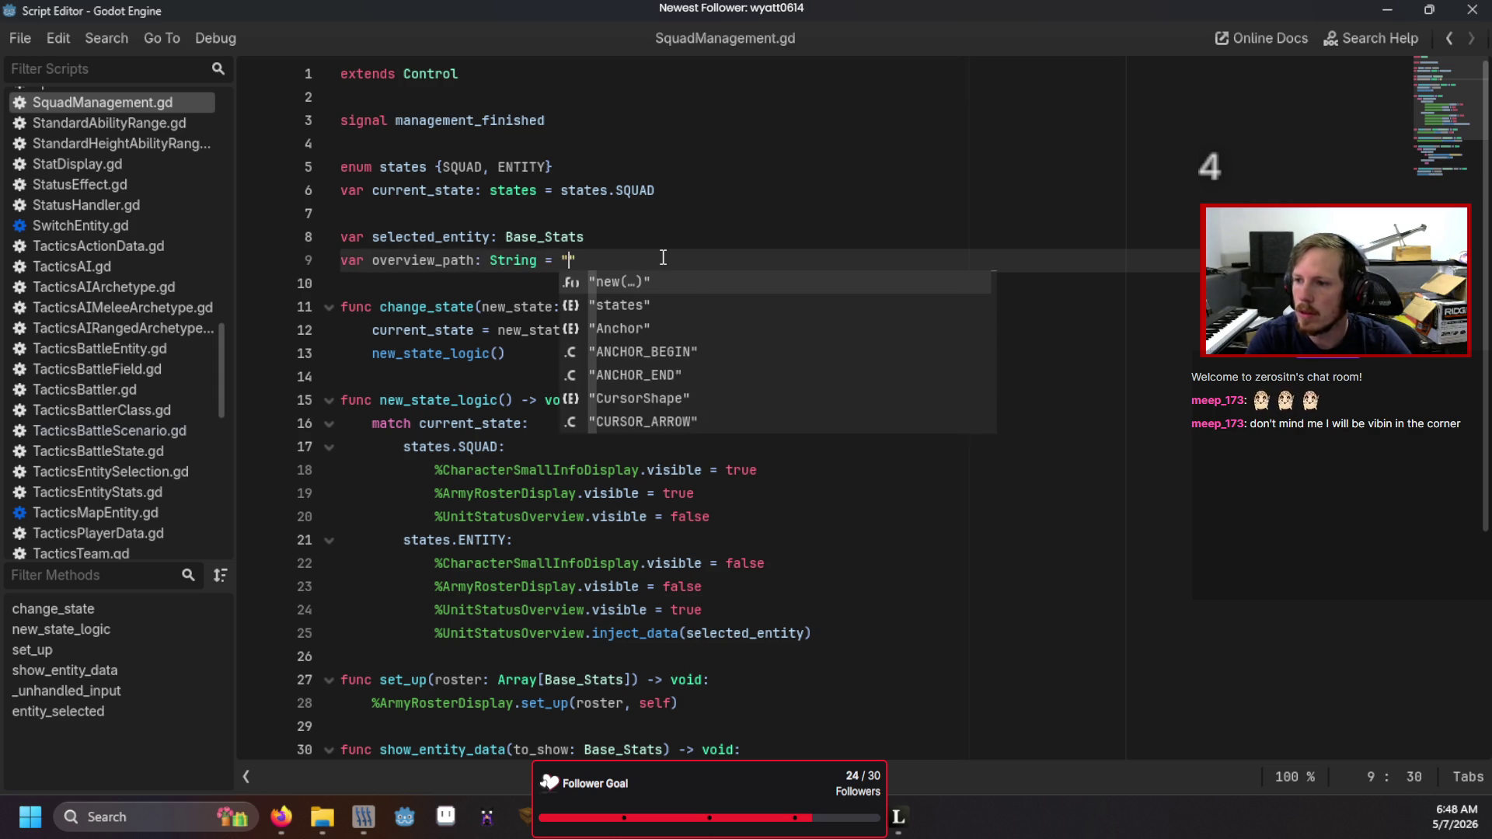
{"action": "type", "text": "/"}
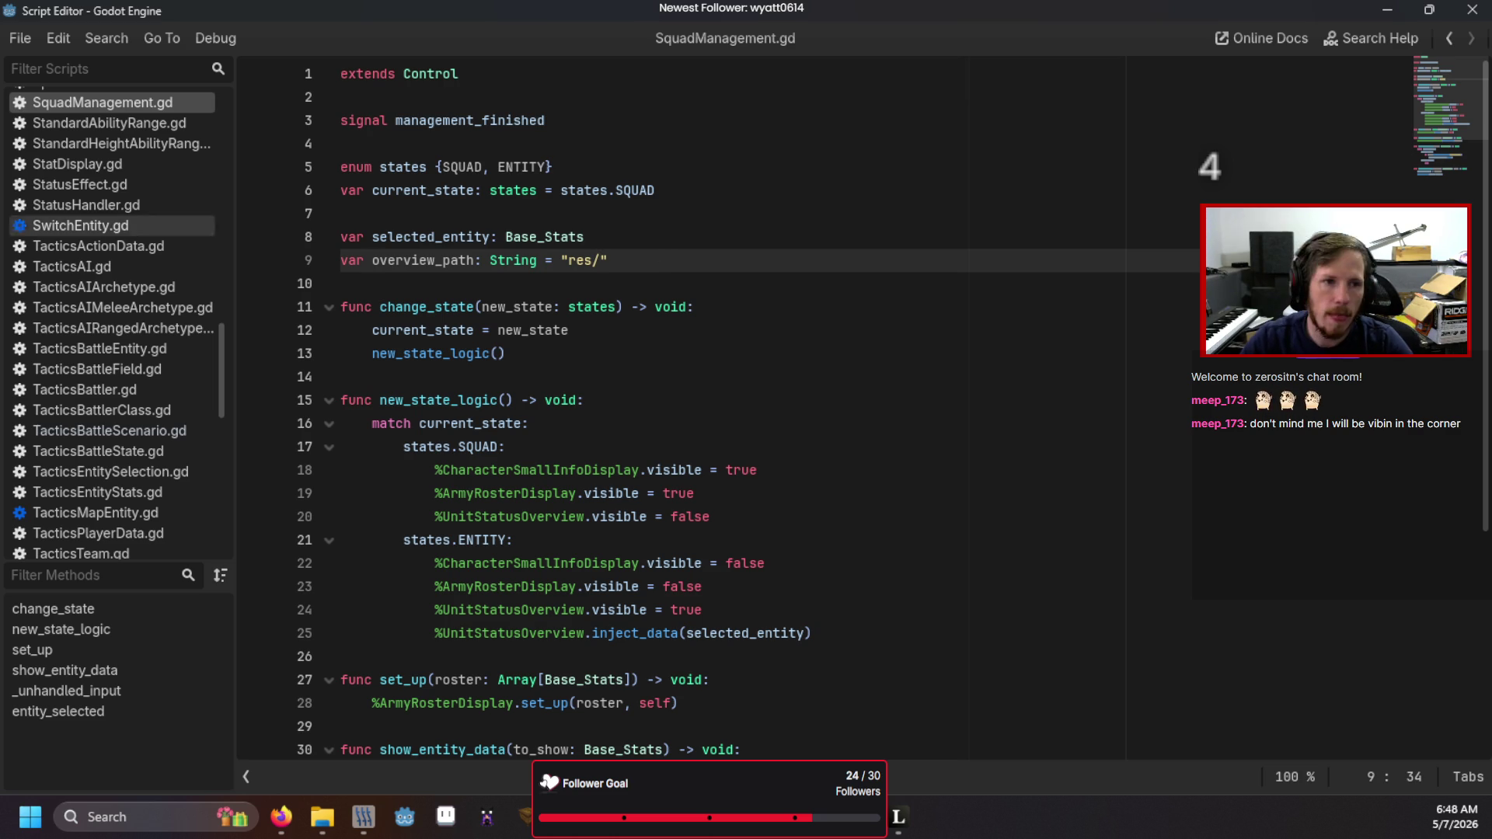
{"action": "key", "text": "alt+Tab"}
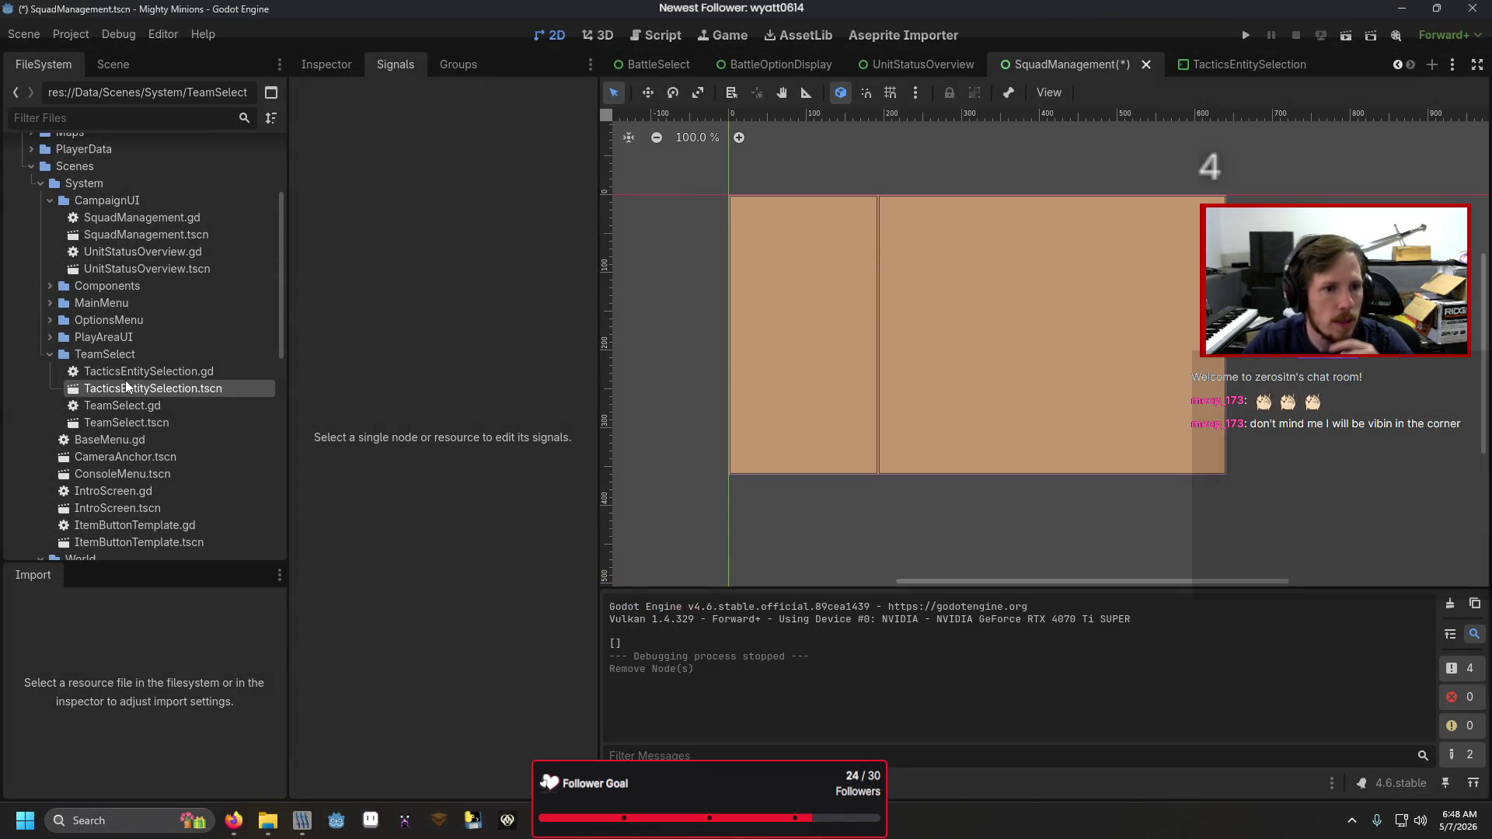
{"action": "left_click", "coordinate": [146, 269]}
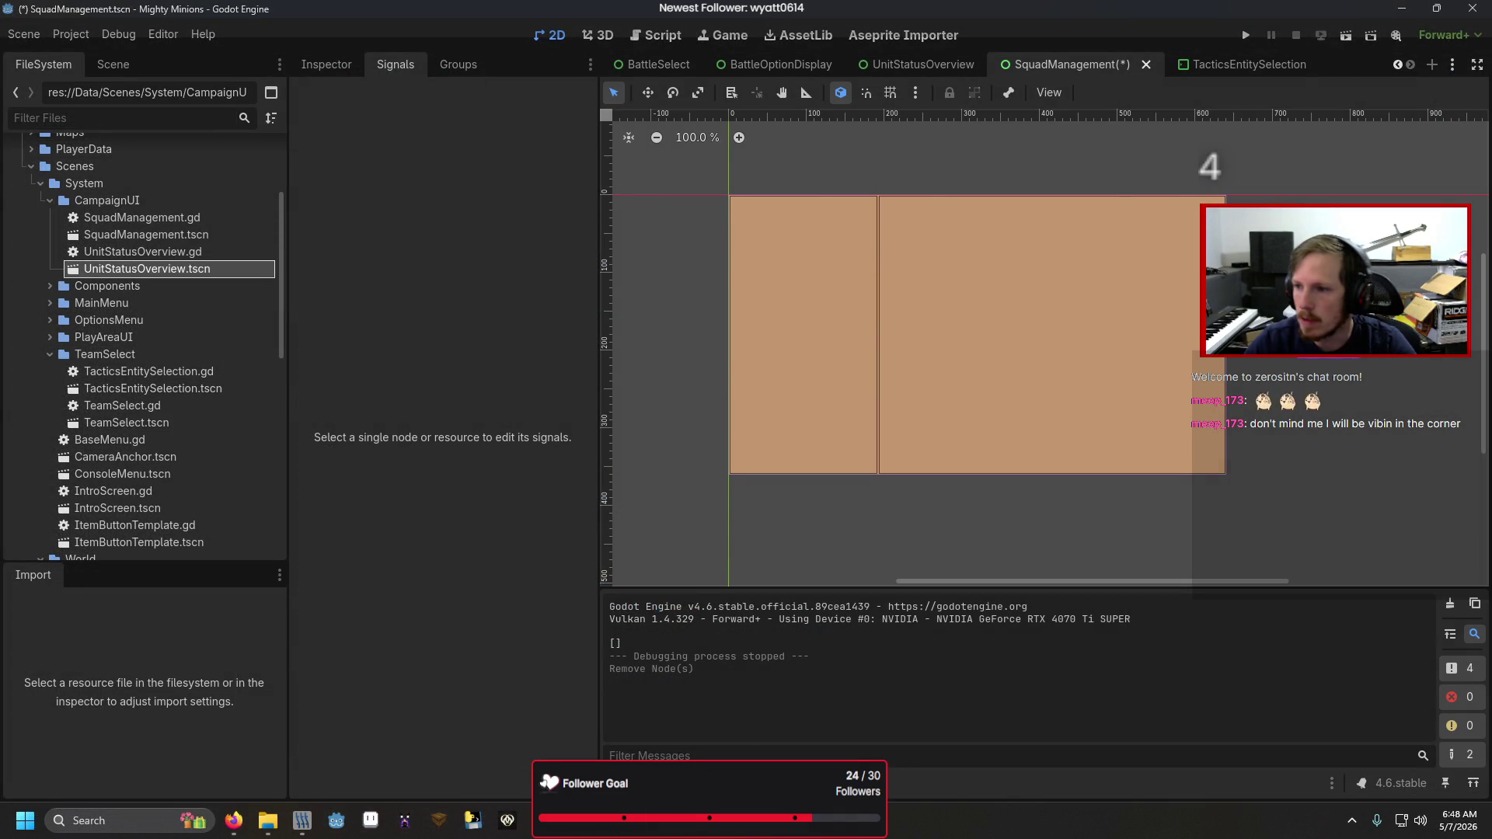
{"action": "key", "text": "alt+Tab"}
{"action": "type", "text": "res://Data/Scenes/System/CampaignUI/UnitStatusOverview.tscn"}
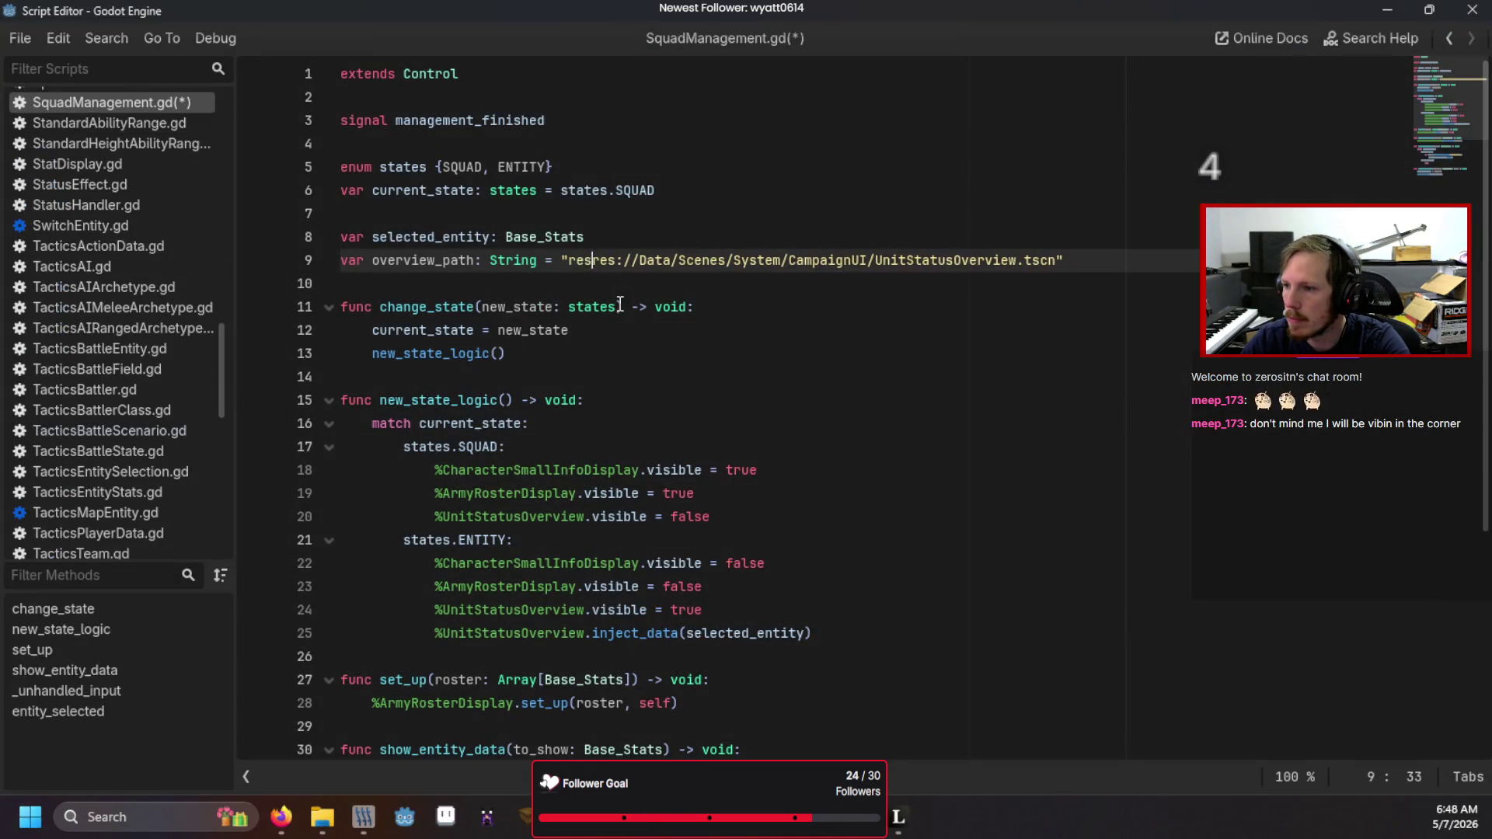
{"action": "left_click", "coordinate": [1084, 268]}
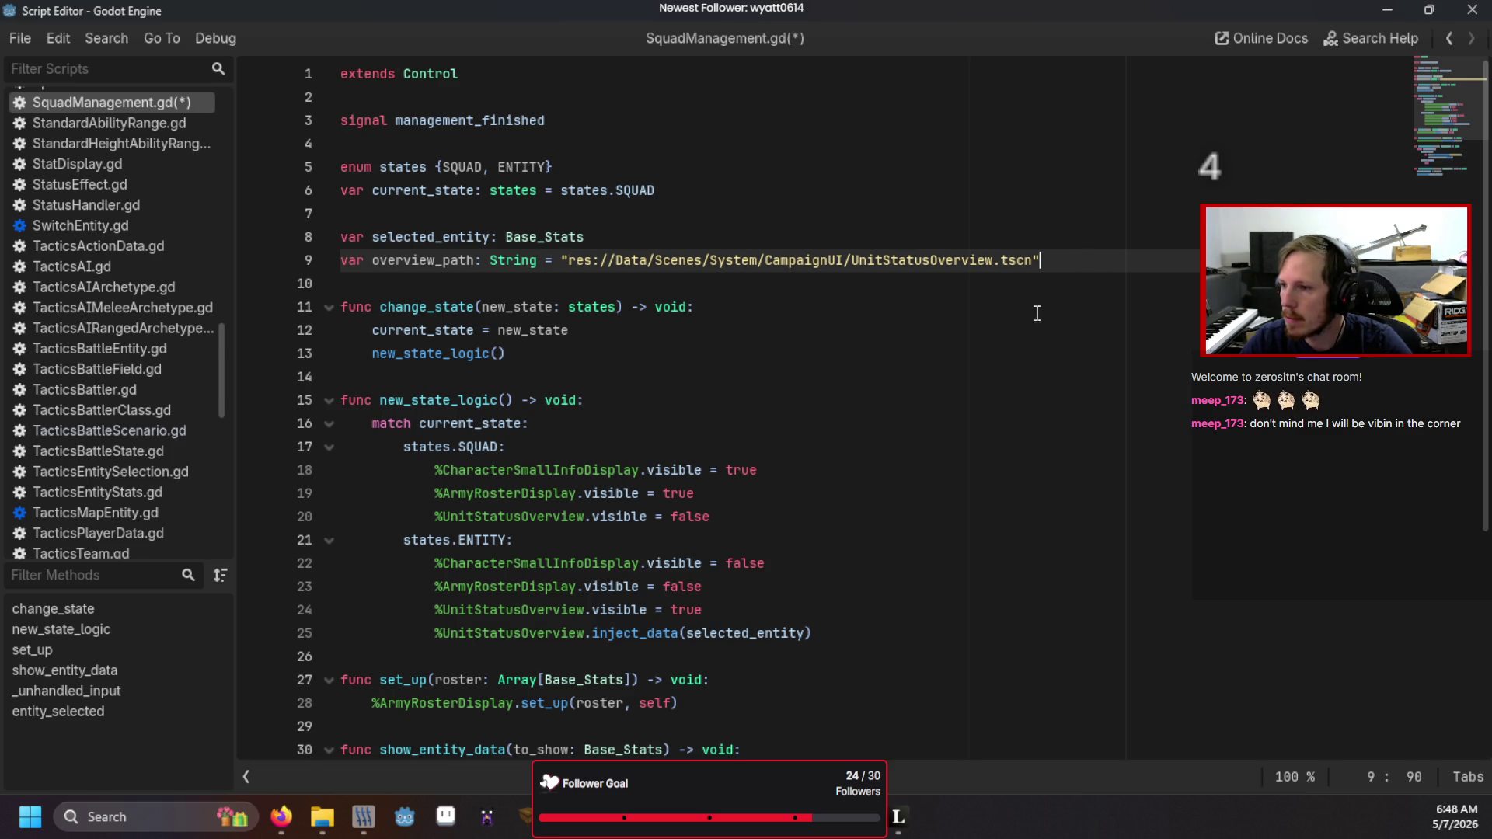
{"action": "scroll", "coordinate": [1084, 268], "scroll_direction": "down", "scroll_amount": 5}
{"action": "scroll", "coordinate": [1072, 276], "scroll_direction": "up", "scroll_amount": 3}
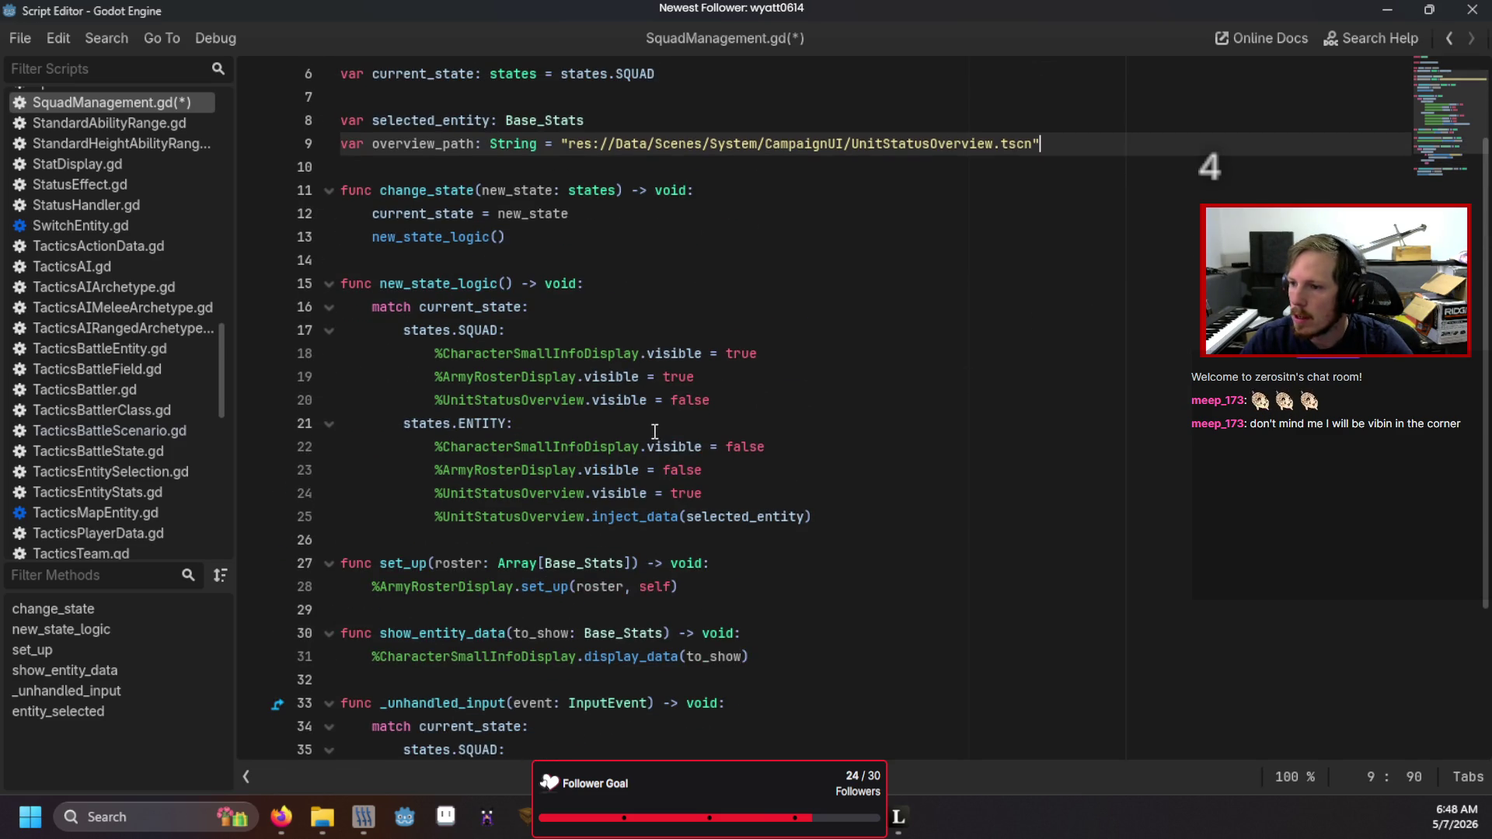
{"action": "scroll", "coordinate": [637, 451], "scroll_direction": "up", "scroll_amount": 1}
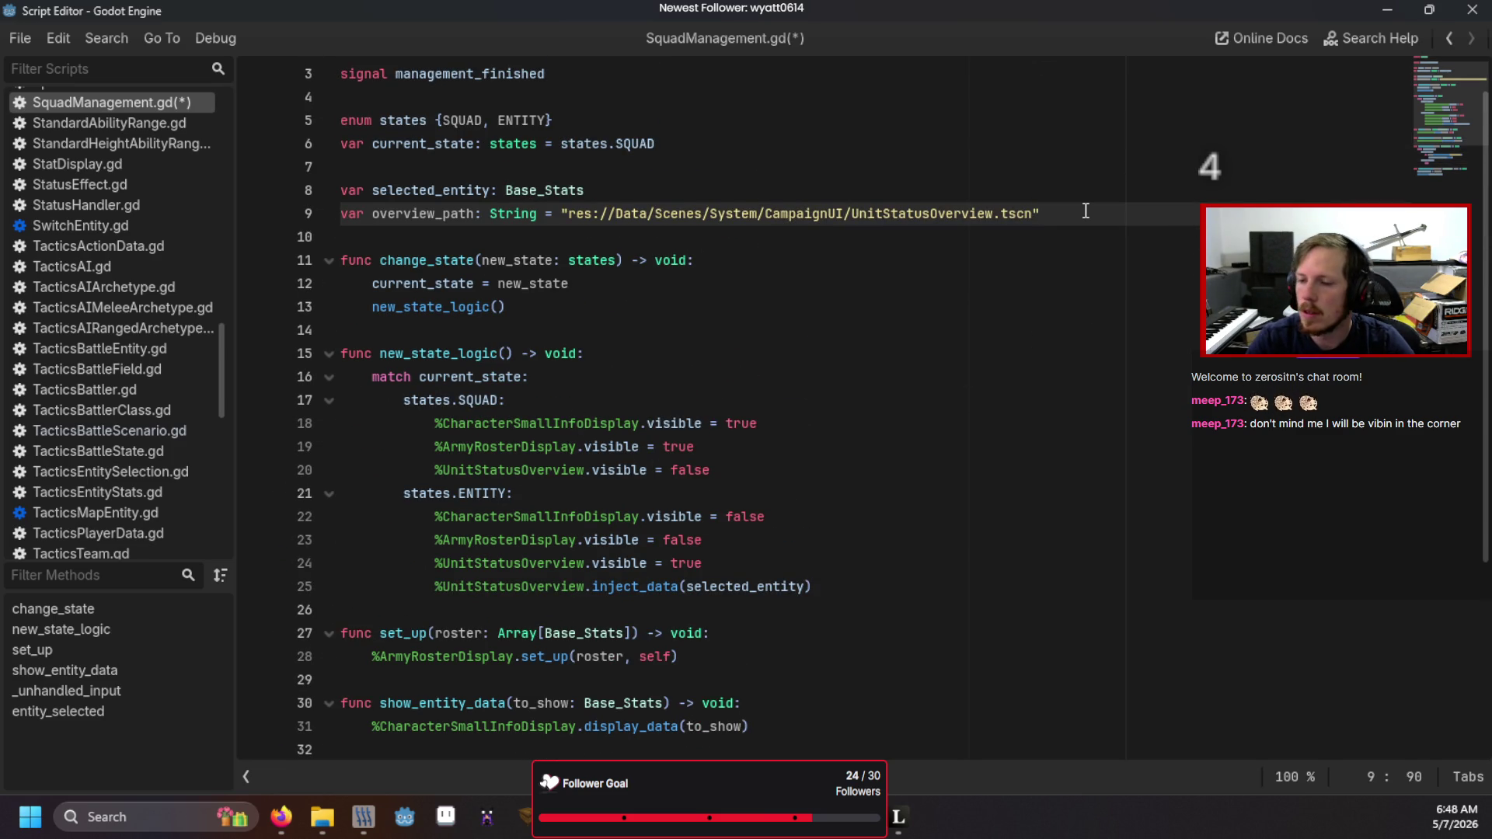
- Declare var unit_overview: UIUnitStatusOverview above overview_path
{"action": "key", "text": "ctrl+shift+Return"}
{"action": "type", "text": "var "}
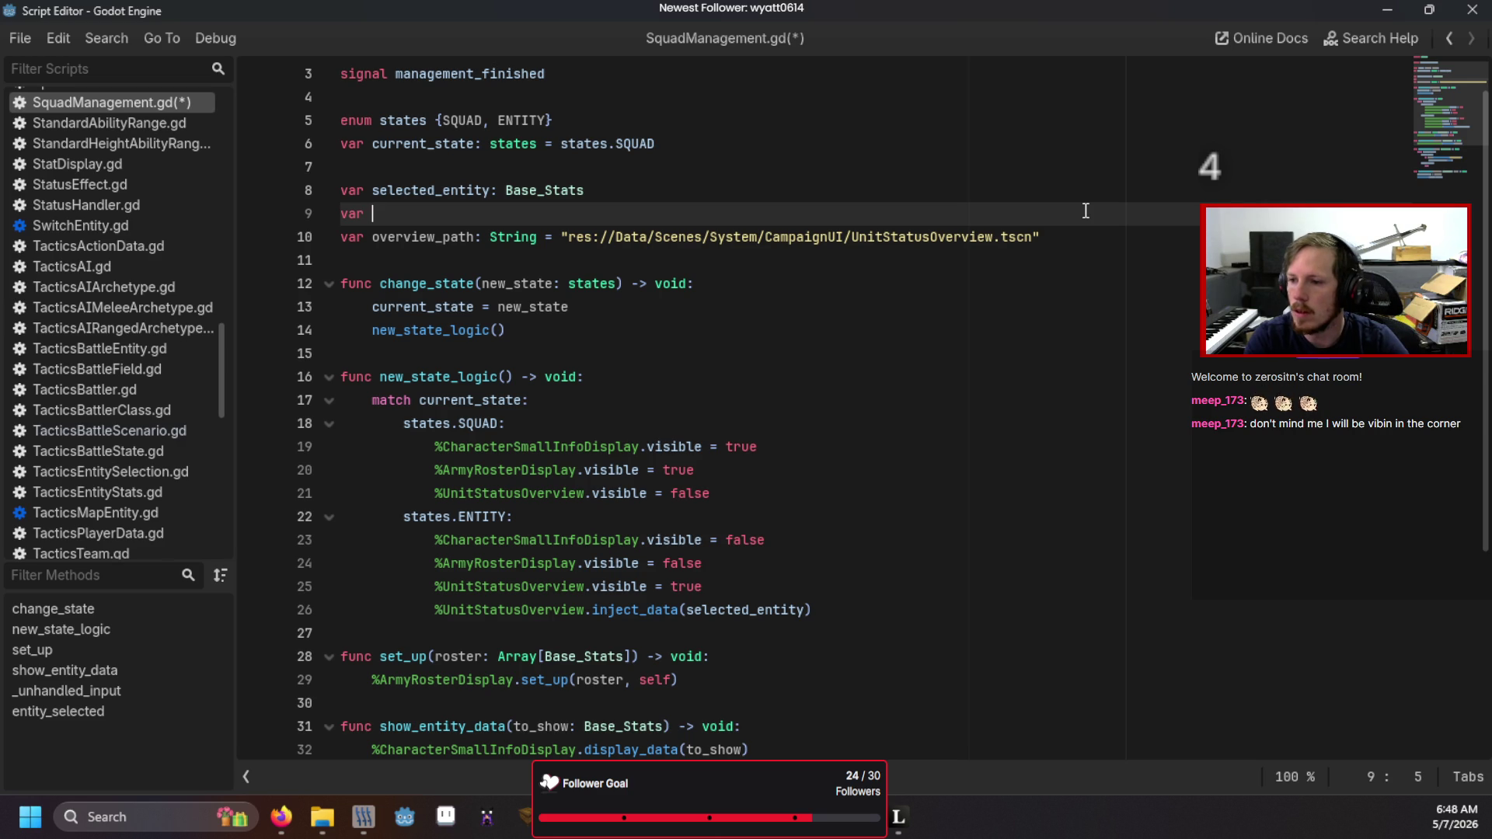
{"action": "type", "text": "unit_o"}
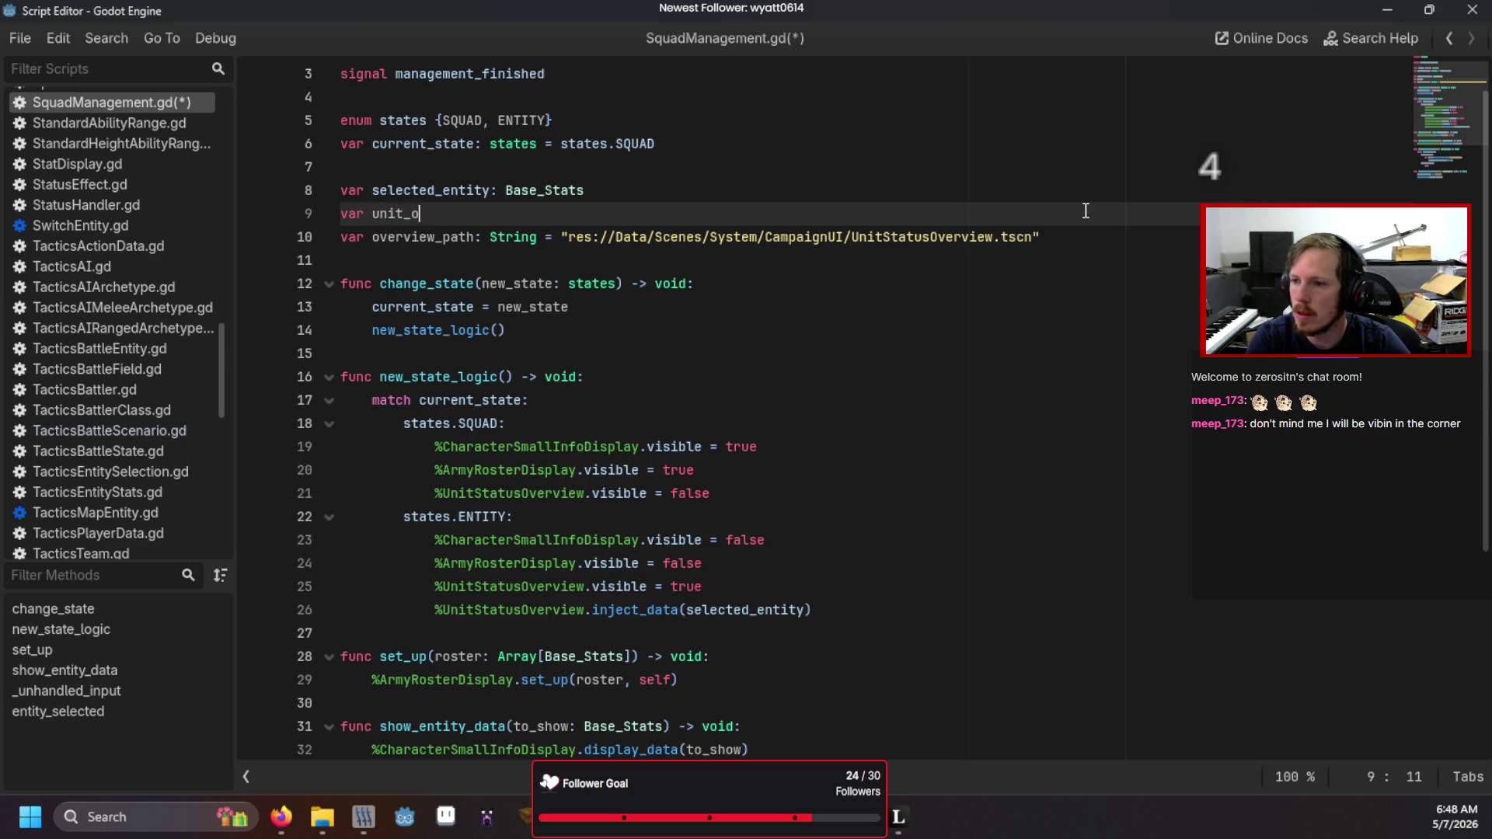
{"action": "type", "text": "verview: "}
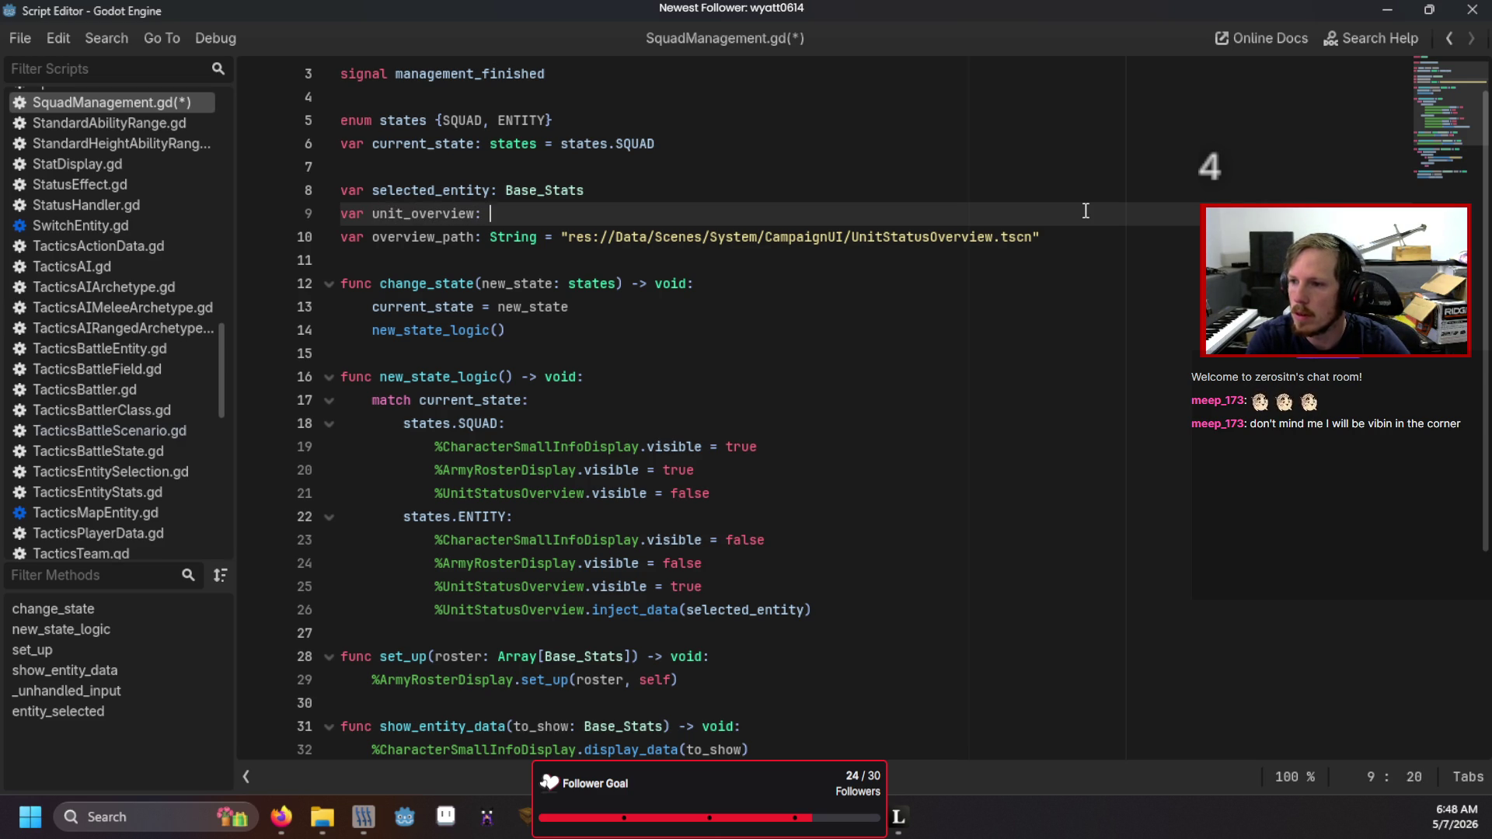
{"action": "type", "text": "UI"}
{"action": "key", "text": "Down"}
{"action": "key", "text": "Return"}
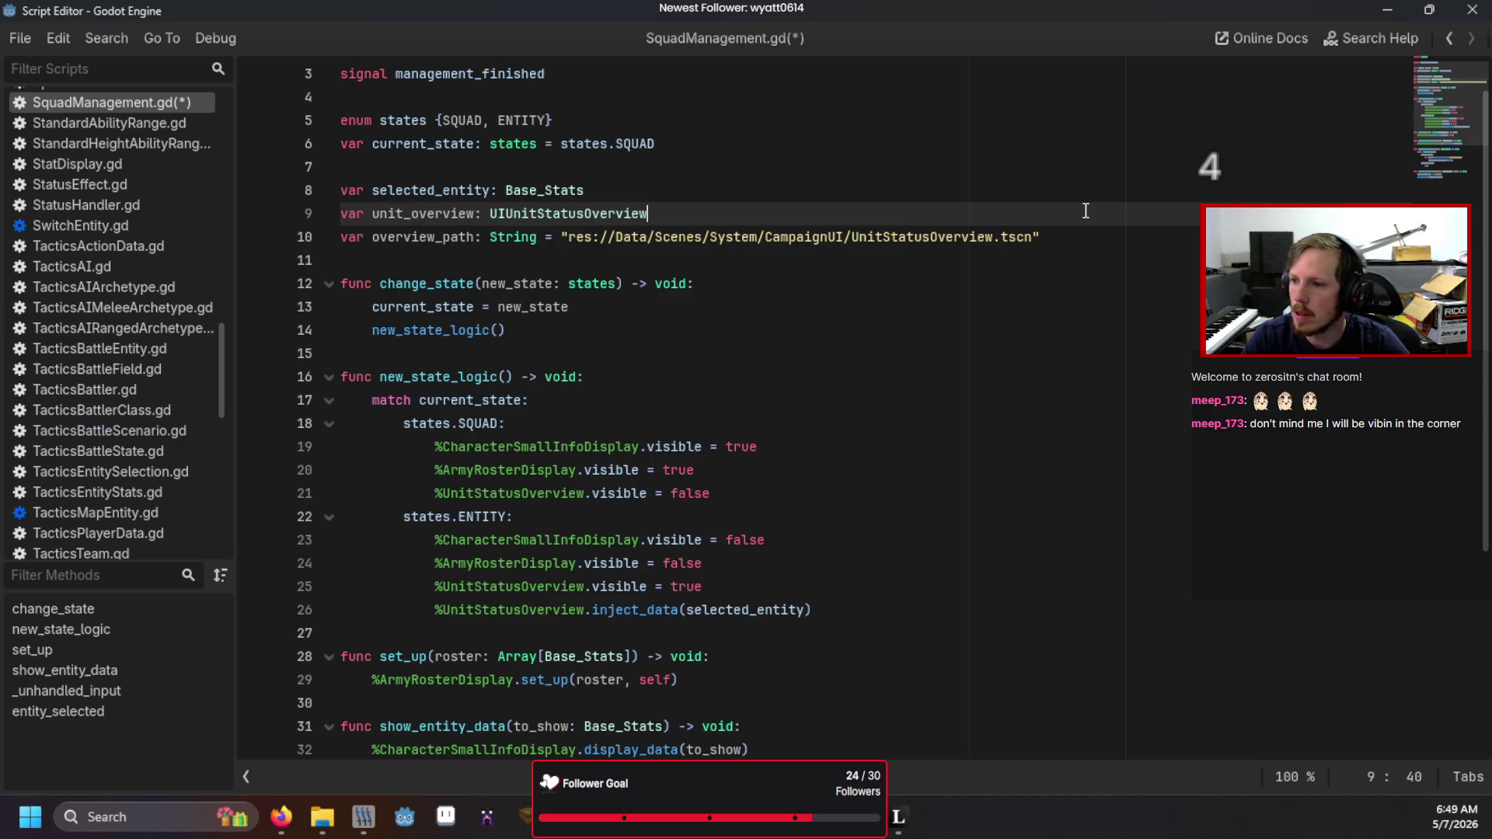
{"action": "scroll", "coordinate": [650, 390], "scroll_direction": "down", "scroll_amount": 2}
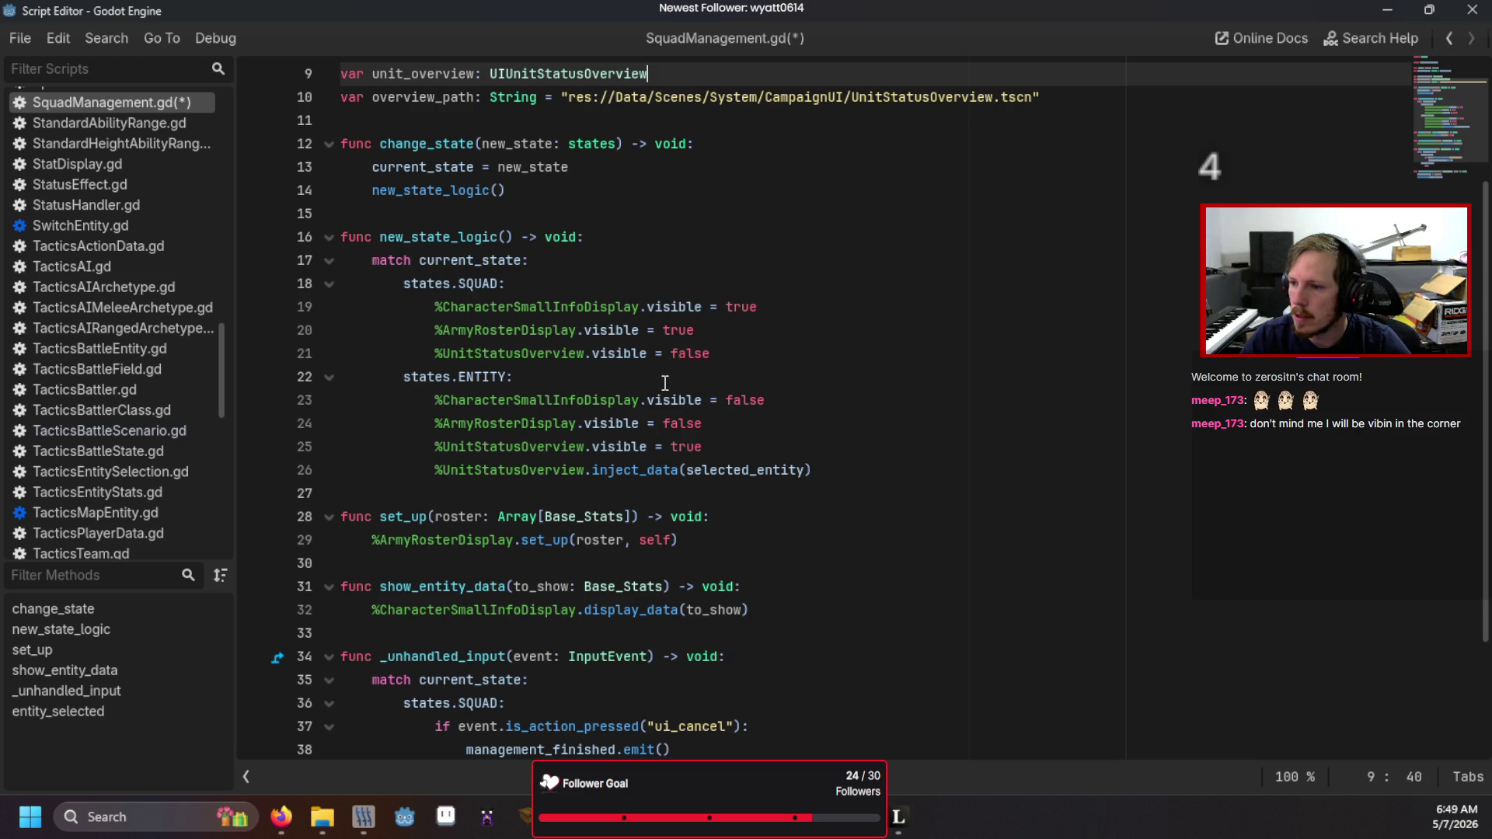
- Under states.ENTITY, set unit_overview = load(overview_path).instantiate()
{"action": "left_click", "coordinate": [665, 382]}
{"action": "key", "text": "Return"}
{"action": "type", "text": "ui"}
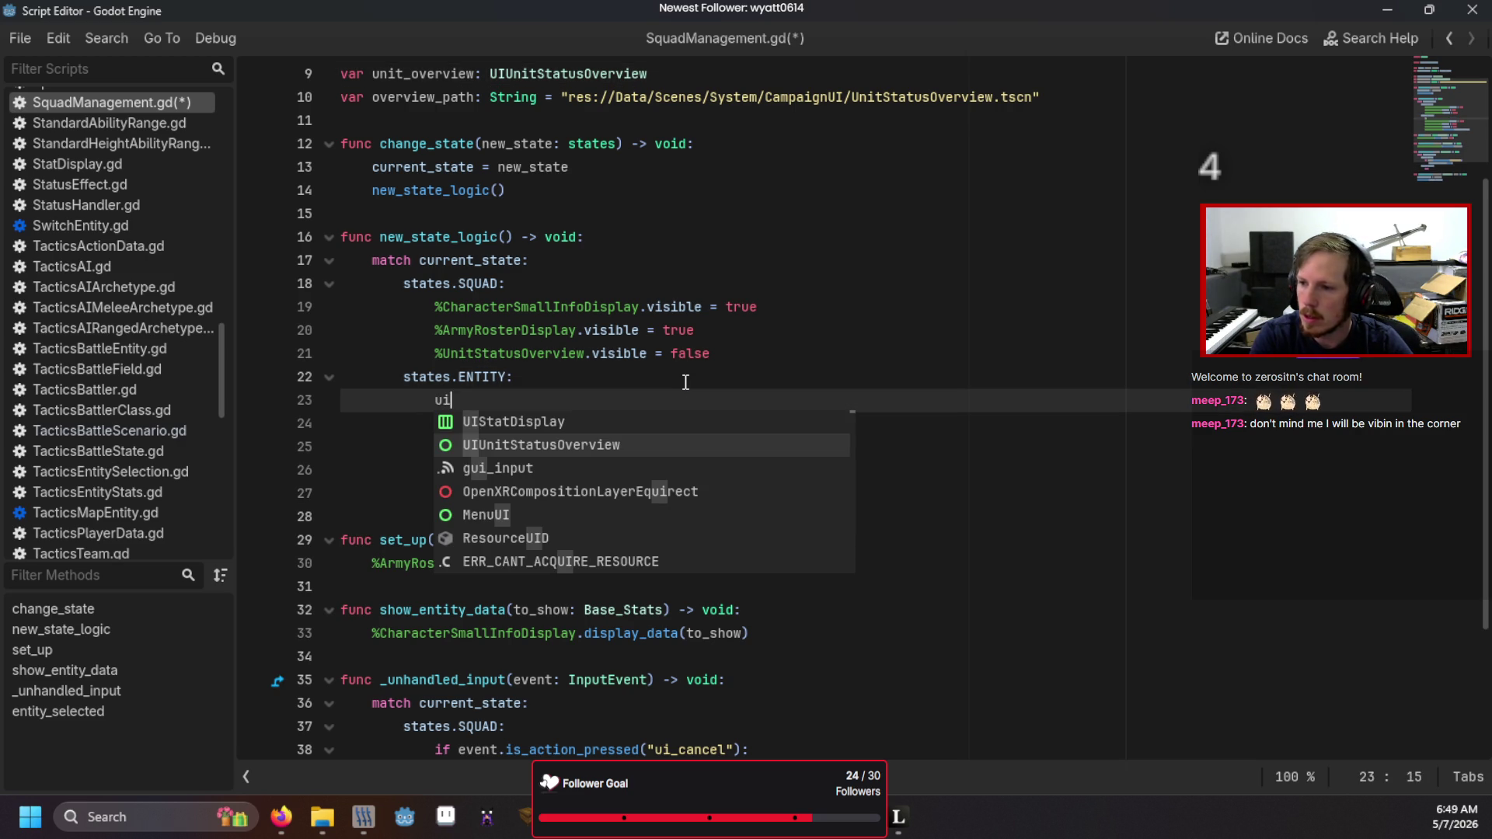
{"action": "type", "text": "n"}
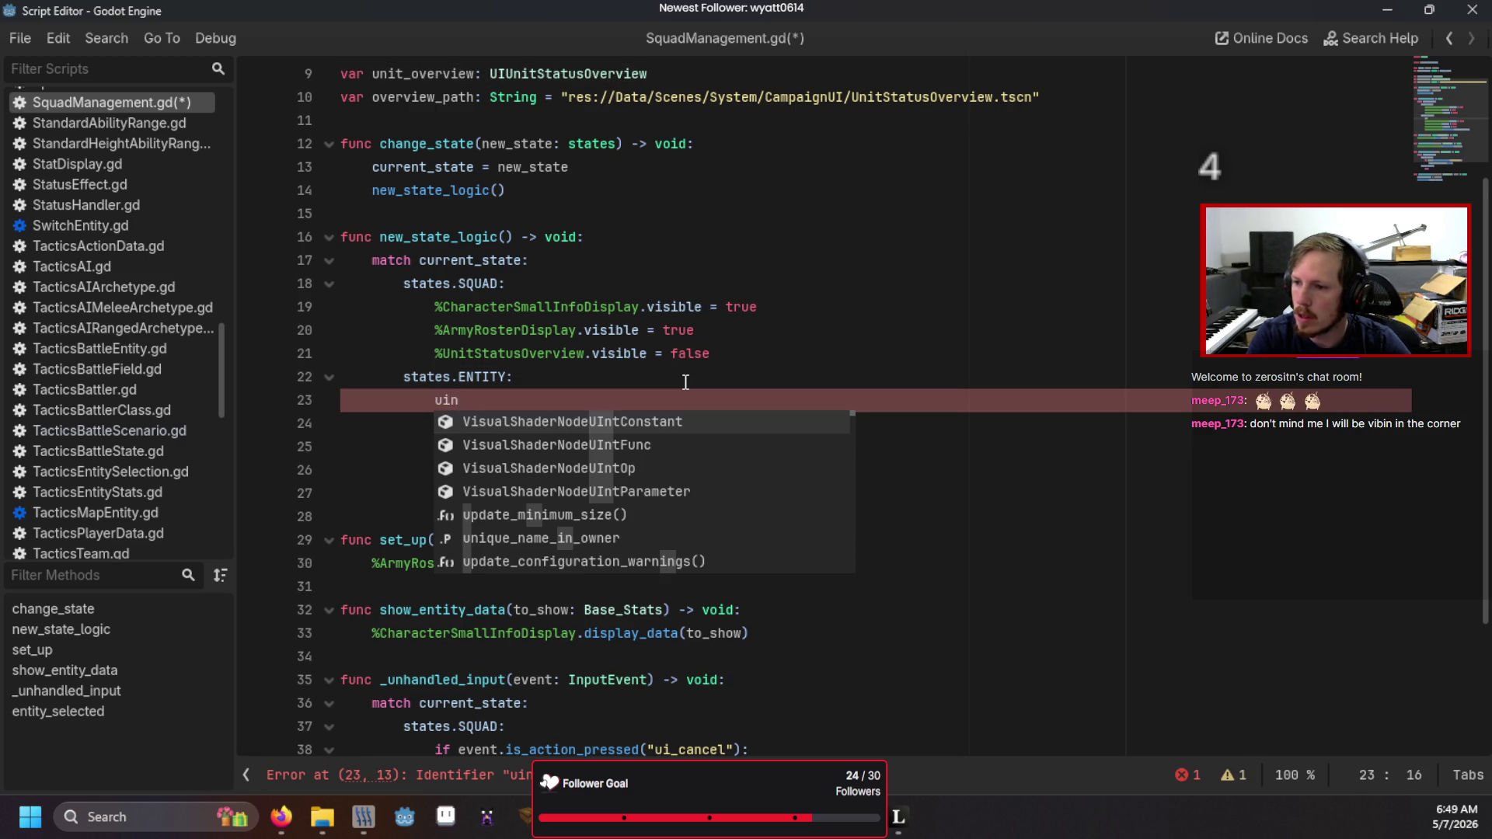
{"action": "key", "text": "BackSpace"}
{"action": "key", "text": "BackSpace"}
{"action": "type", "text": "ni"}
{"action": "key", "text": "Return"}
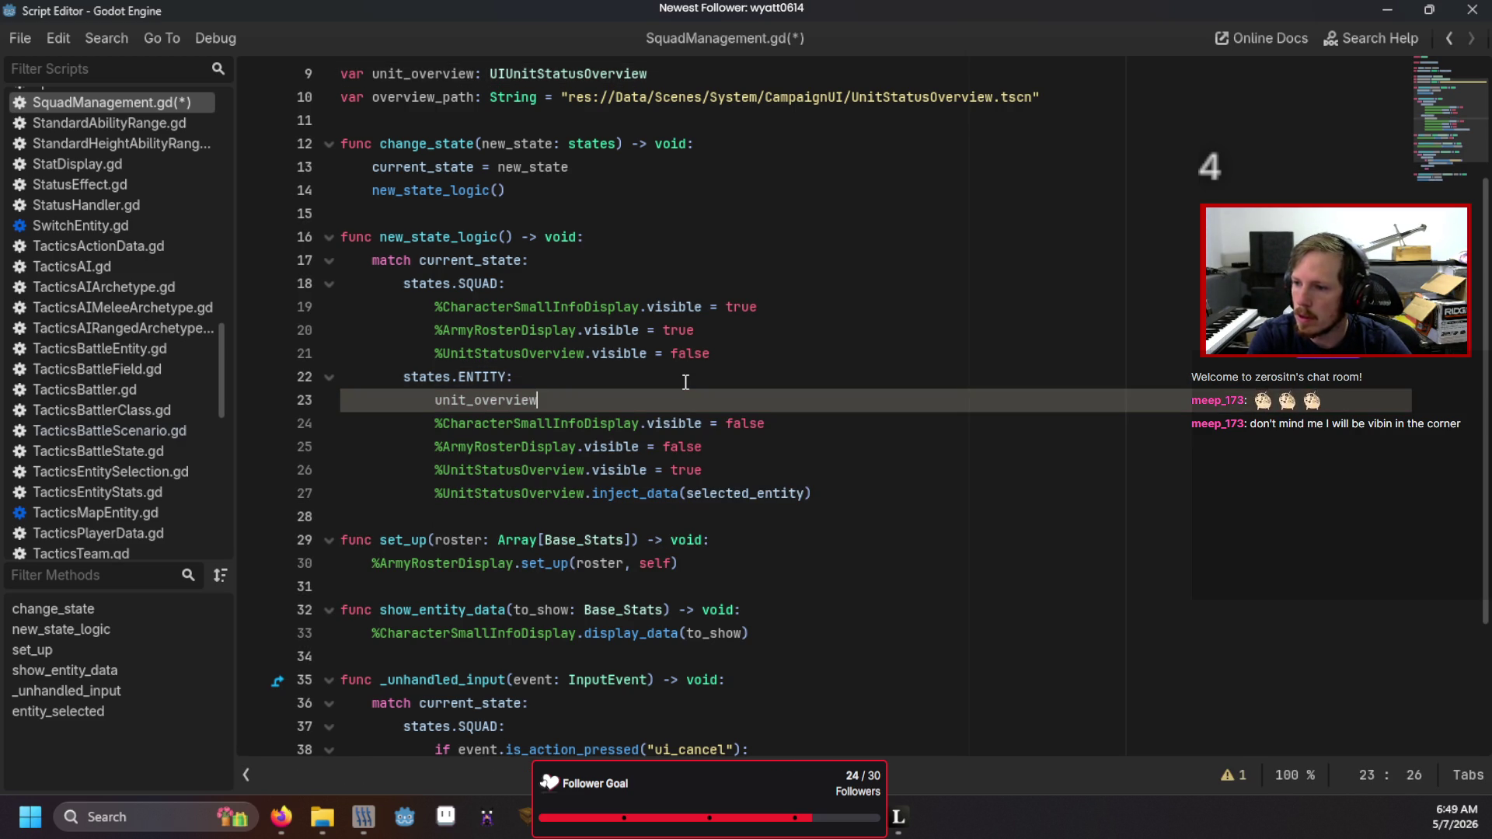
{"action": "type", "text": " = lo"}
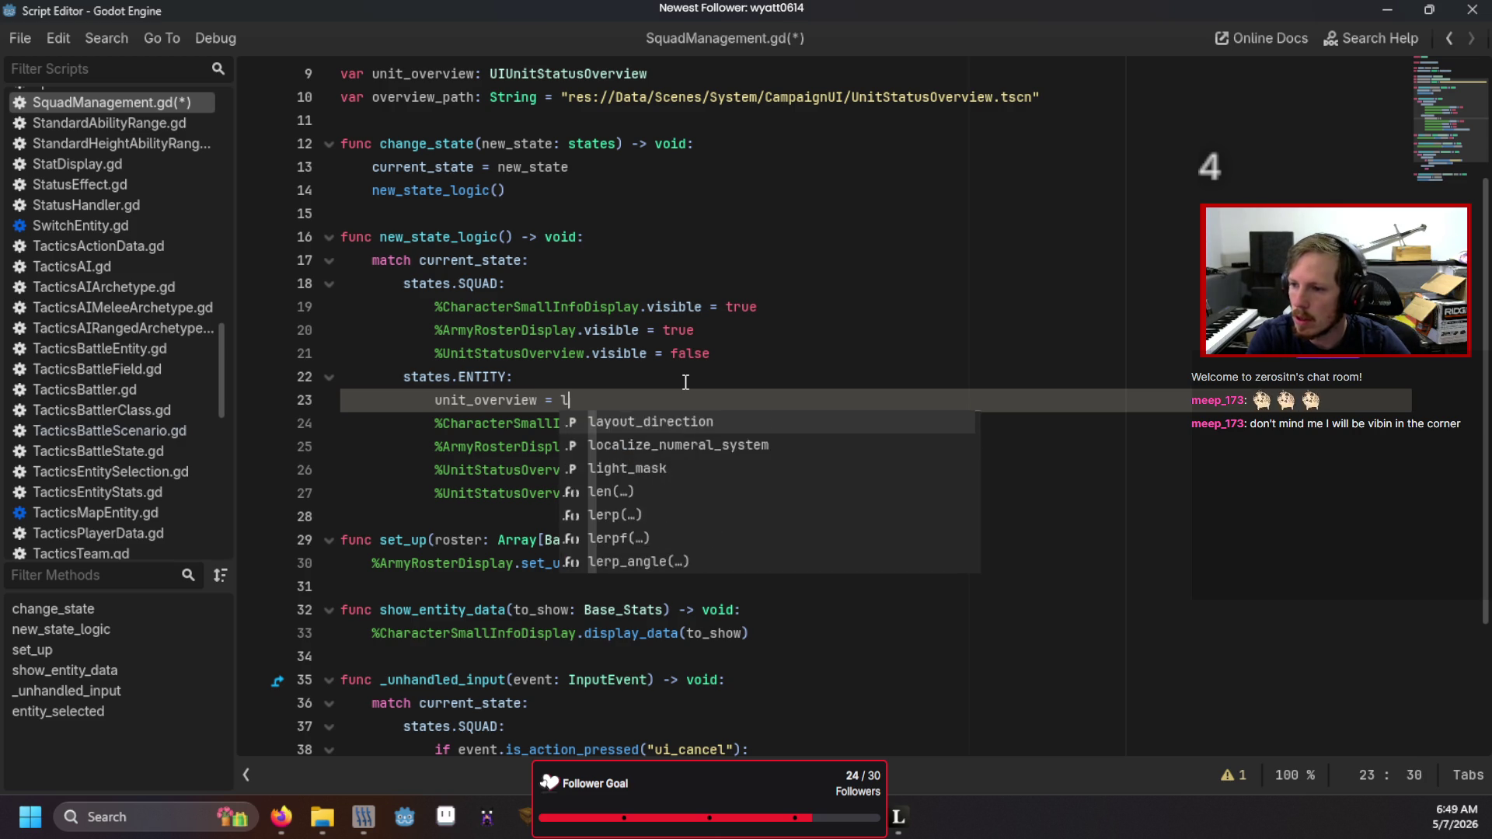
{"action": "key", "text": "Return"}
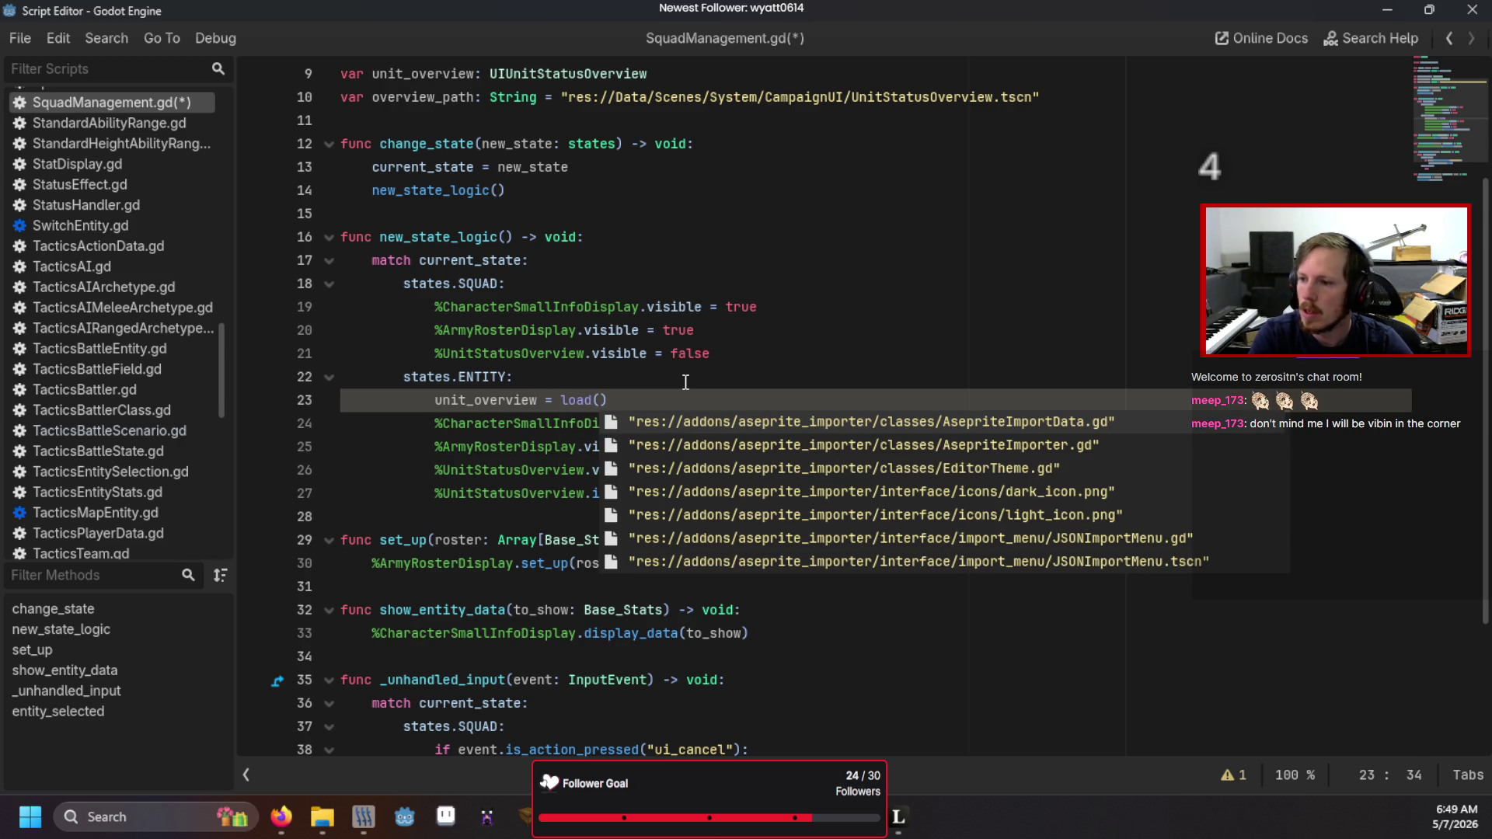
{"action": "type", "text": "overvie"}
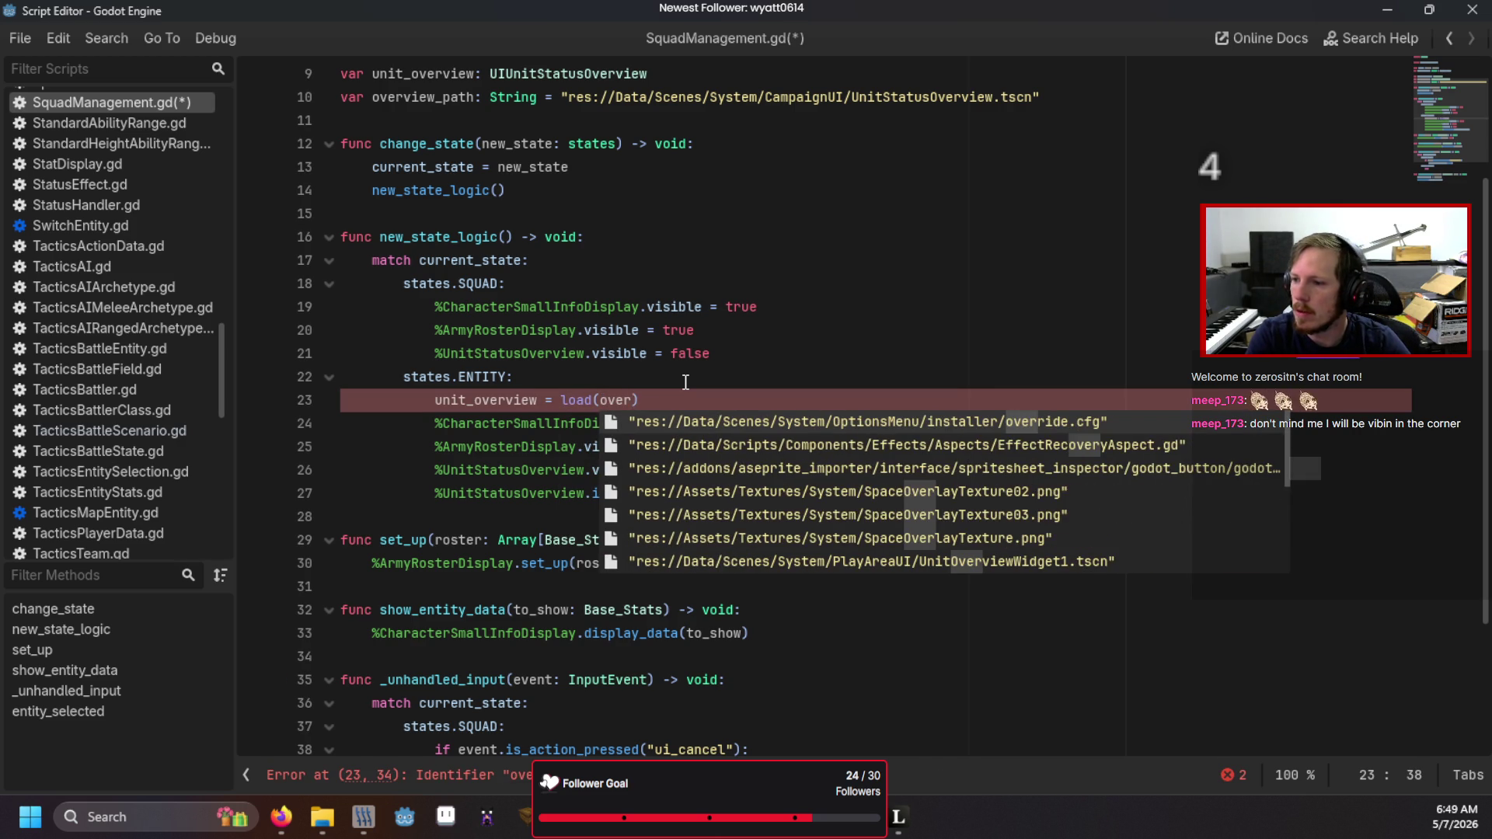
{"action": "type", "text": "w_pat"}
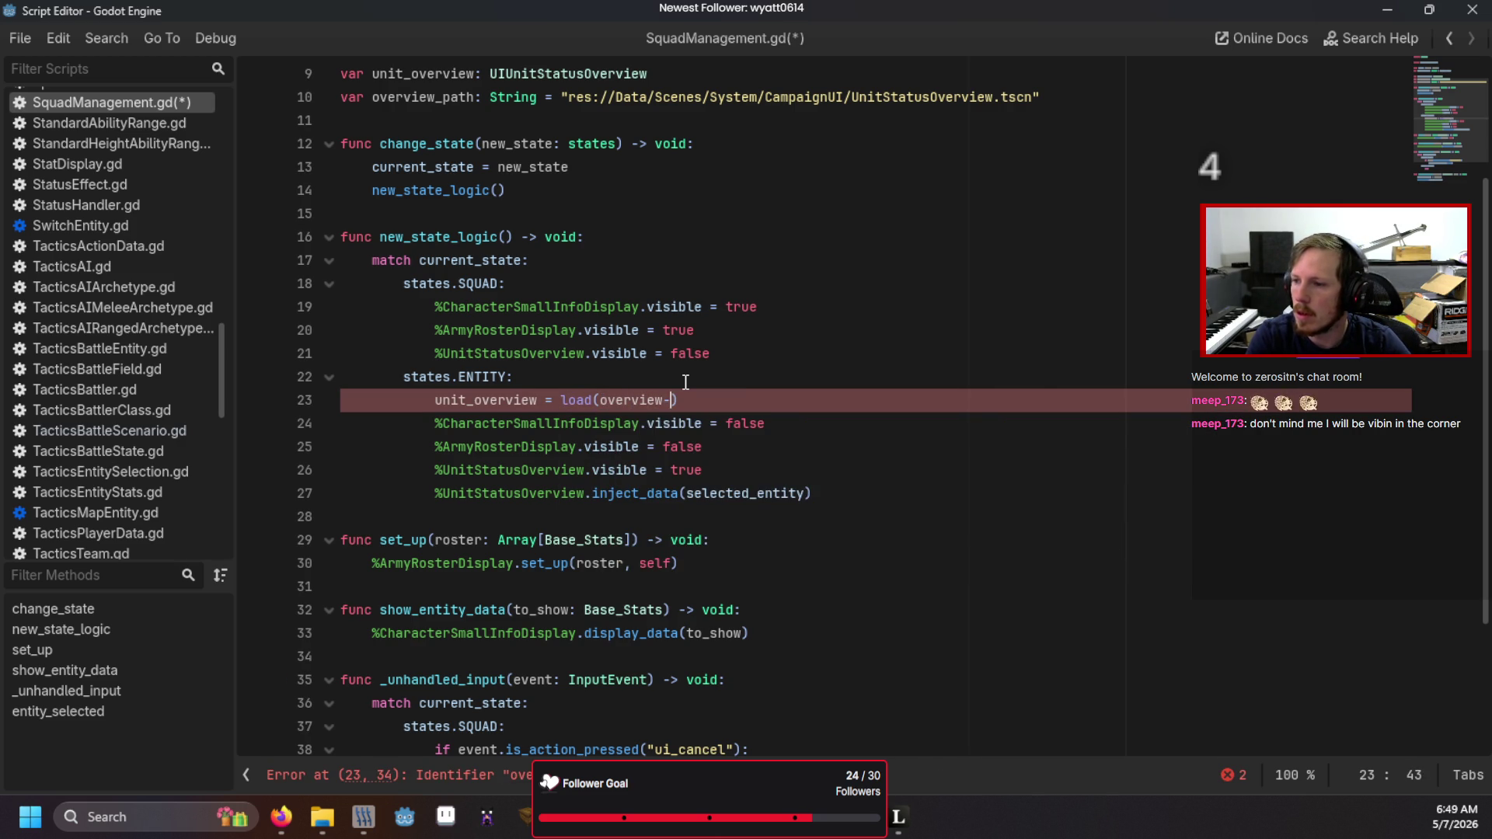
{"action": "type", "text": "h)"}
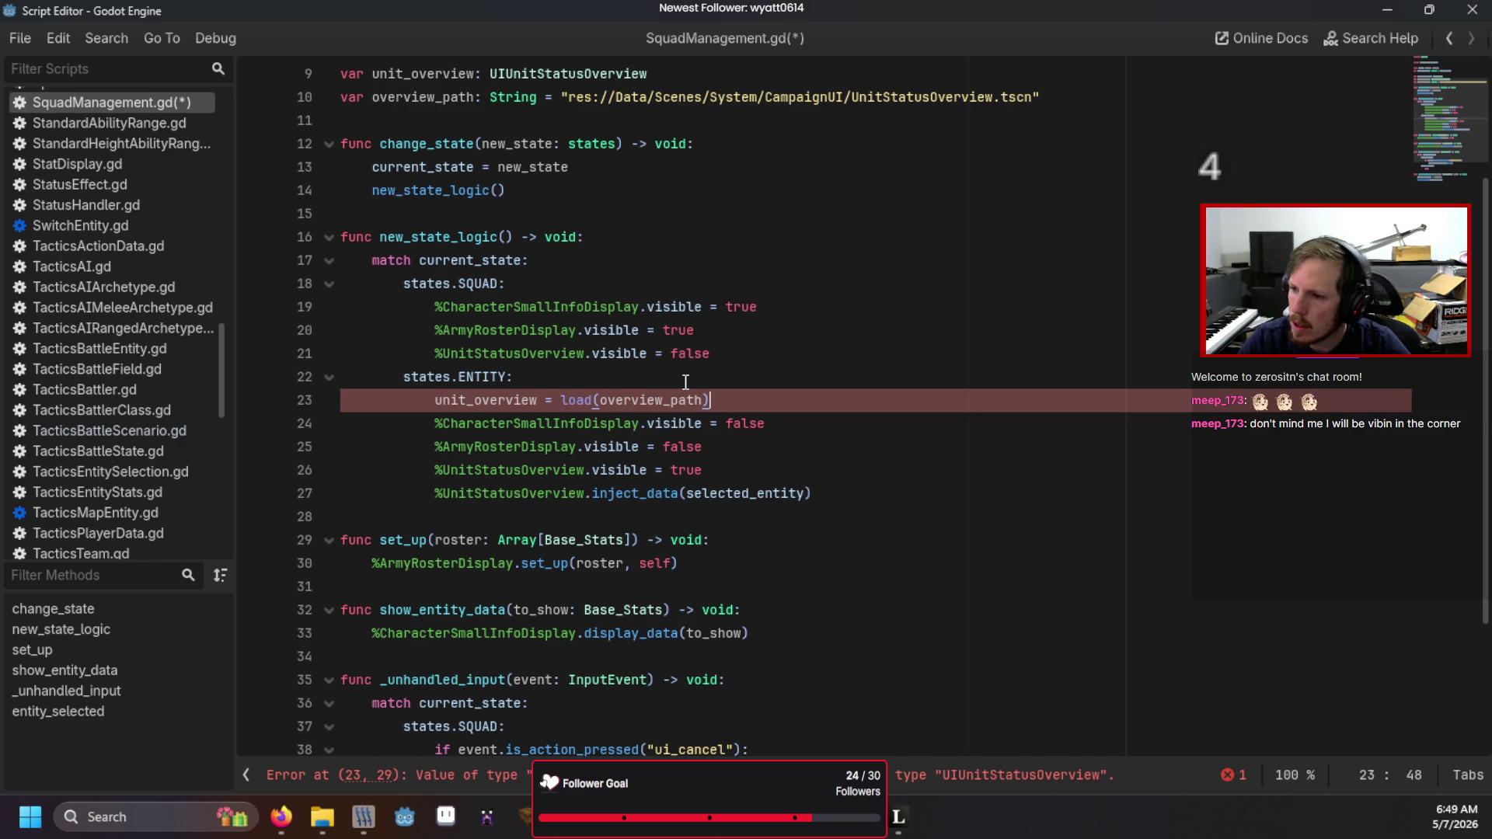
{"action": "type", "text": "."}
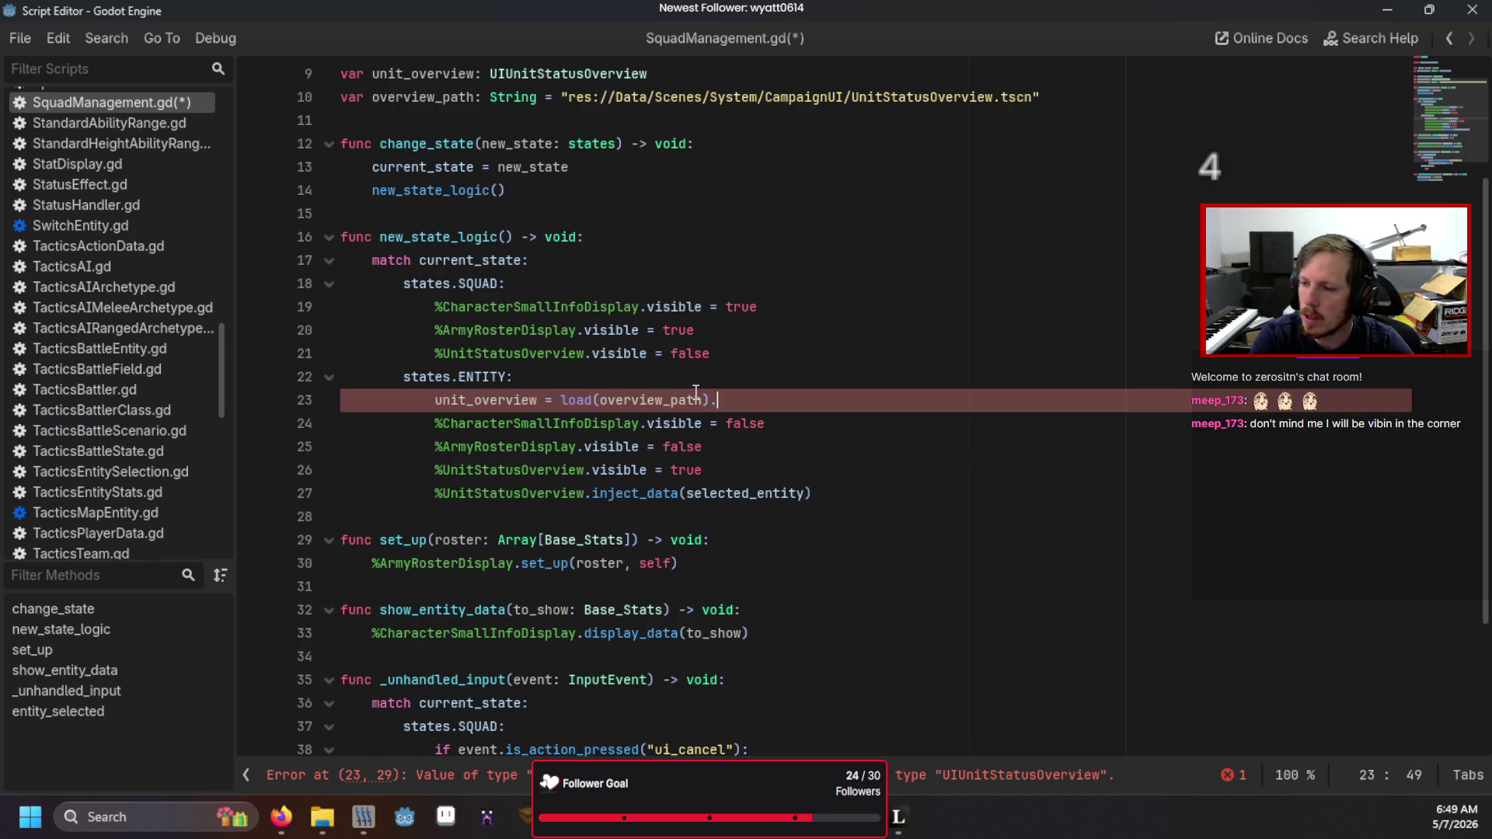
{"action": "type", "text": "instantiate("}
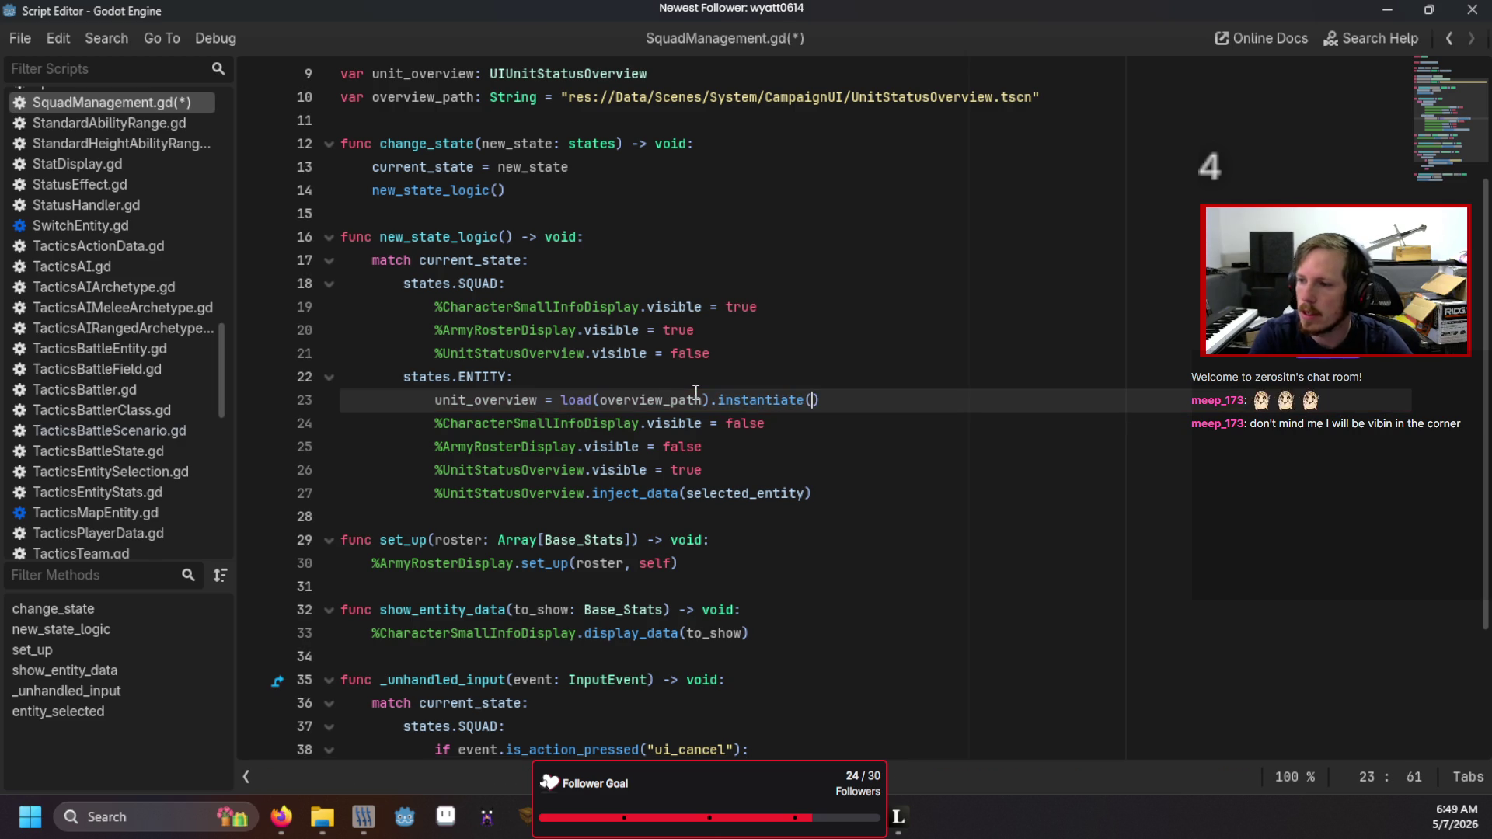
- Add self.add_child(unit_overview) below the instantiate line
{"action": "key", "text": "Return"}
{"action": "type", "text": "self"}
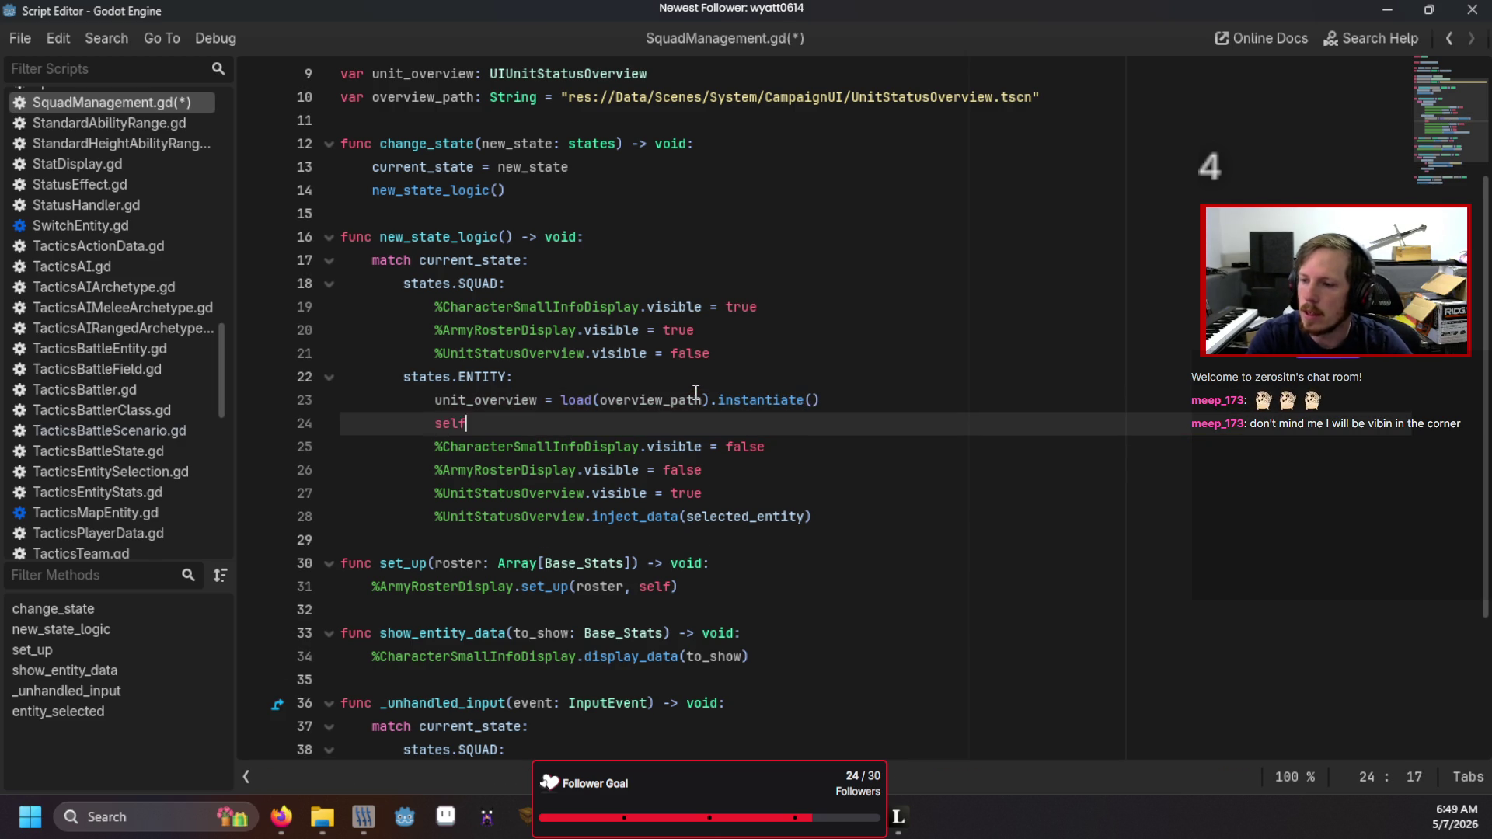
{"action": "type", "text": ".add_child("}
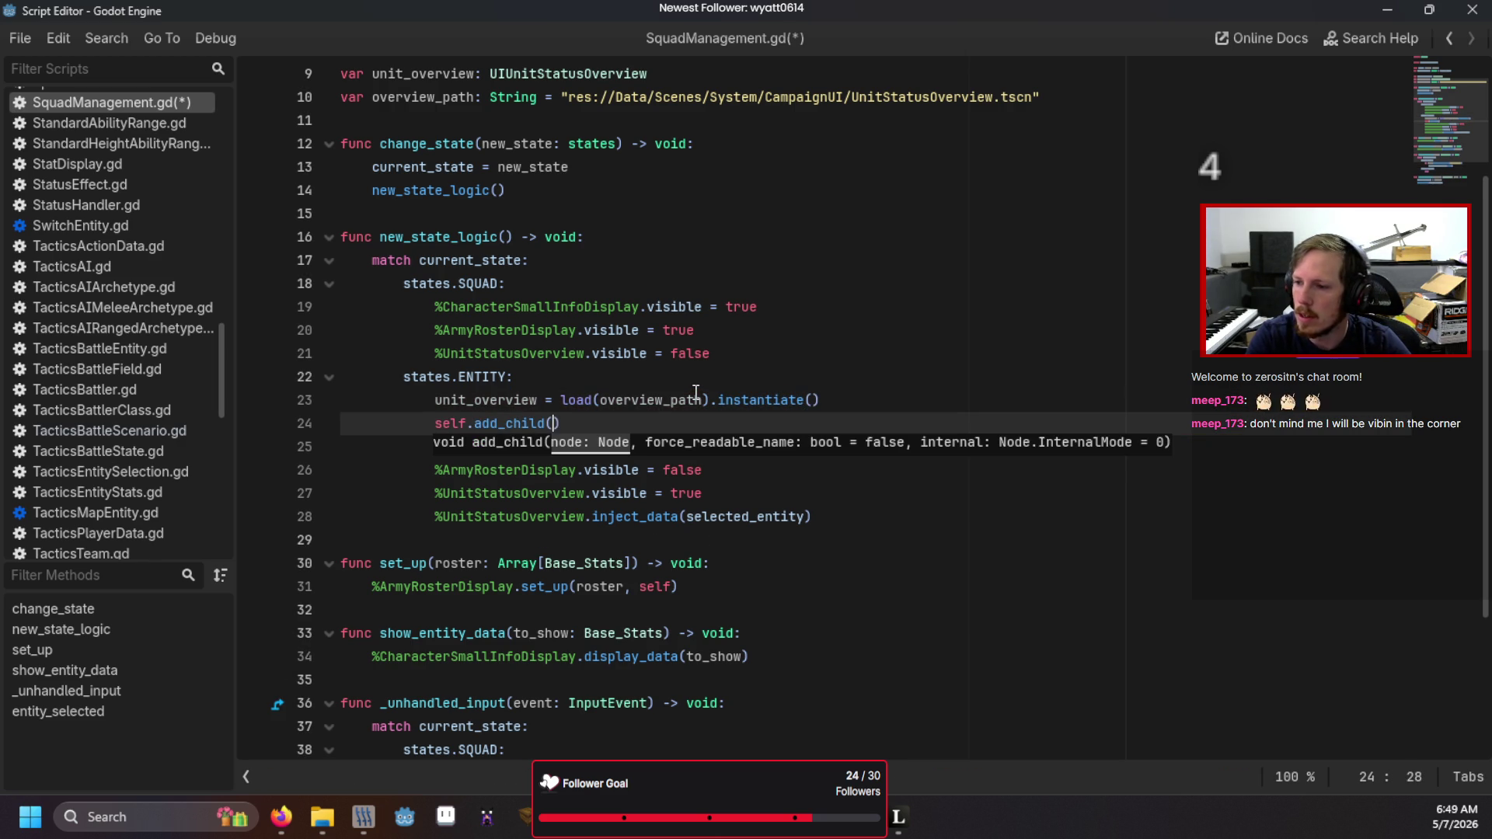
{"action": "type", "text": "uni"}
{"action": "key", "text": "Return"}
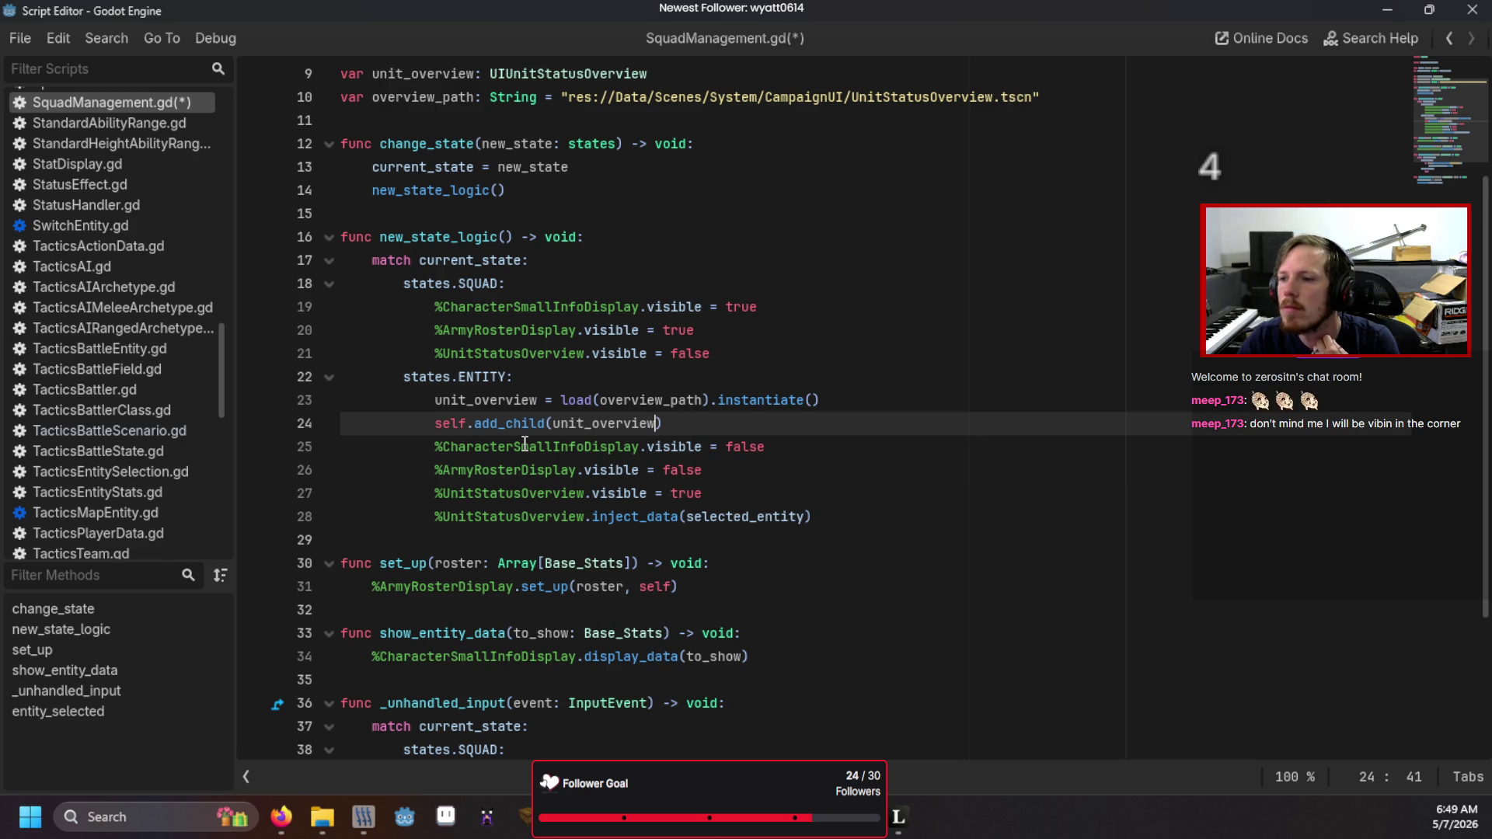
{"action": "left_click", "coordinate": [759, 138]}
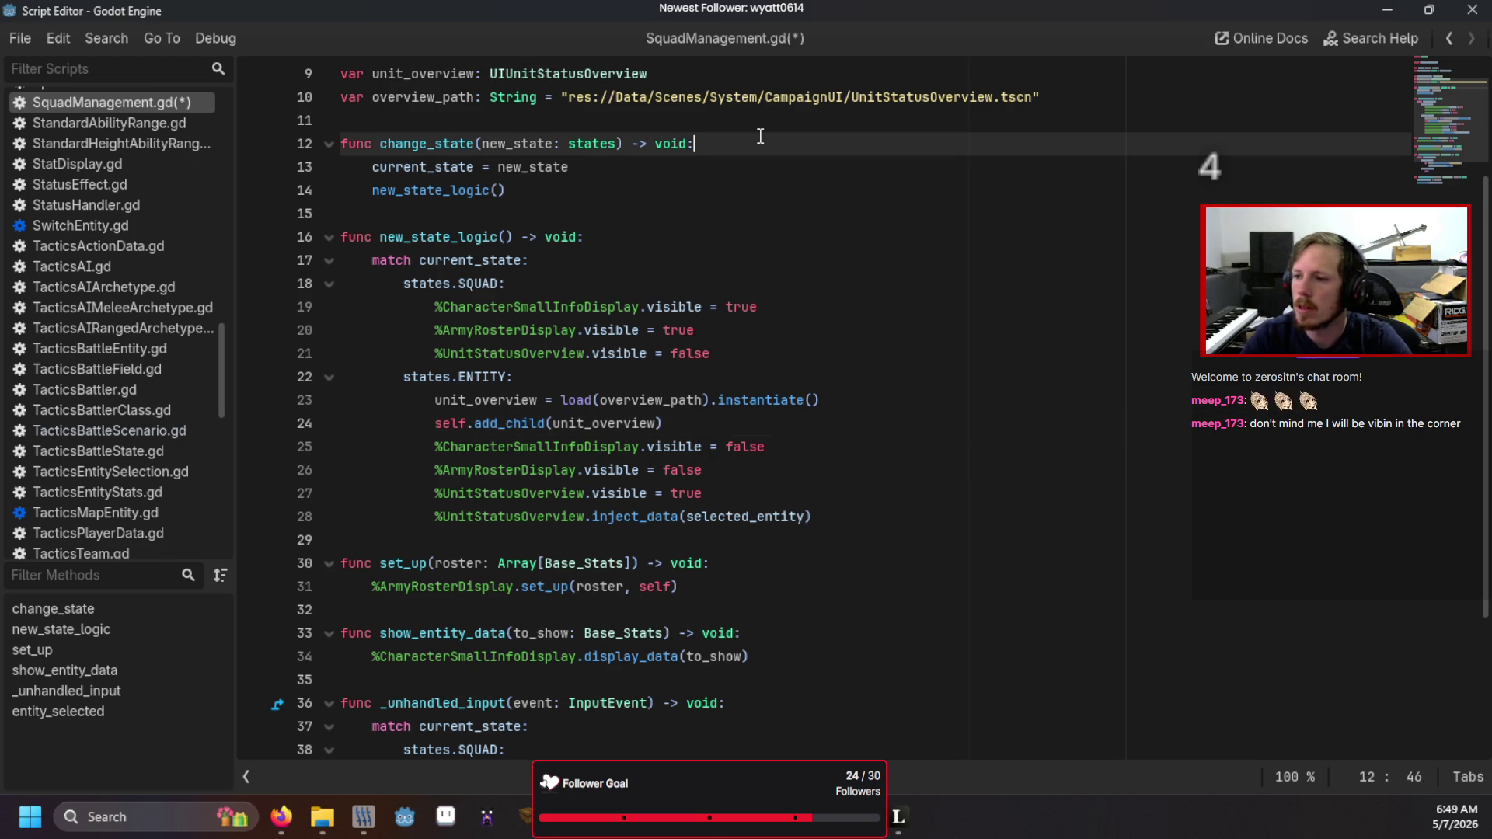
- Call exit_state() first in change_state and declare func exit_state() -> void after it
{"action": "key", "text": "Return"}
{"action": "type", "text": "exit"}
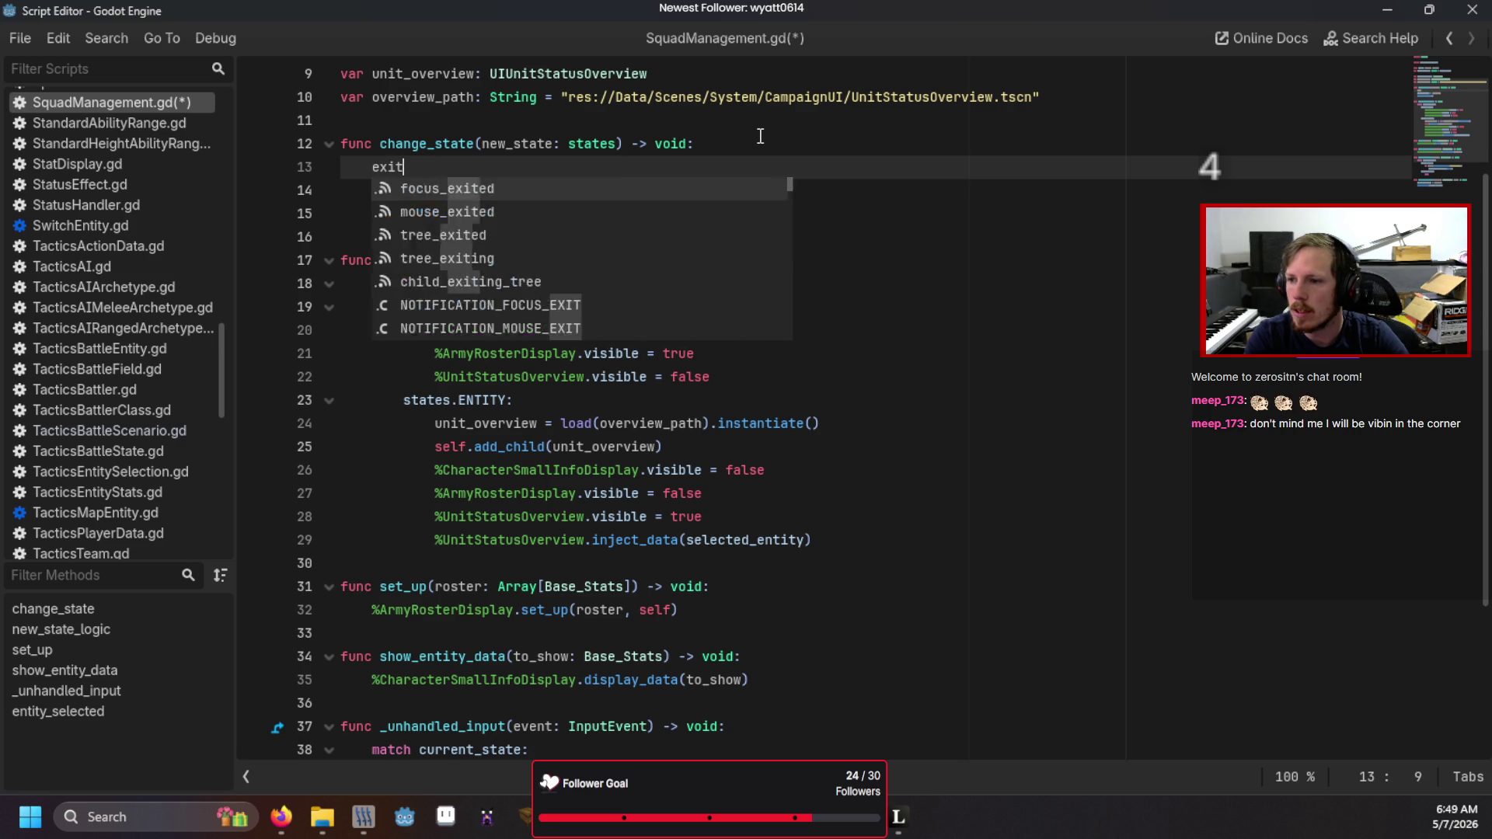
{"action": "type", "text": "_state("}
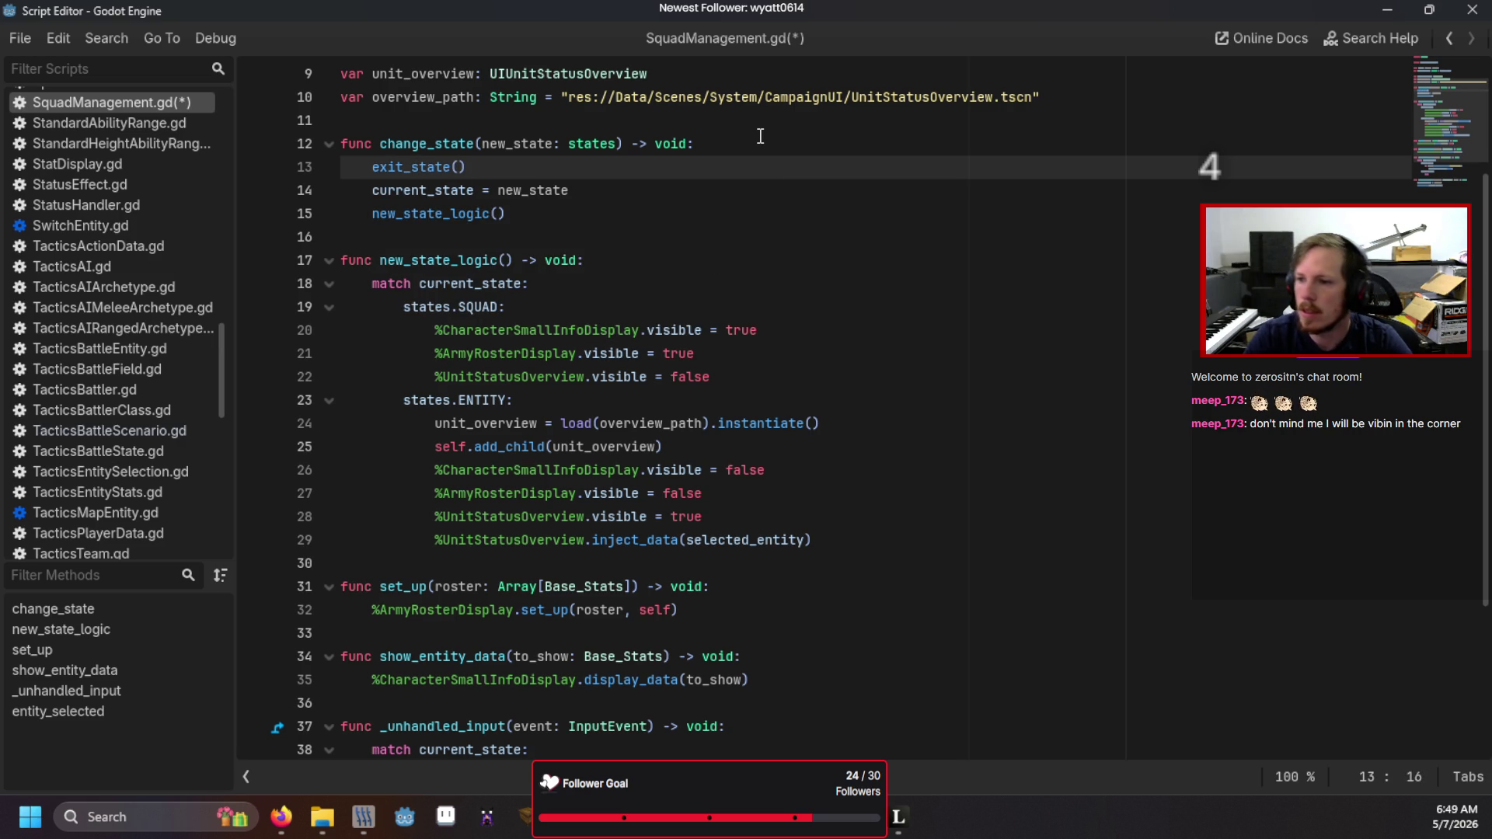
{"action": "left_click", "coordinate": [404, 230]}
{"action": "key", "text": "Return"}
{"action": "key", "text": "Return"}
{"action": "key", "text": "Up"}
{"action": "type", "text": "func exit_state() -> void:"}
{"action": "key", "text": "Return"}
- In exit_state, match current_state with a states.SQUAD case that does pass
{"action": "type", "text": "ma"}
{"action": "key", "text": "BackSpace"}
{"action": "key", "text": "BackSpace"}
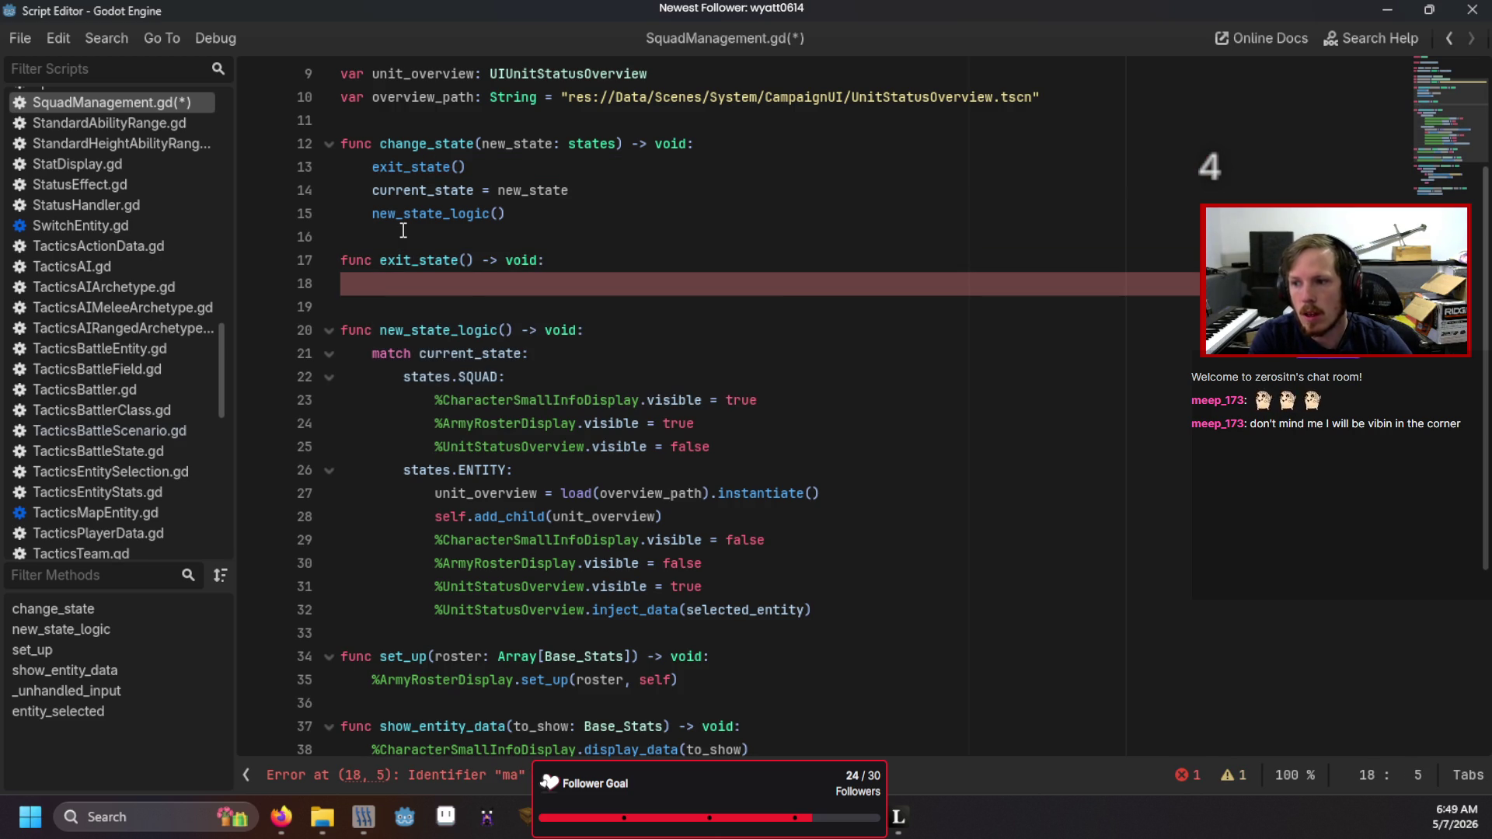
{"action": "type", "text": "match cu"}
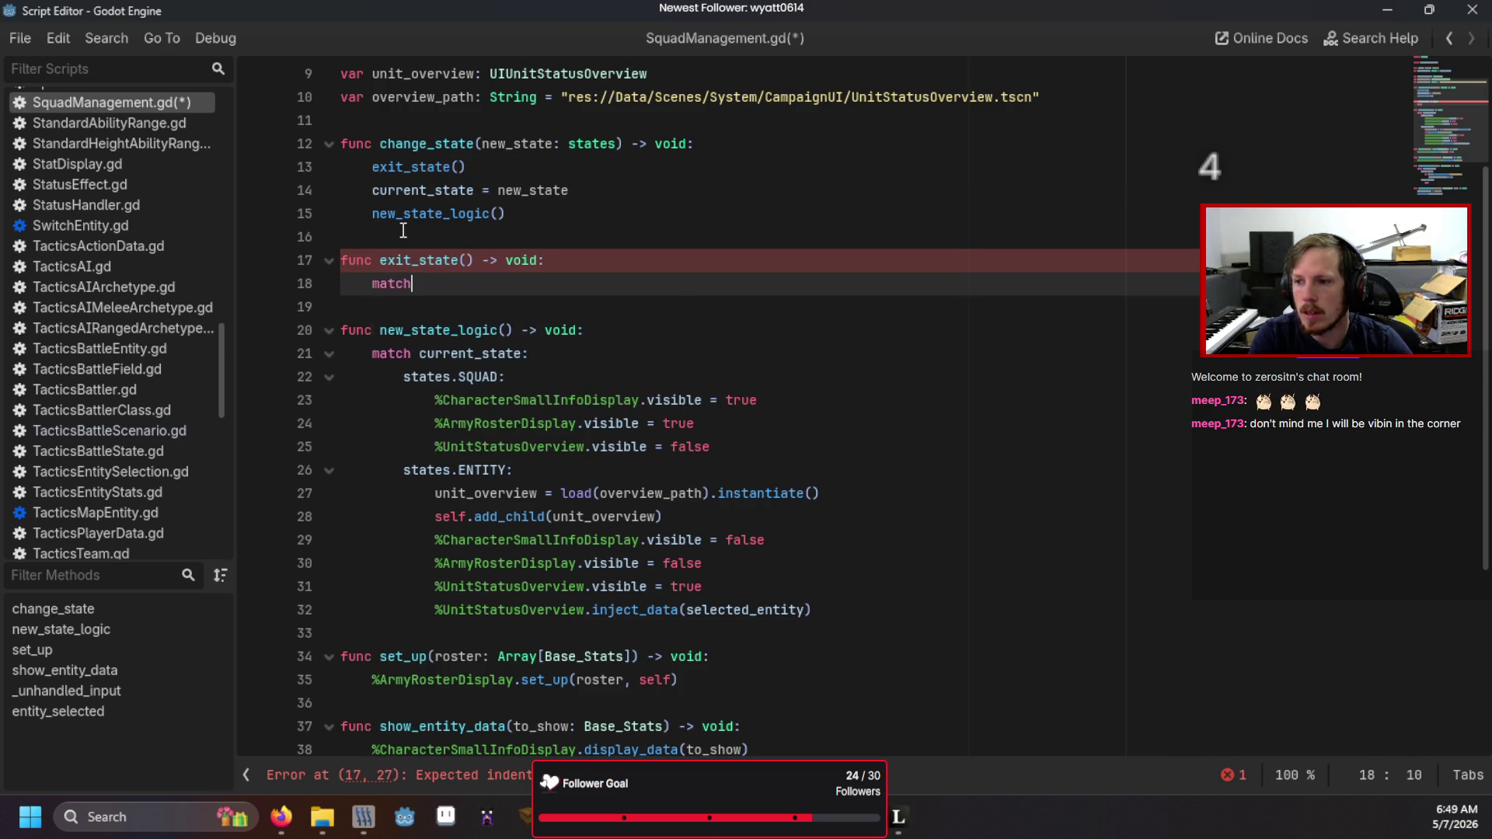
{"action": "key", "text": "Return"}
{"action": "type", "text": ":"}
{"action": "key", "text": "Return"}
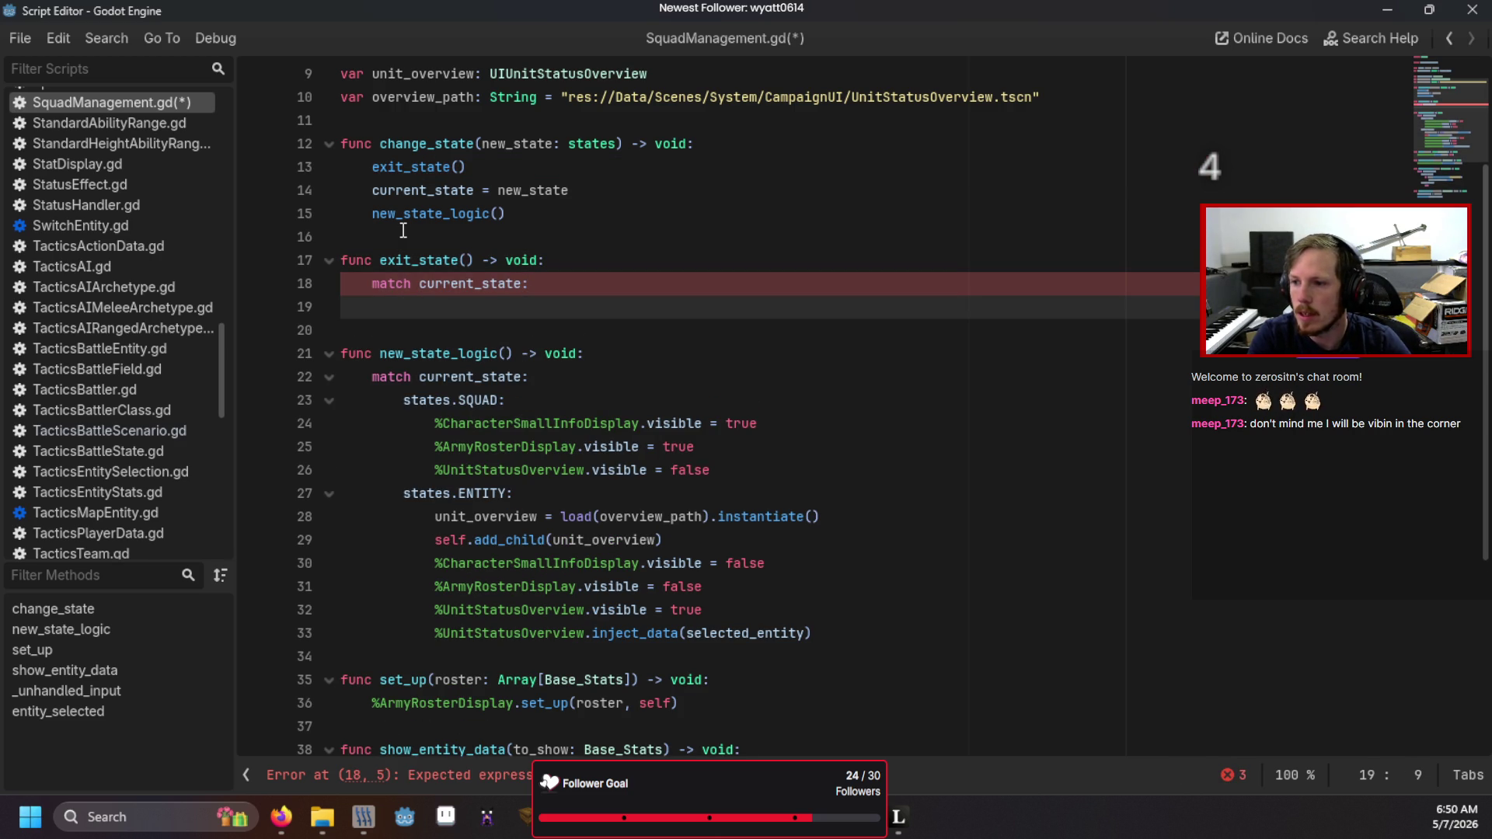
{"action": "type", "text": "states."}
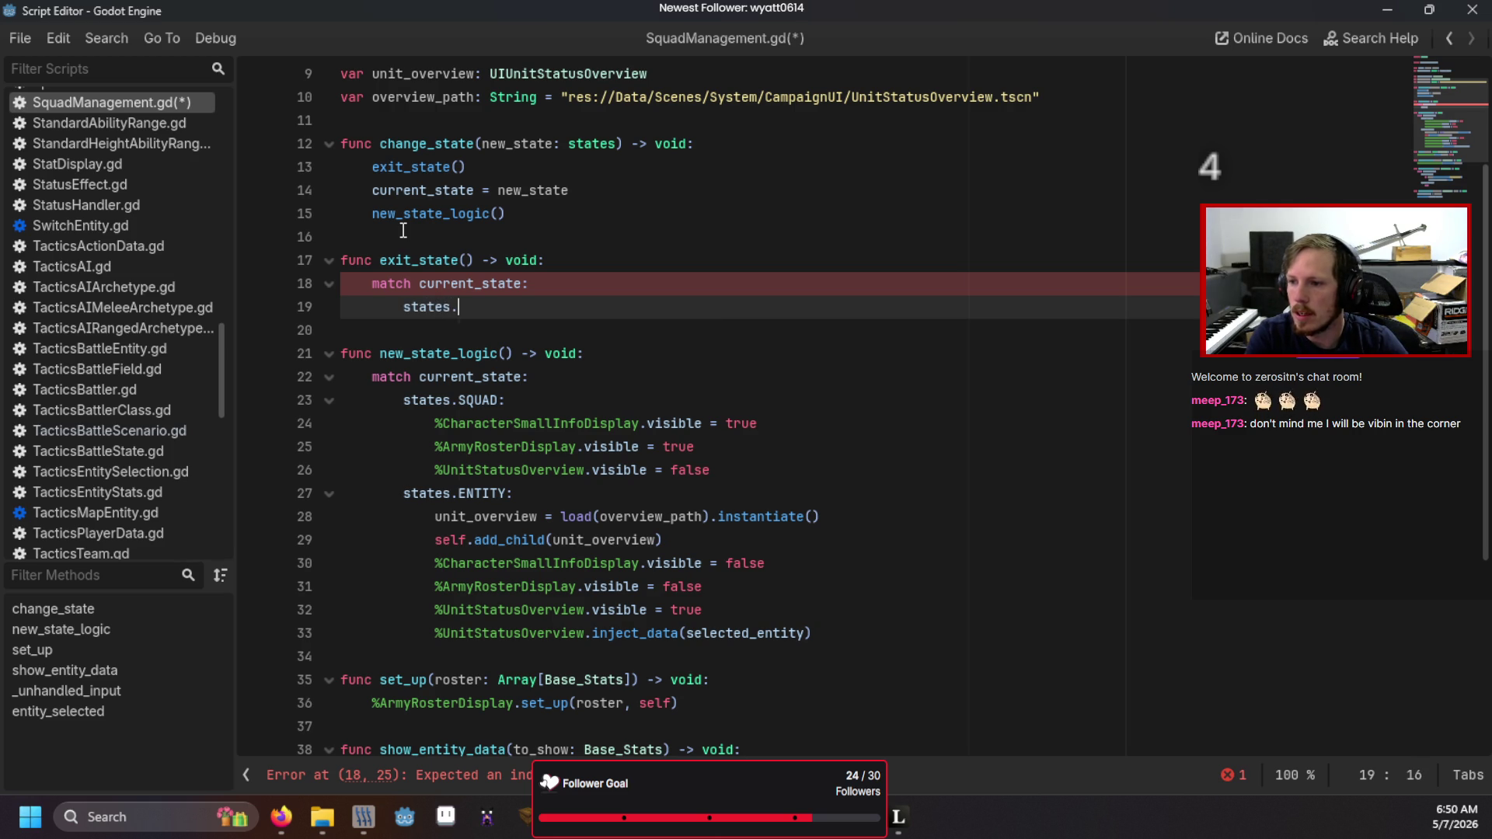
{"action": "key", "text": "Return"}
{"action": "type", "text": ":"}
{"action": "key", "text": "Return"}
{"action": "type", "text": "pas"}
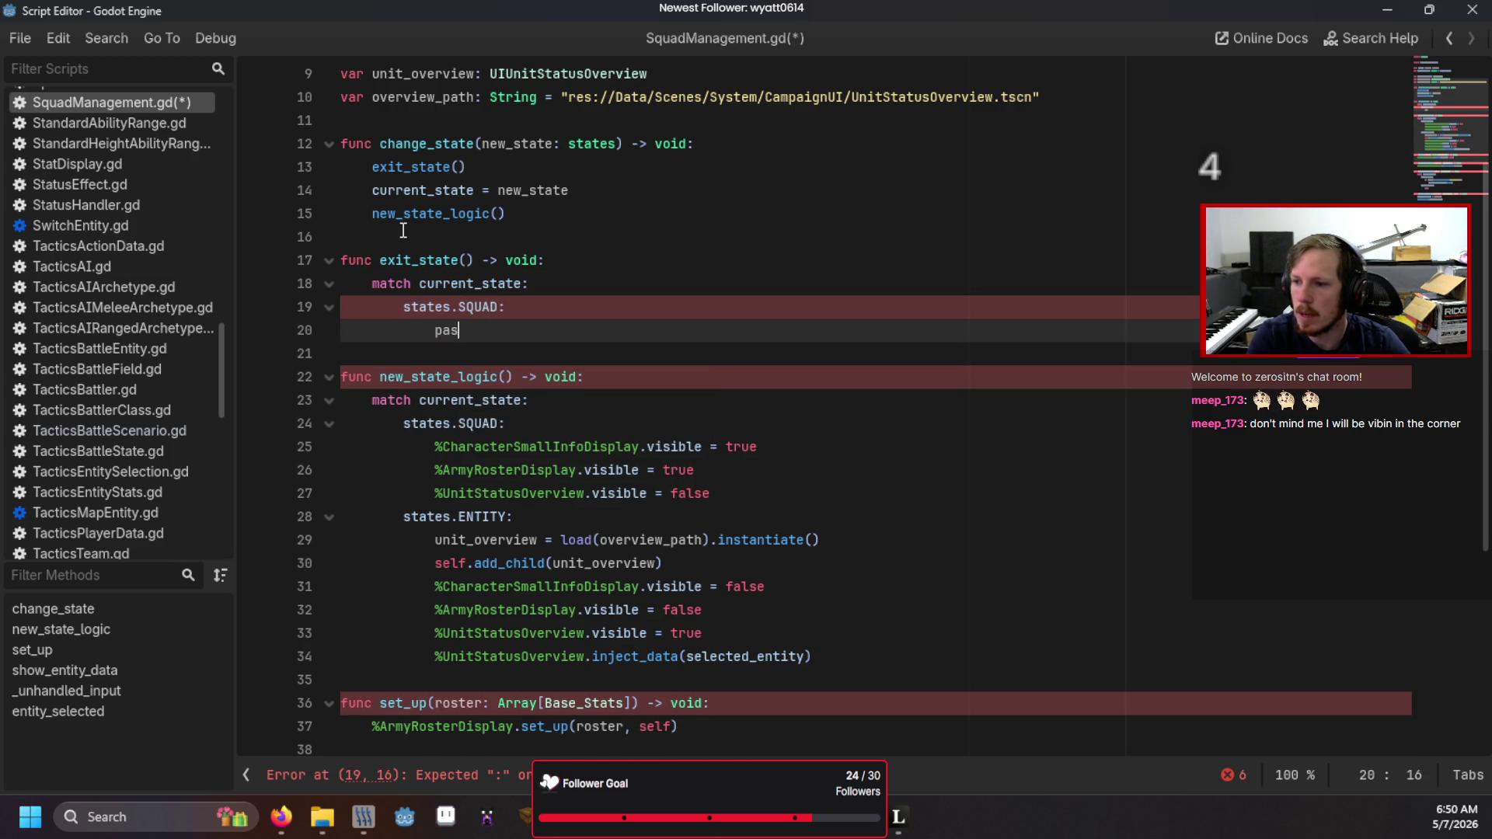
{"action": "type", "text": "s"}
{"action": "key", "text": "Return"}
- Add a states.ENTITY case that calls unit_overview.queue_free()
{"action": "type", "text": "states."}
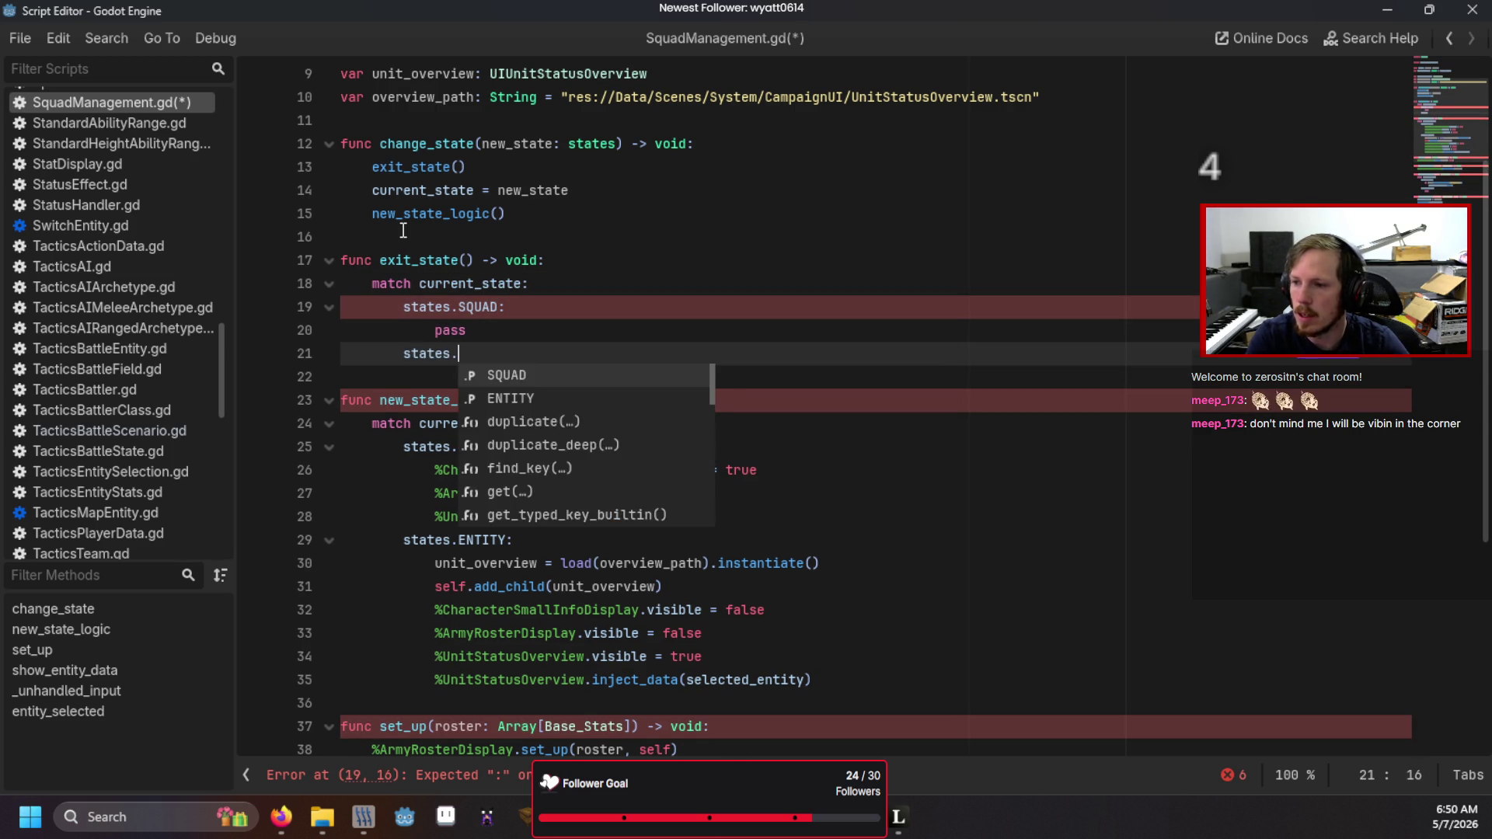
{"action": "key", "text": "Down"}
{"action": "key", "text": "Return"}
{"action": "type", "text": ":"}
{"action": "key", "text": "Return"}
{"action": "type", "text": "u"}
{"action": "key", "text": "Return"}
{"action": "type", "text": ".q"}
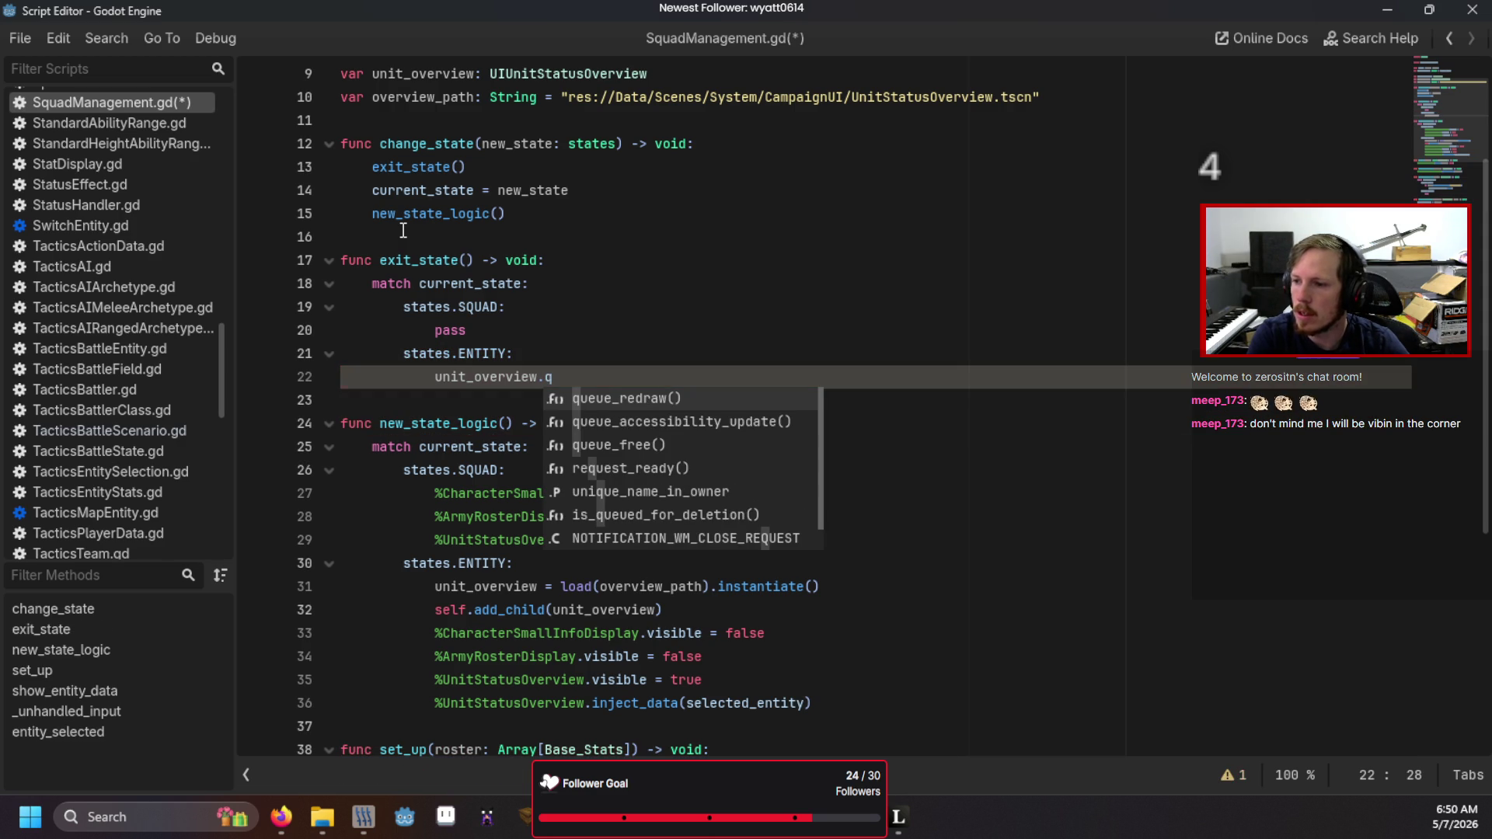
{"action": "key", "text": "Down"}
{"action": "key", "text": "Down"}
{"action": "key", "text": "Return"}
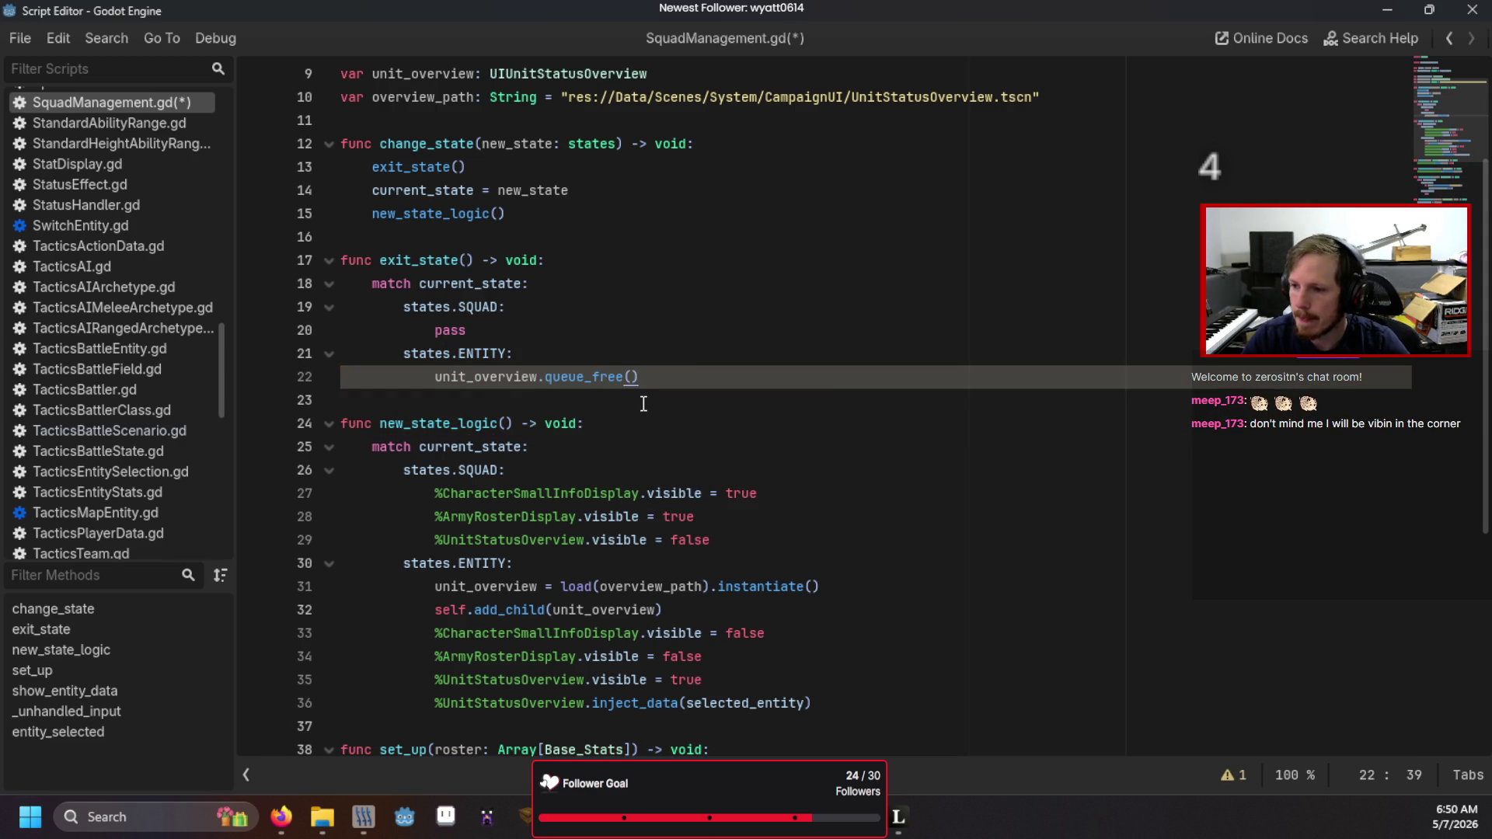
{"action": "scroll", "coordinate": [643, 403], "scroll_direction": "down", "scroll_amount": 3}
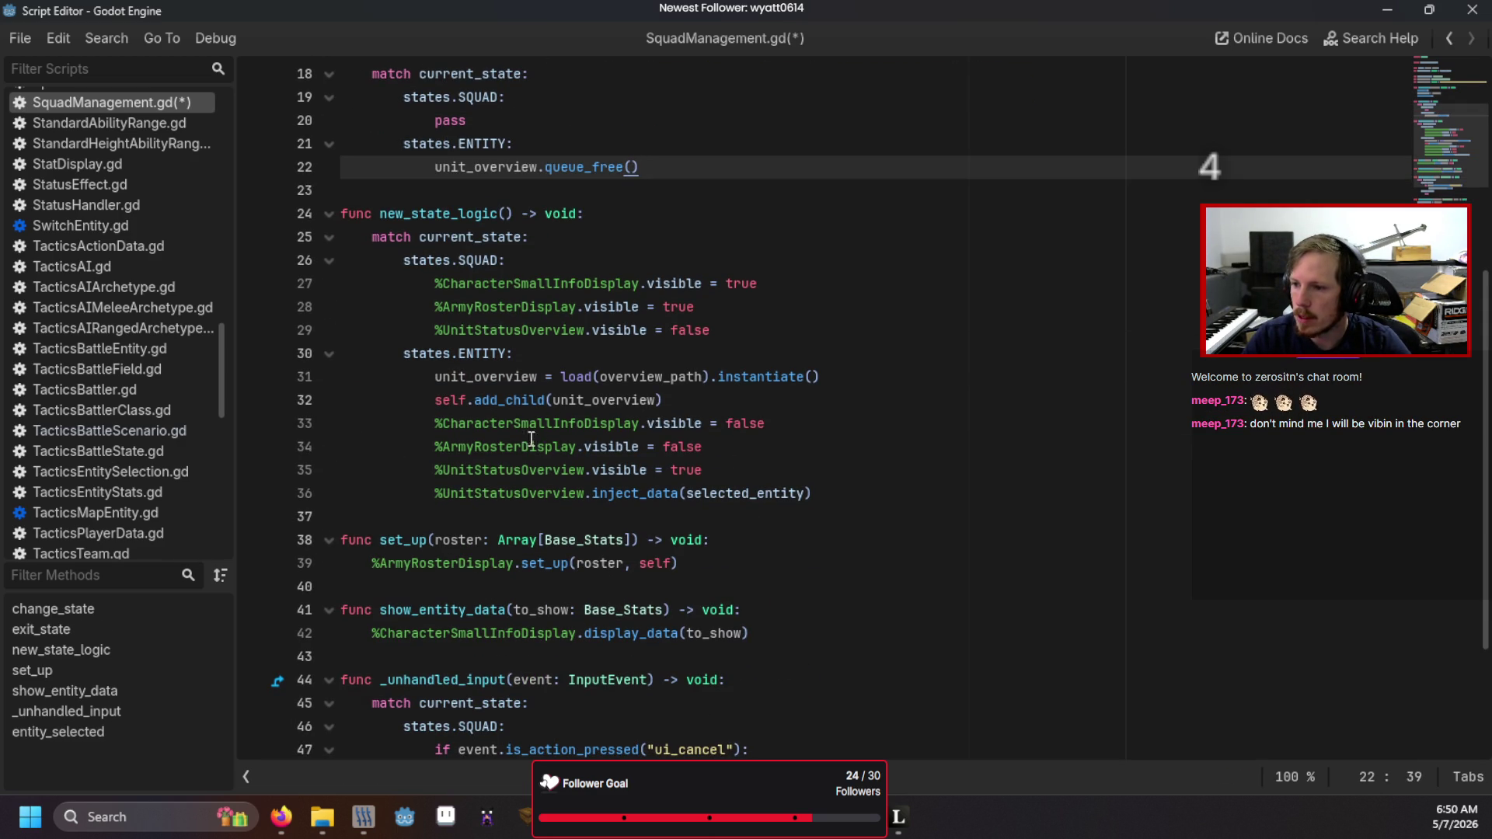
- Replace %UnitStatusOverview with unit_overview on lines 35 and 36
{"action": "left_click", "coordinate": [585, 470]}
{"action": "left_click_drag", "start_coordinate": [585, 470], "coordinate": [432, 470]}
{"action": "type", "text": "uni"}
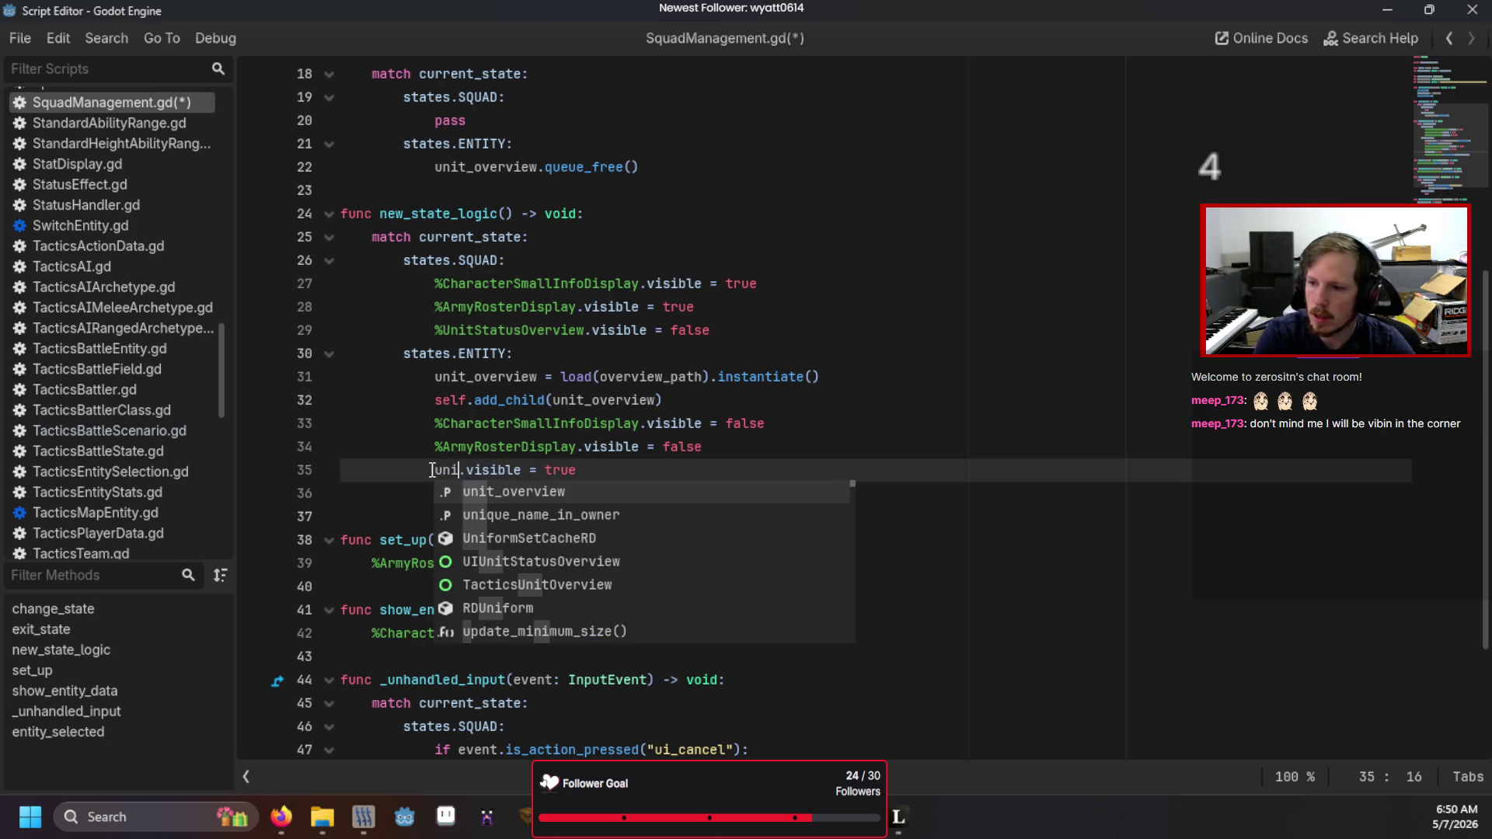
{"action": "key", "text": "Return"}
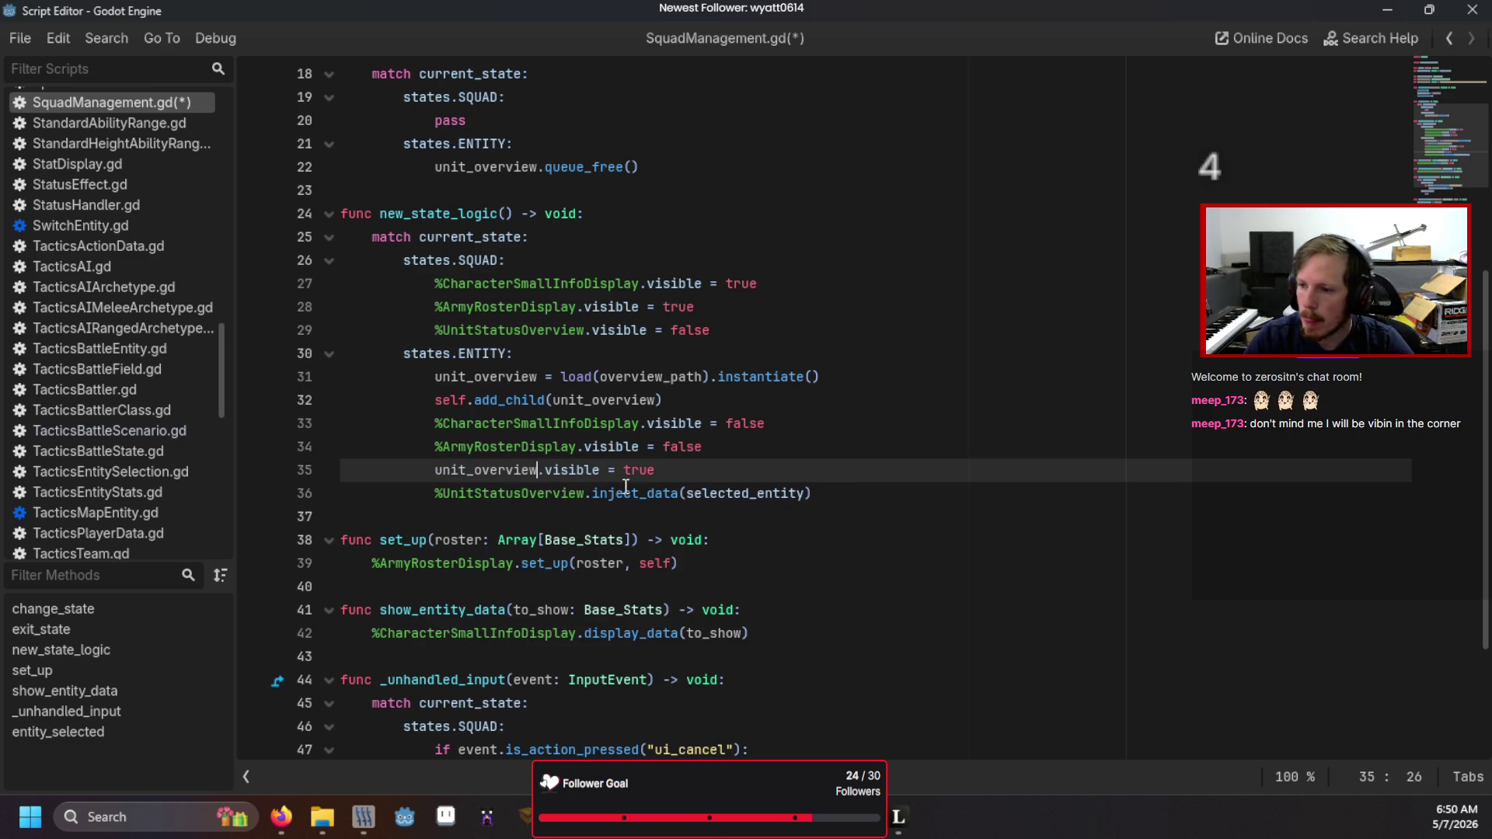
{"action": "left_click_drag", "start_coordinate": [585, 494], "coordinate": [439, 501]}
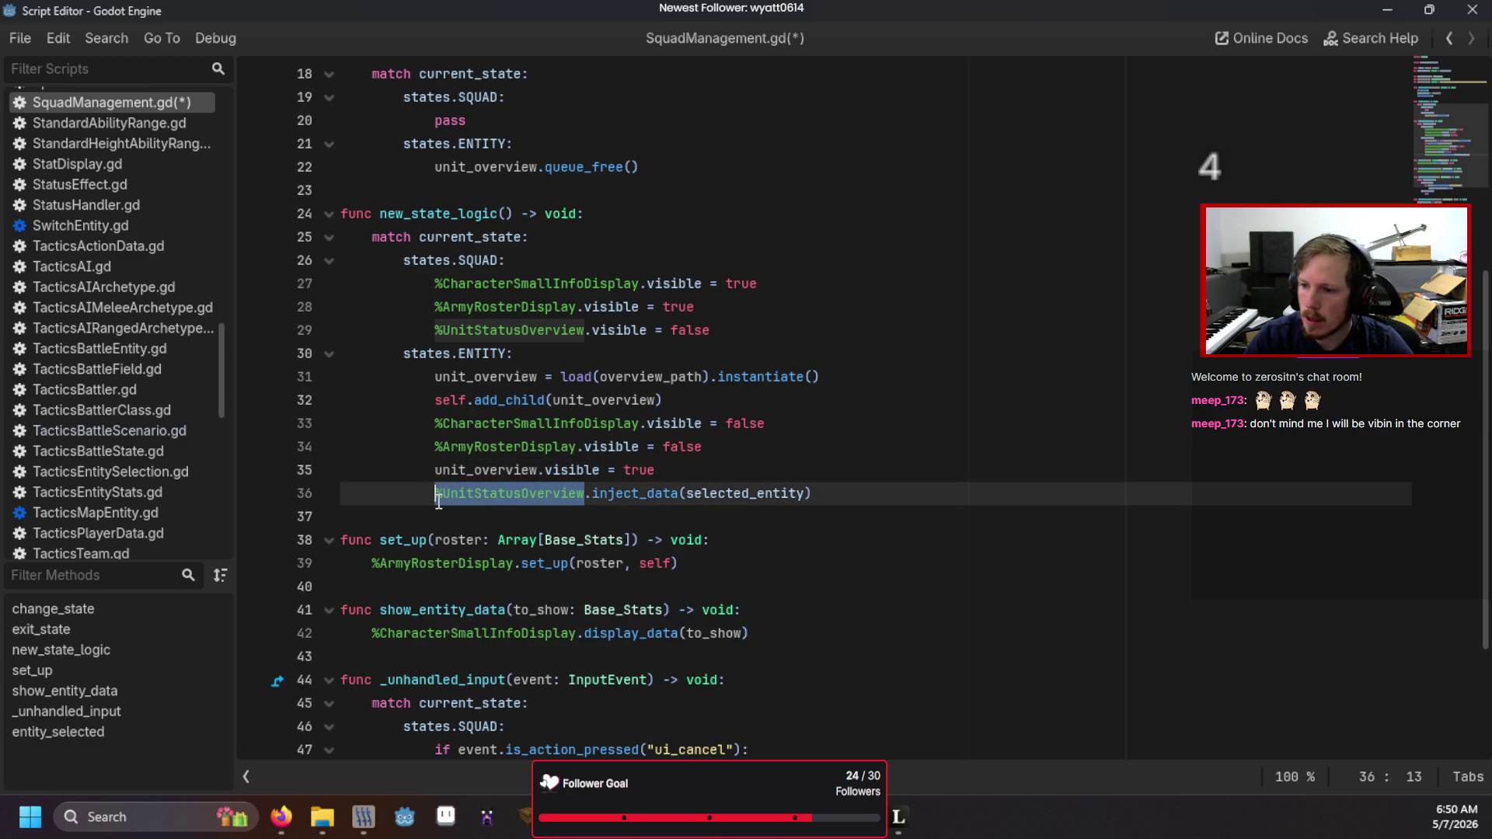
{"action": "type", "text": "uni"}
{"action": "key", "text": "Return"}
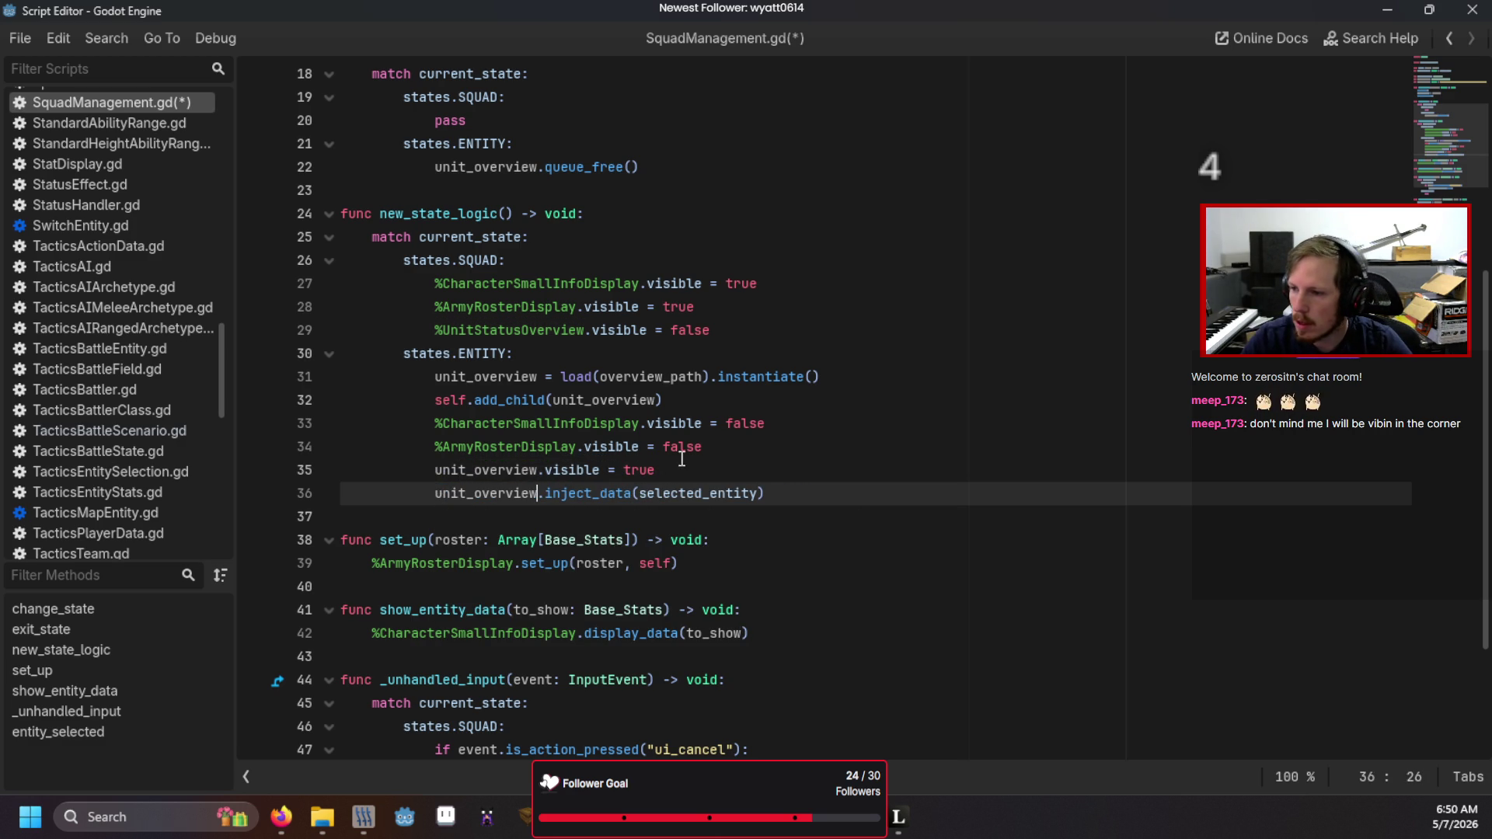
- Add unit_overview.overview_finished.connect(Callable(self, "change_state").bind(states.SQUAD)) after line 34
{"action": "left_click", "coordinate": [749, 457]}
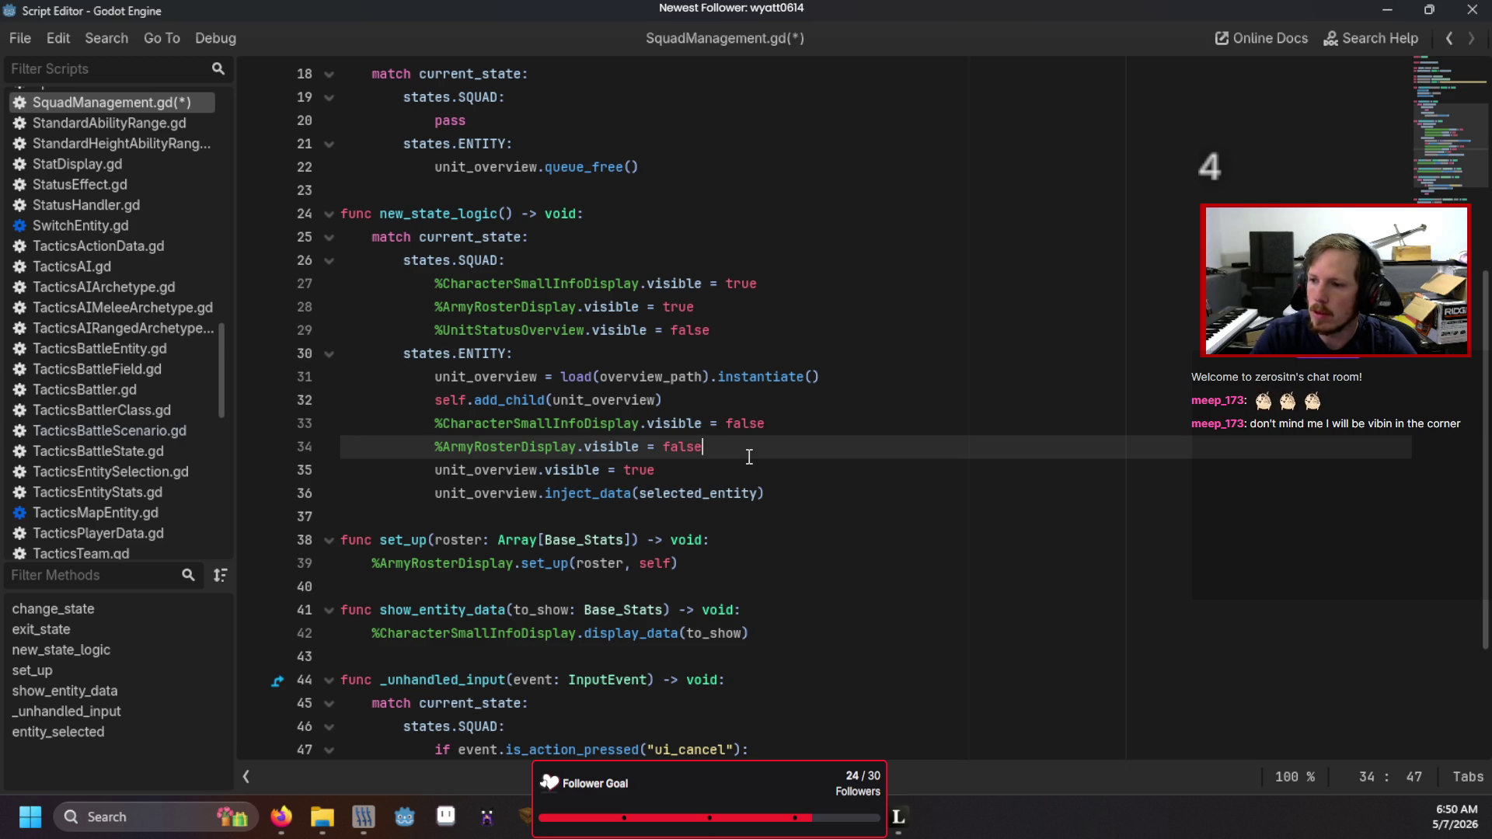
{"action": "key", "text": "Return"}
{"action": "type", "text": "uni"}
{"action": "key", "text": "Return"}
{"action": "type", "text": "."}
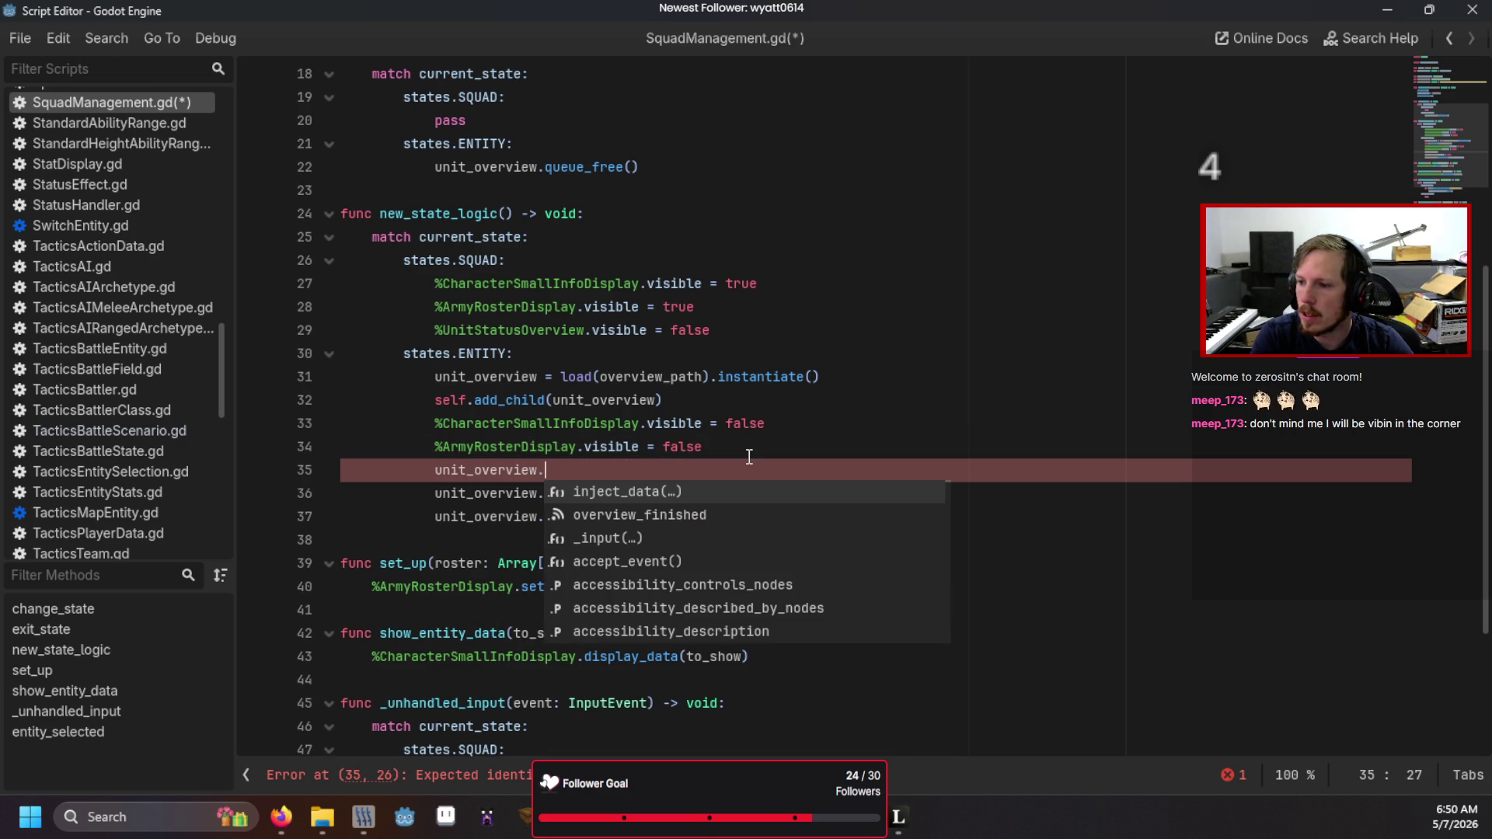
{"action": "key", "text": "Down"}
{"action": "key", "text": "Return"}
{"action": "type", "text": "."}
{"action": "key", "text": "Return"}
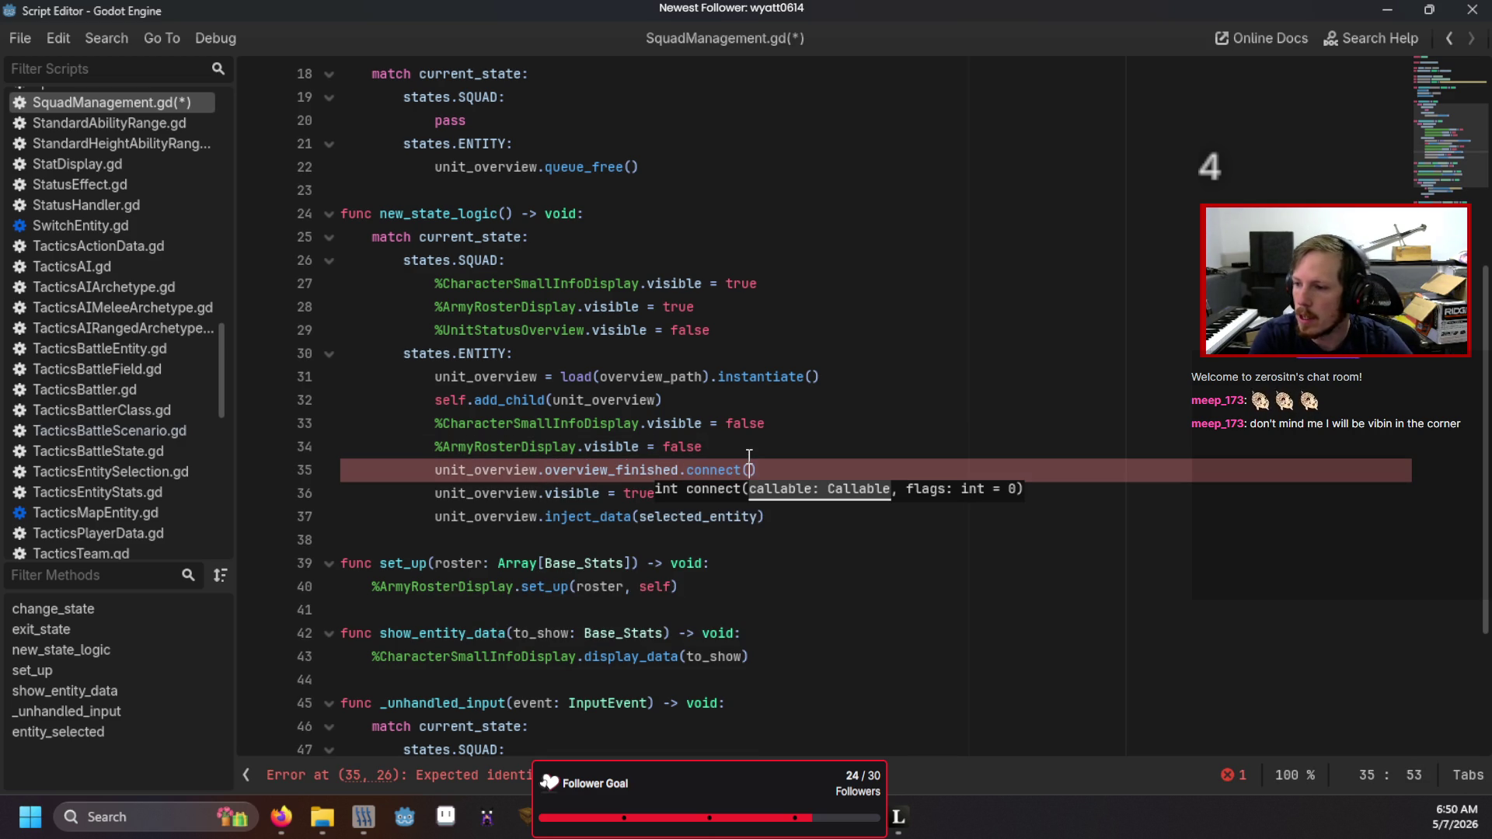
{"action": "type", "text": "Callable("}
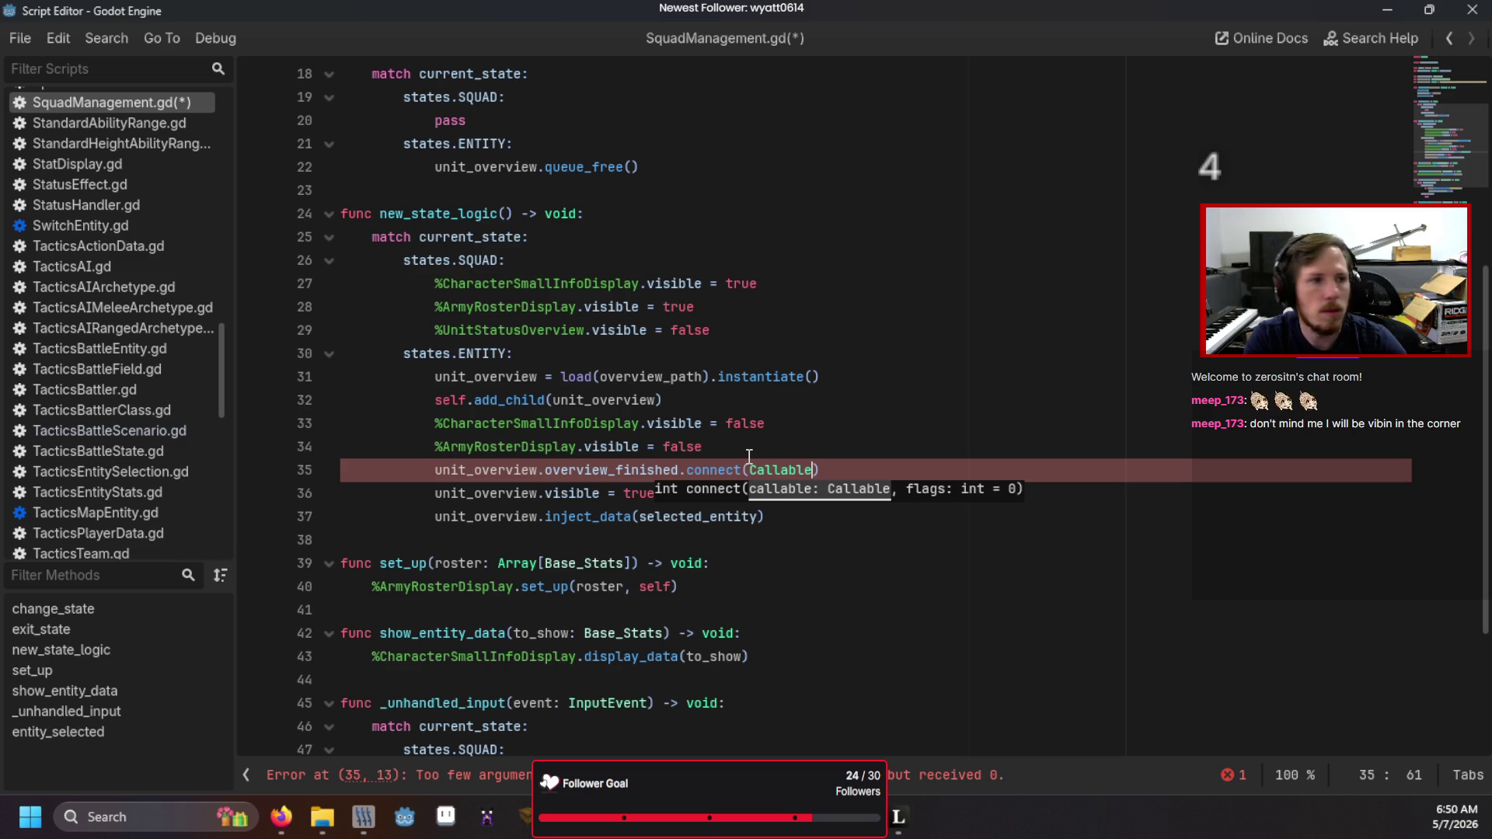
{"action": "type", "text": "self"}
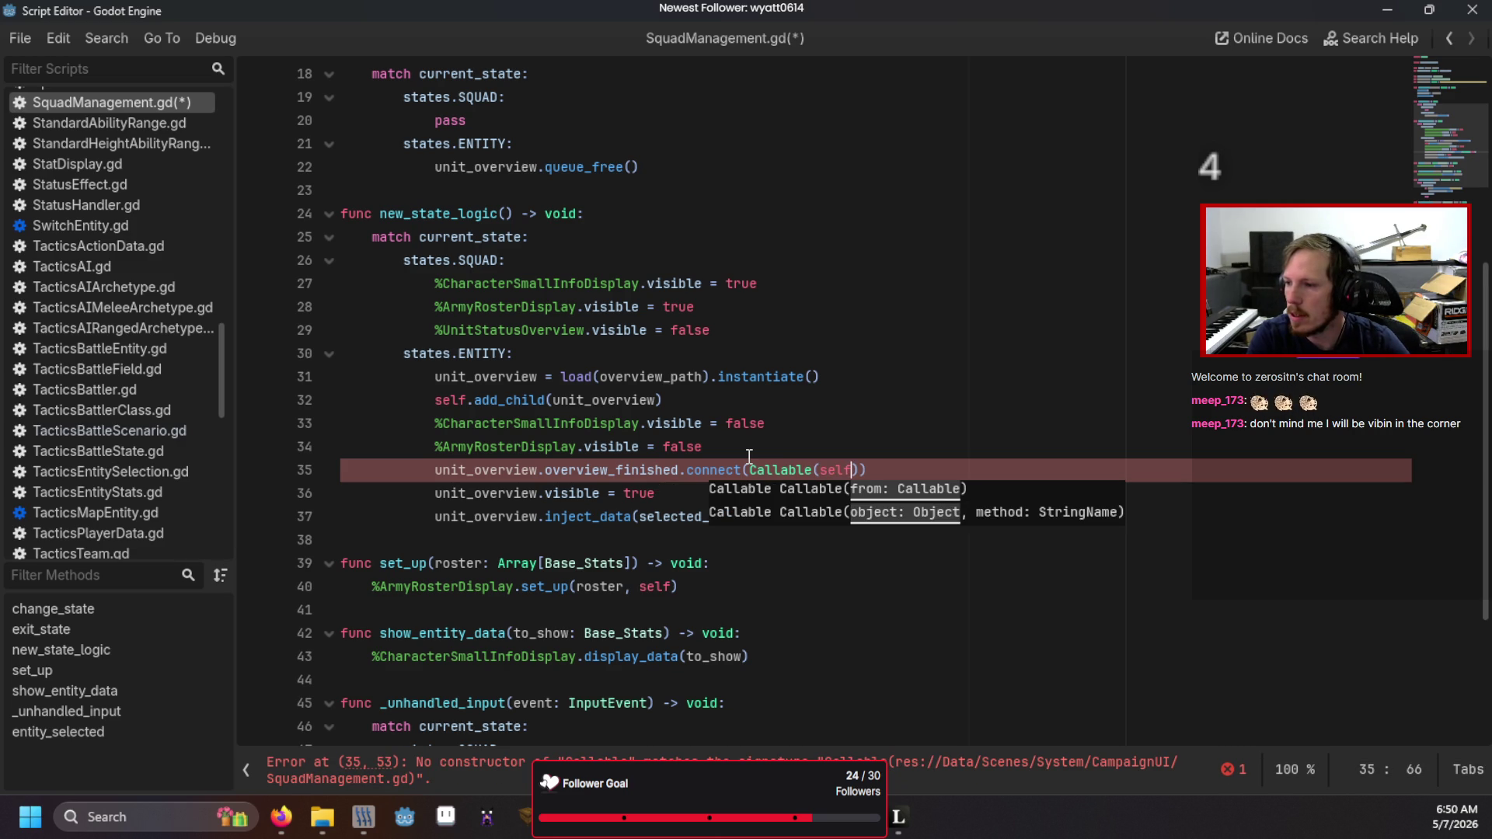
{"action": "type", "text": ", \"c"}
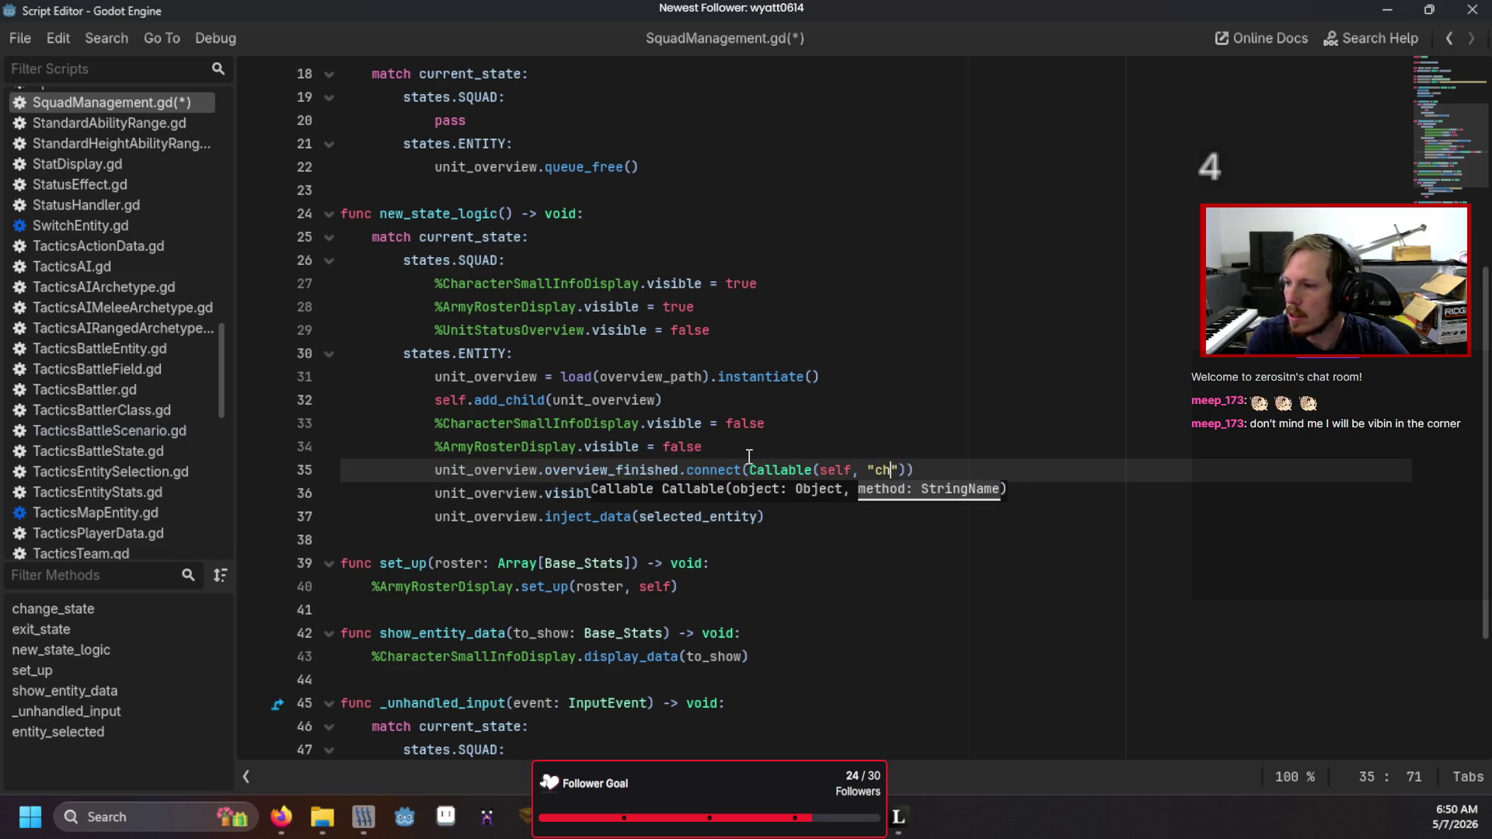
{"action": "type", "text": "hange_state\")"}
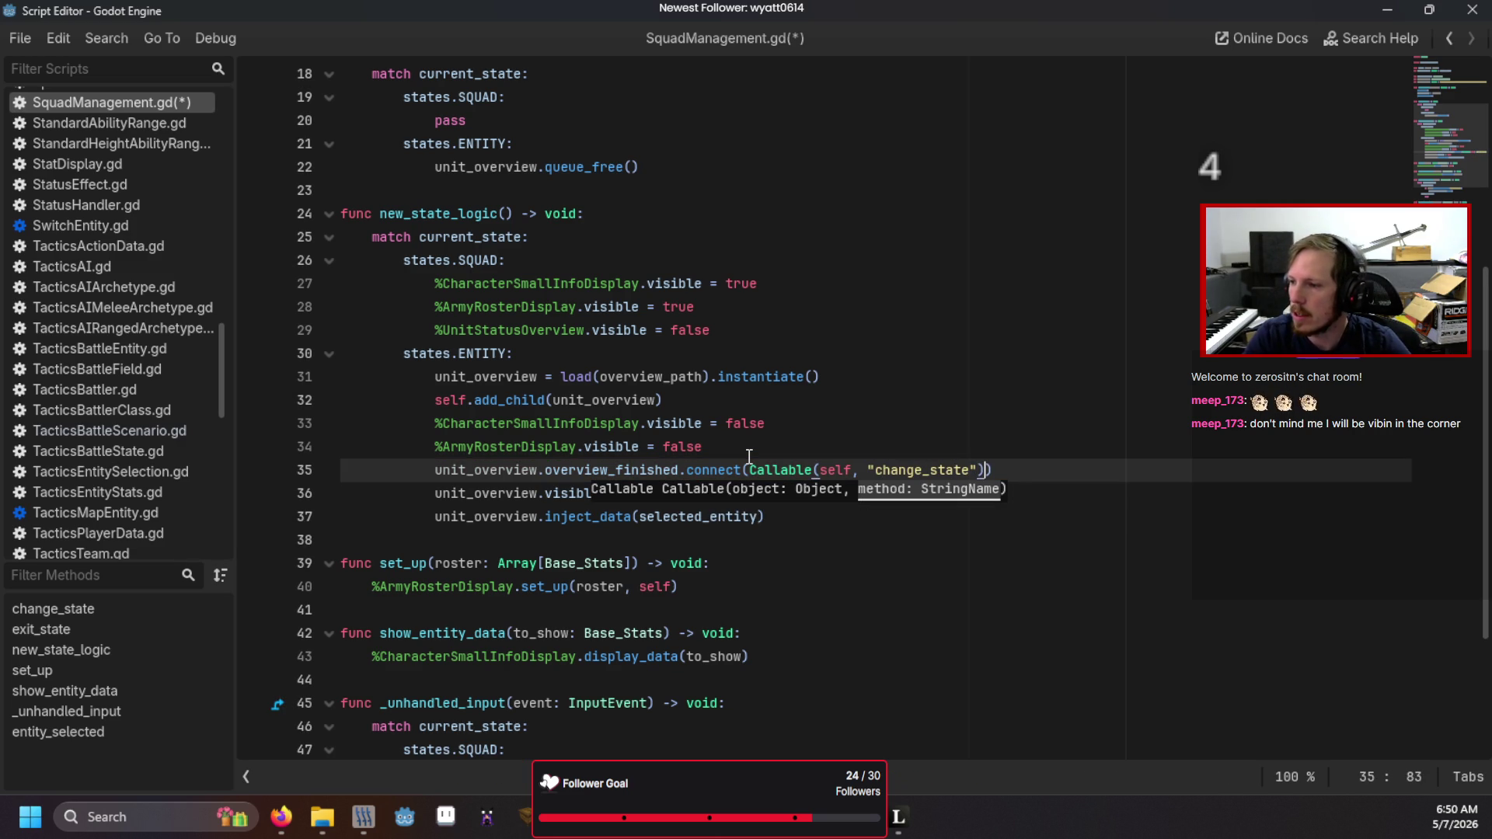
{"action": "type", "text": ".bind("}
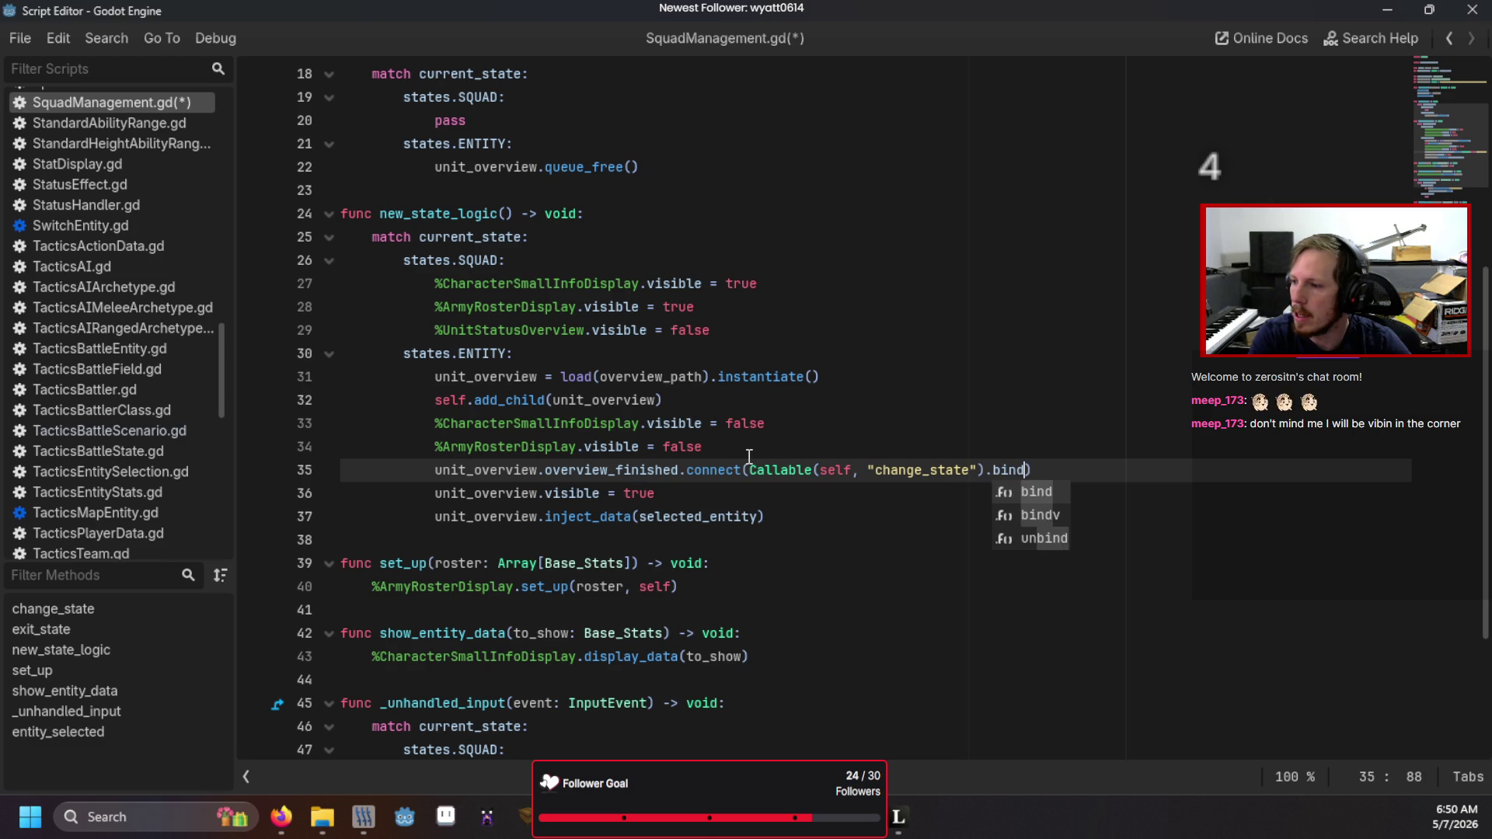
{"action": "type", "text": "states."}
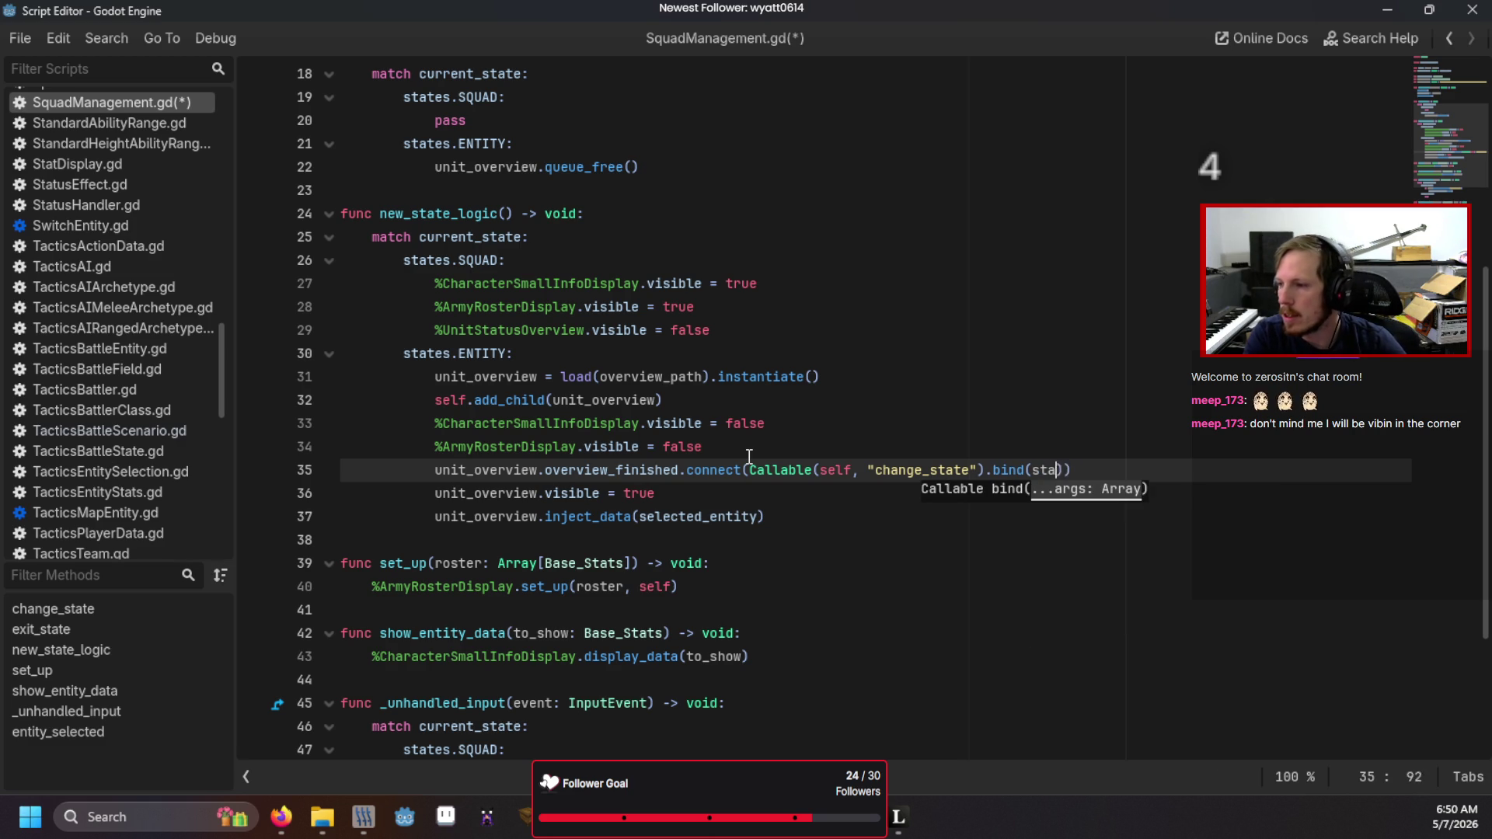
{"action": "key", "text": "Return"}
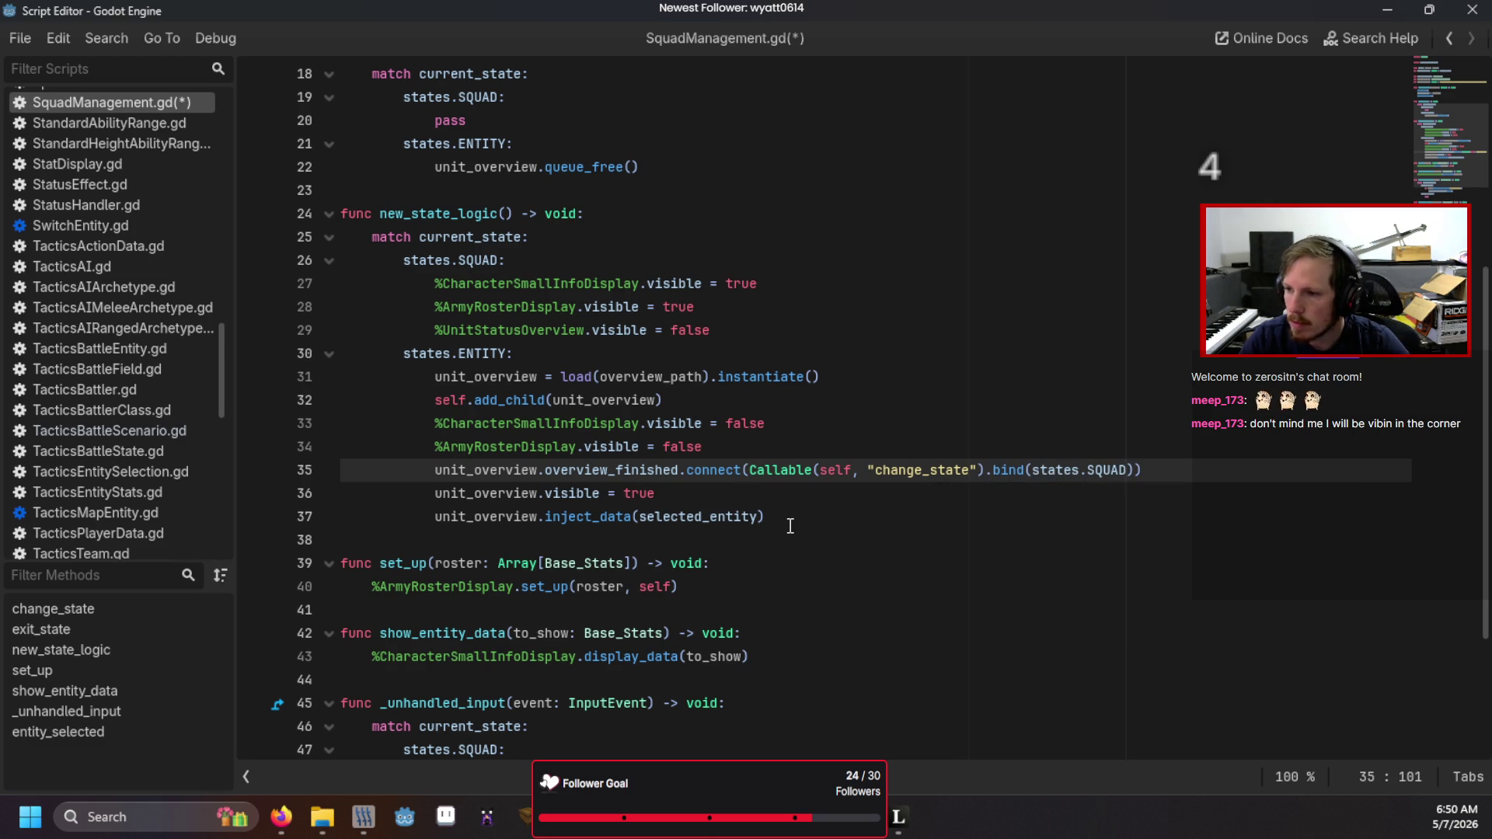
- Run the game, then delete the %UnitStatusOverview.visible = false line from the squad state
{"action": "key", "text": "F5"}
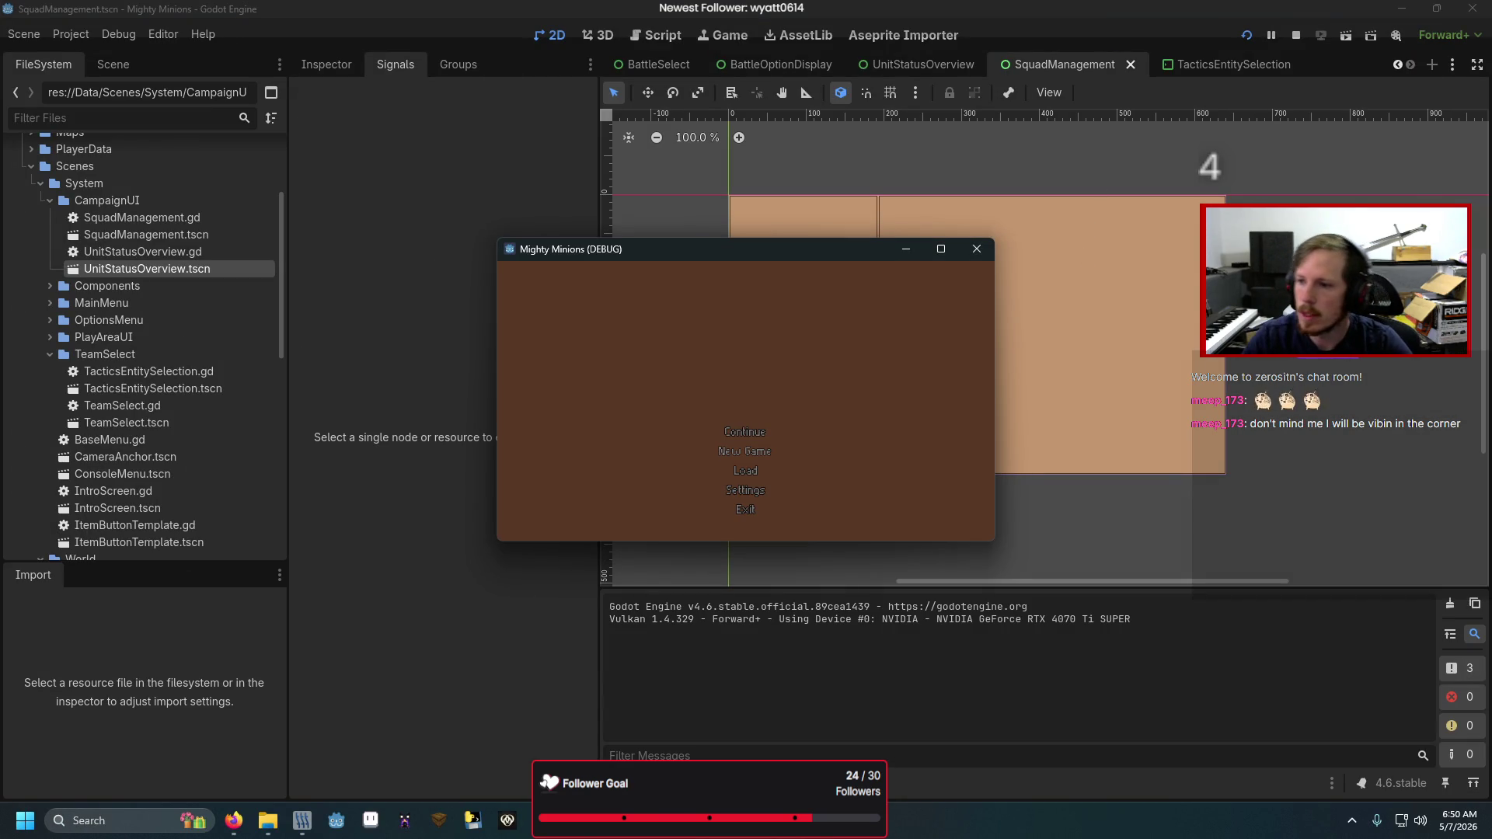
{"action": "key", "text": "BackSpace"}
{"action": "key", "text": "BackSpace"}
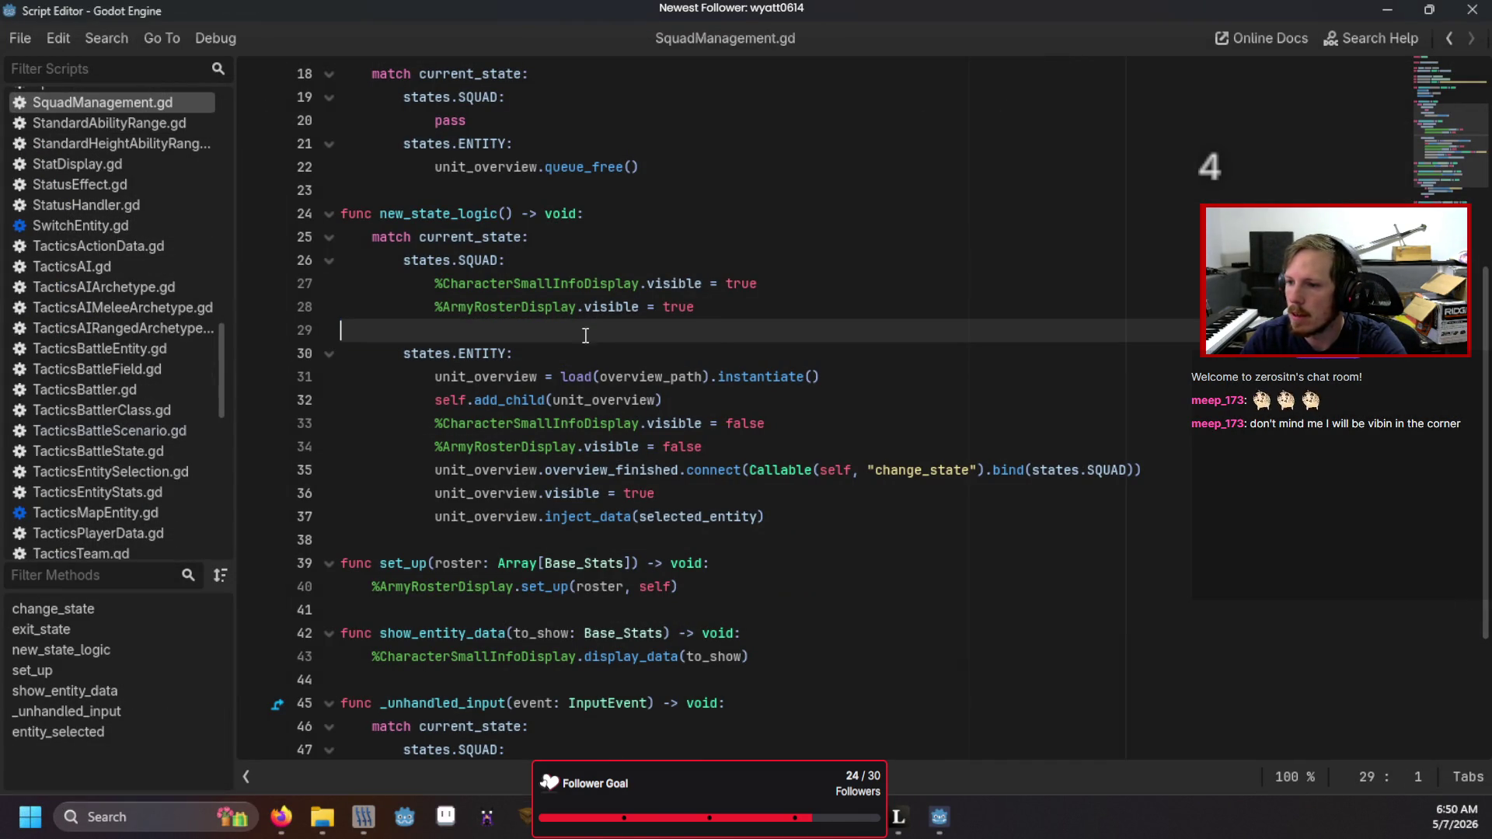
- Rerun the game, open and close the squad screen twice, then close the game
{"action": "key", "text": "F5"}
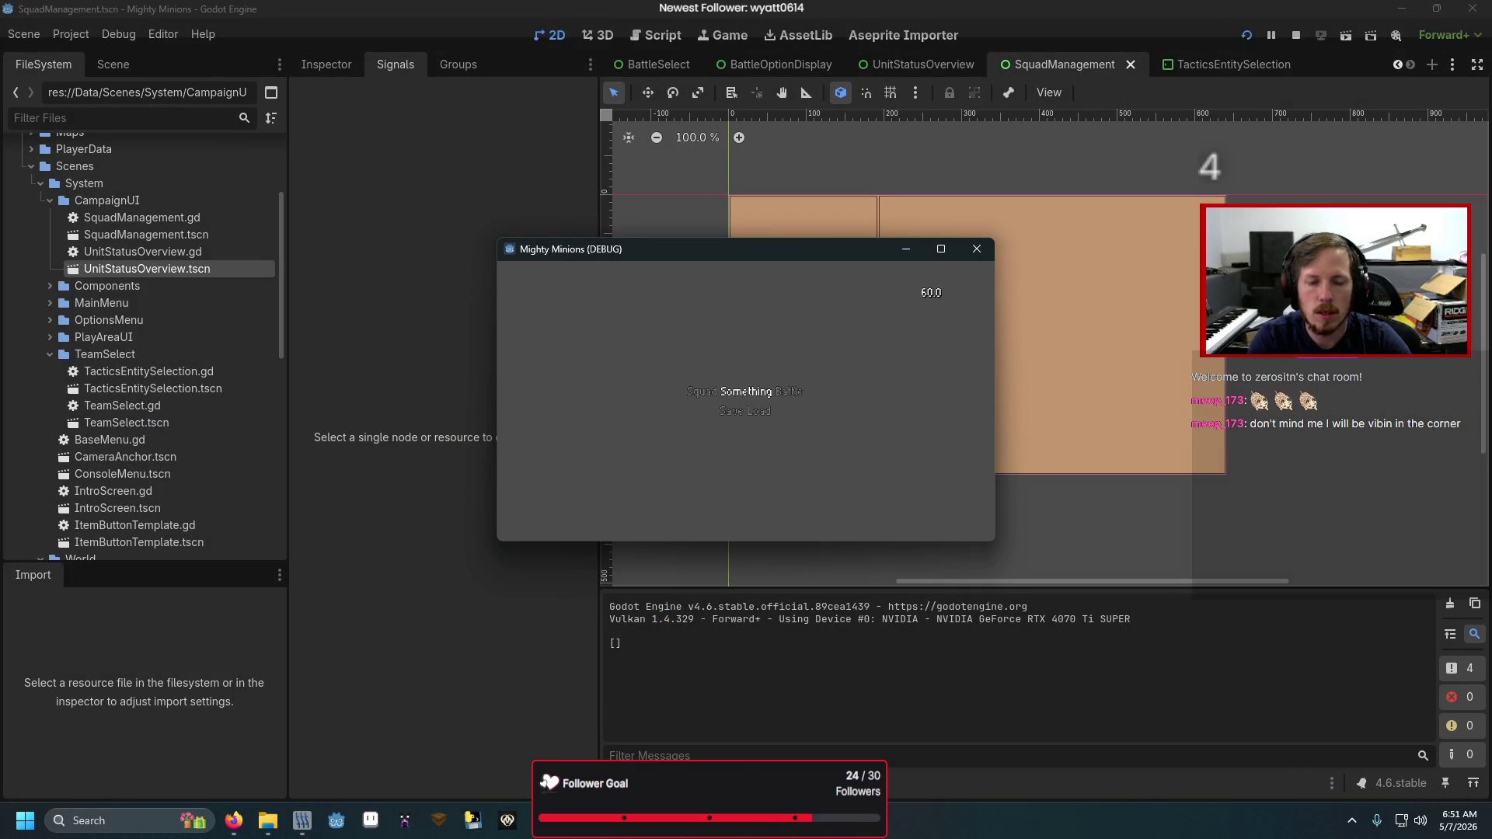
{"action": "left_click", "coordinate": [679, 294]}
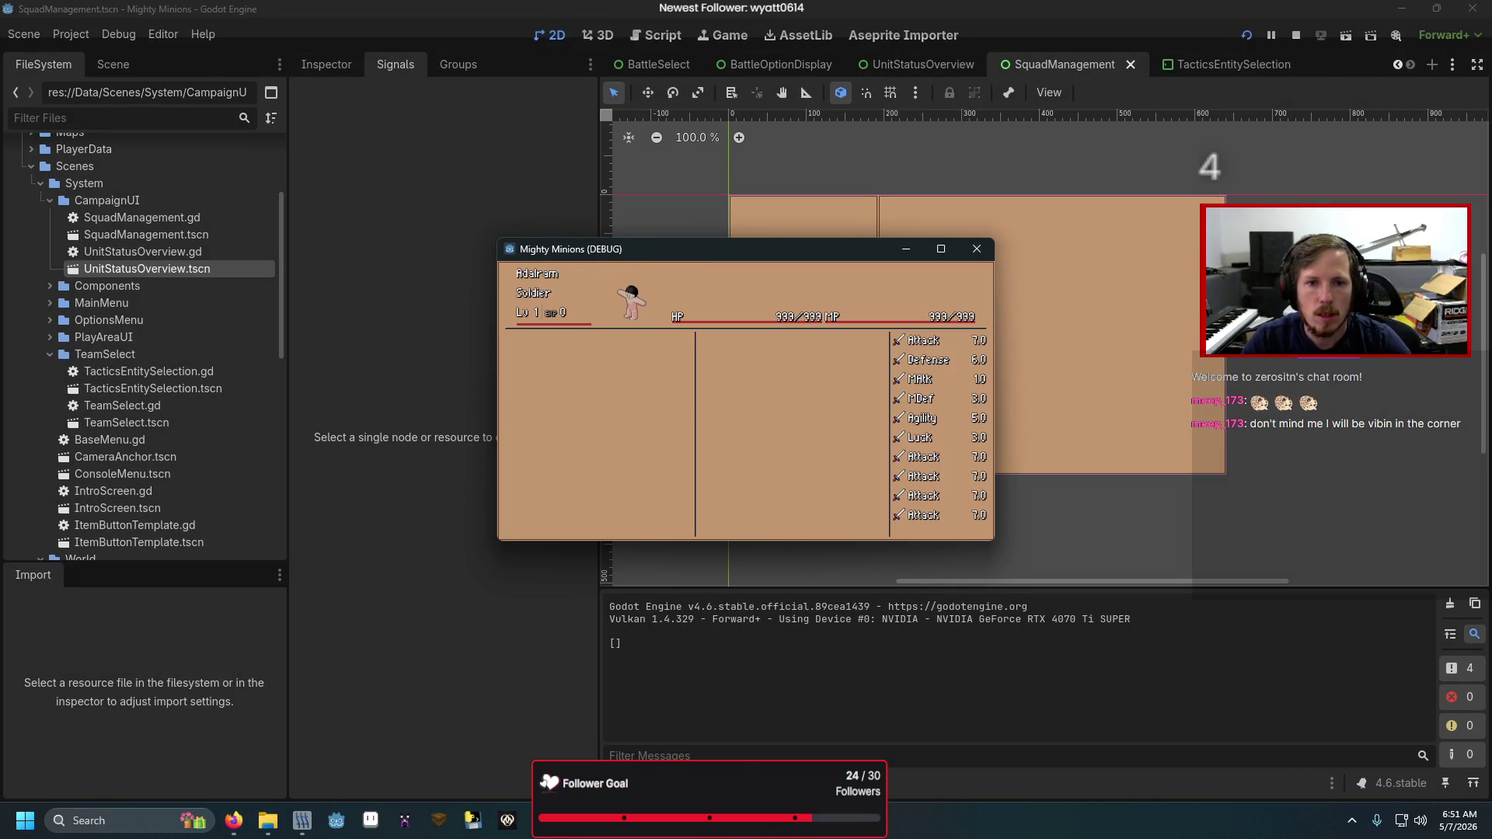
{"action": "key", "text": "Escape"}
{"action": "key", "text": "Left"}
{"action": "key", "text": "Return"}
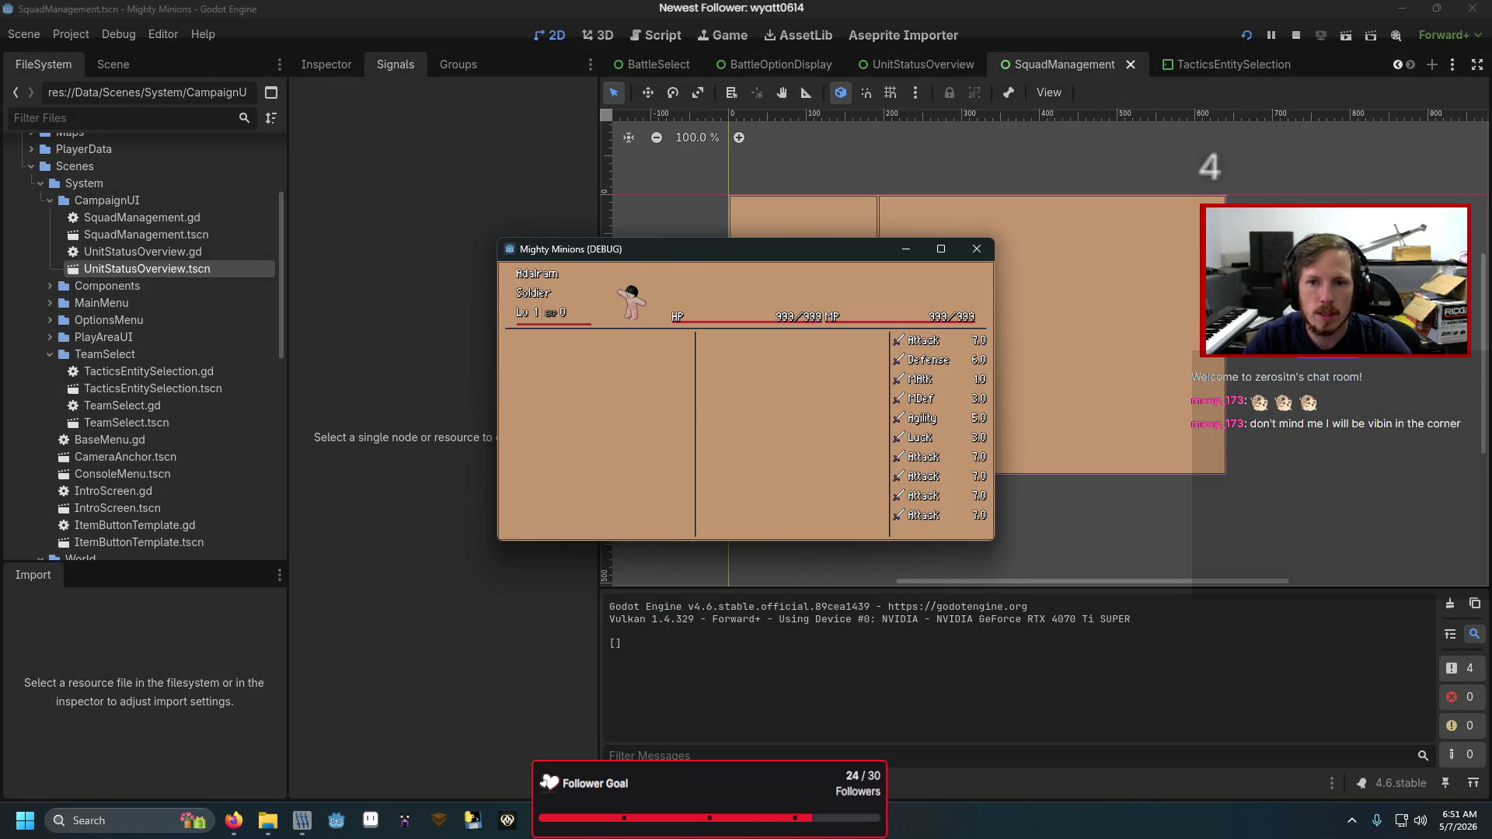
{"action": "key", "text": "Escape"}
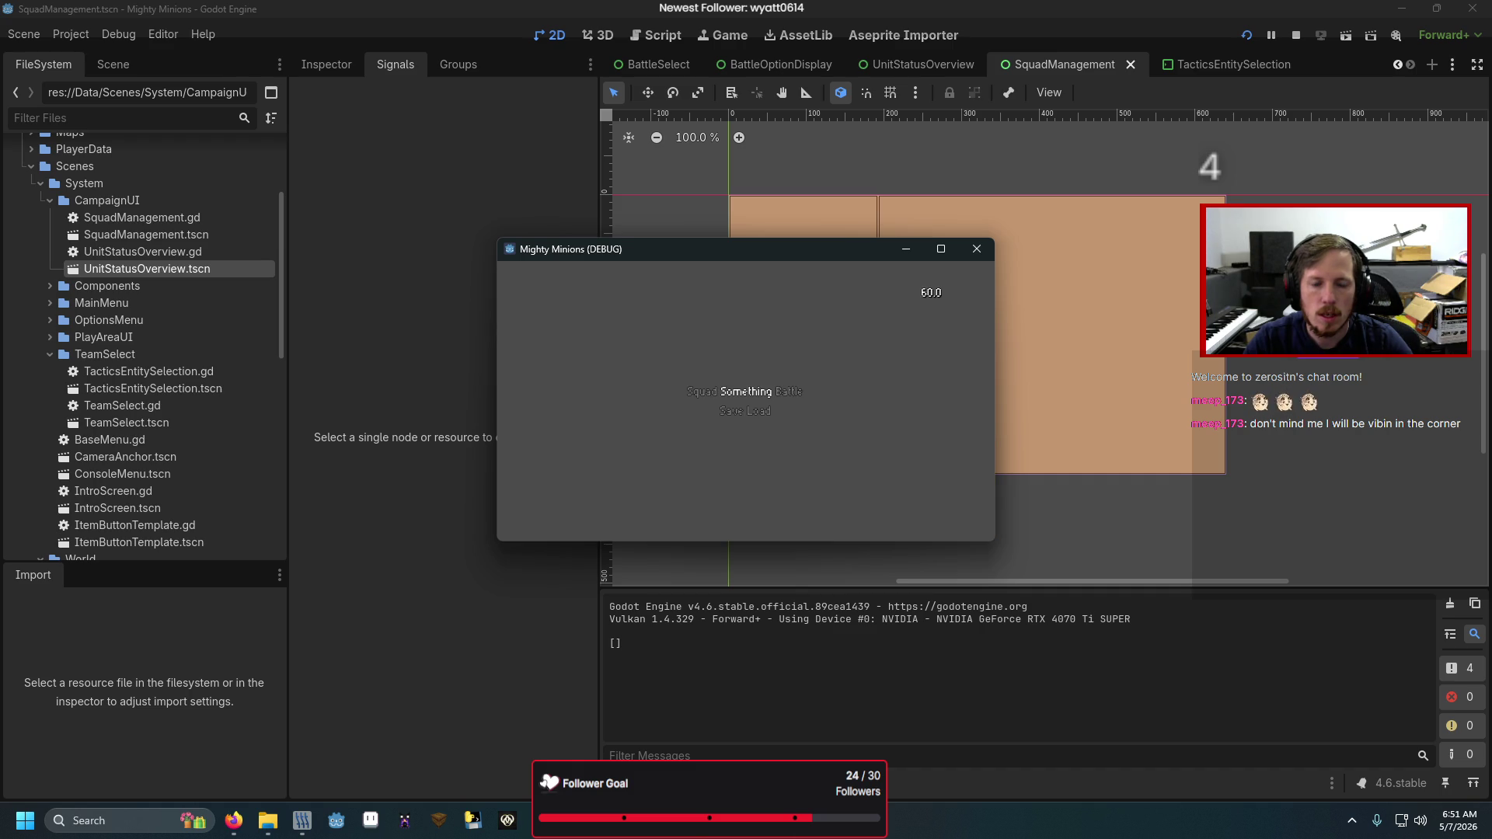
{"action": "key", "text": "Left"}
{"action": "key", "text": "Return"}
{"action": "key", "text": "Escape"}
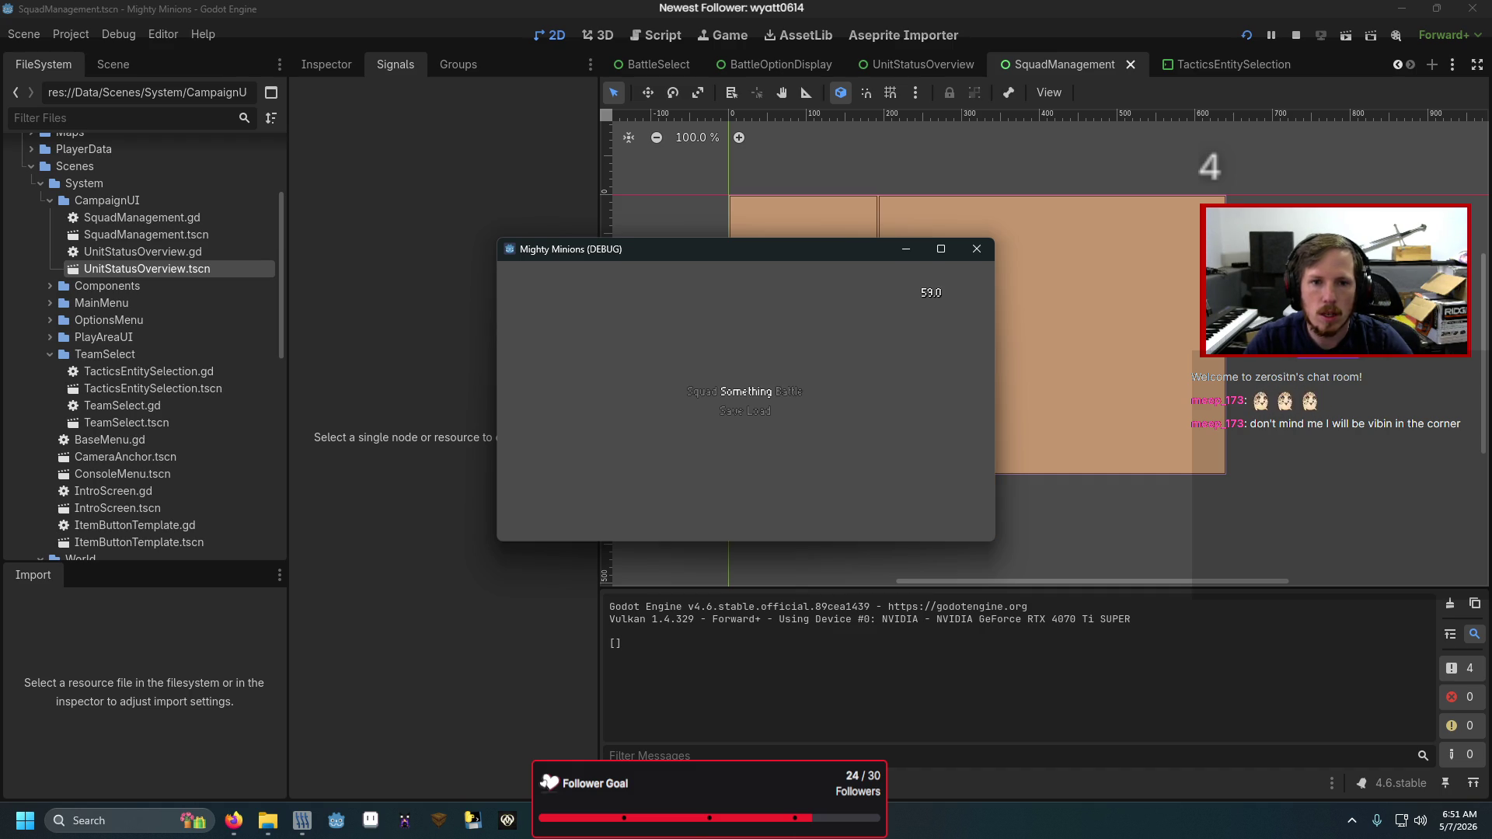
{"action": "left_click", "coordinate": [977, 248]}
{"action": "scroll", "coordinate": [479, 378], "scroll_direction": "up", "scroll_amount": 5}
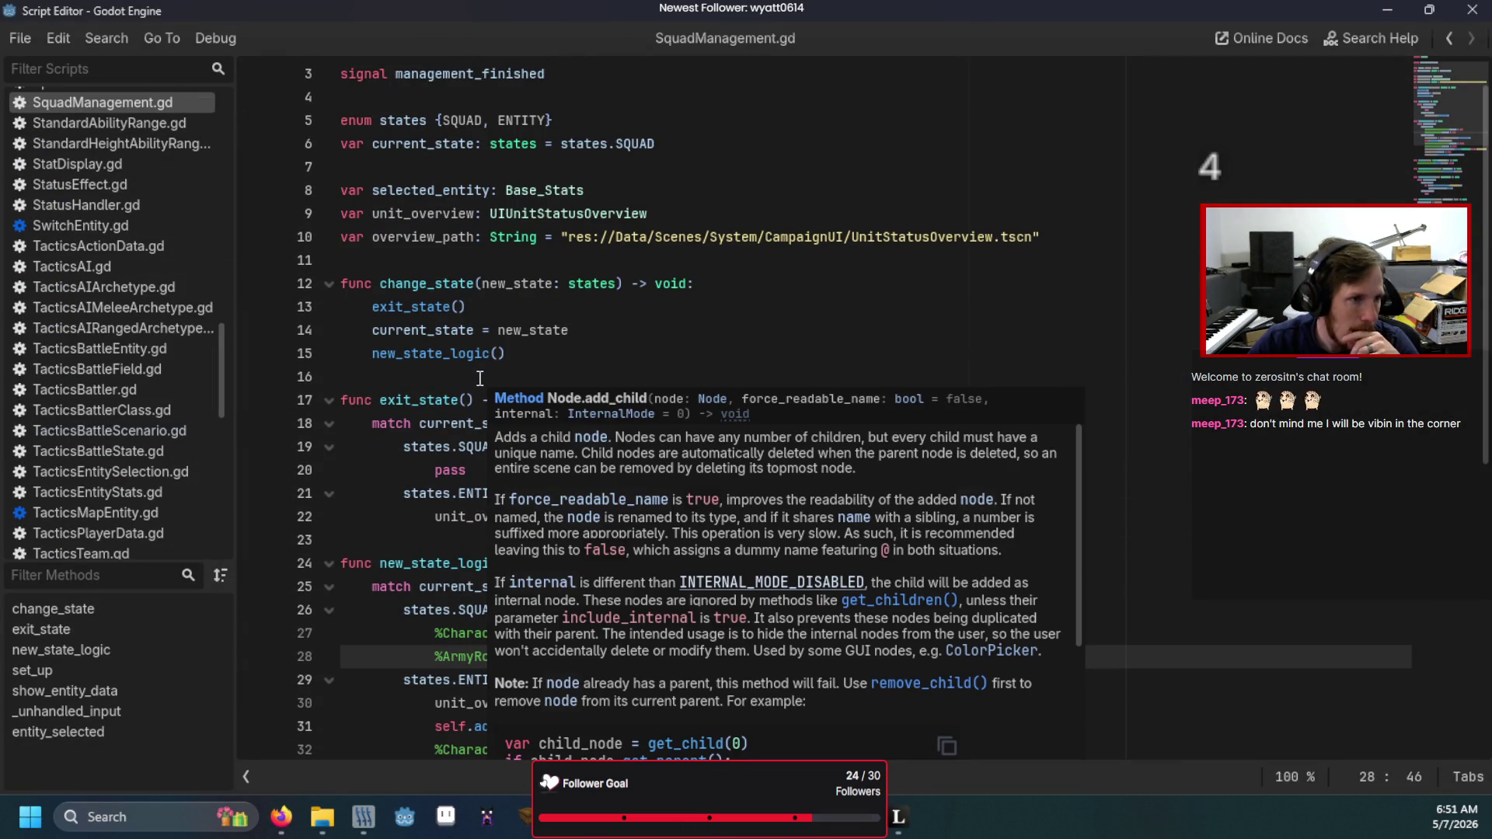
{"action": "scroll", "coordinate": [613, 380], "scroll_direction": "up", "scroll_amount": 1}
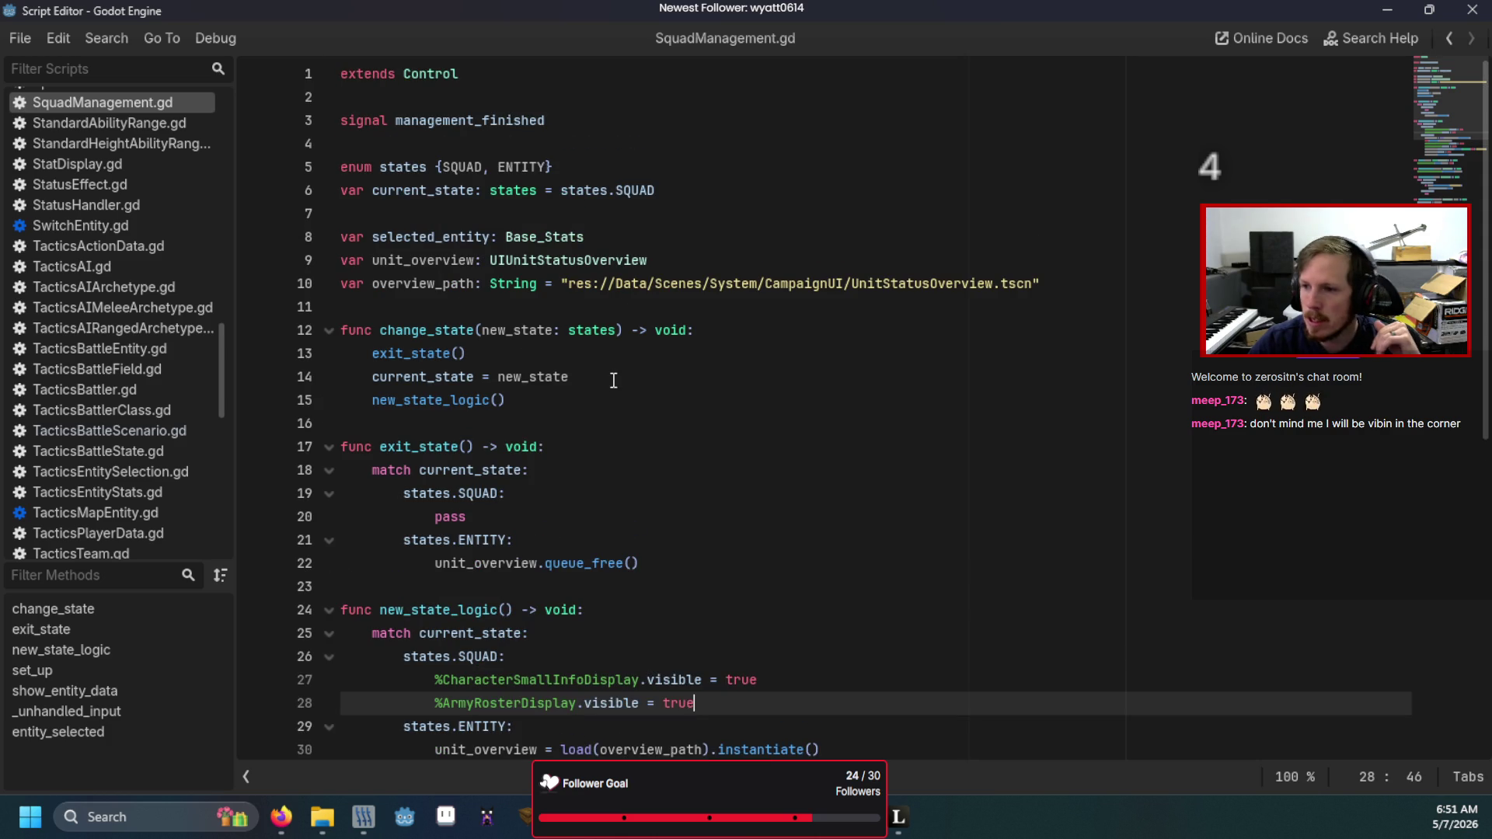
{"action": "mouse_move", "coordinate": [711, 283]}
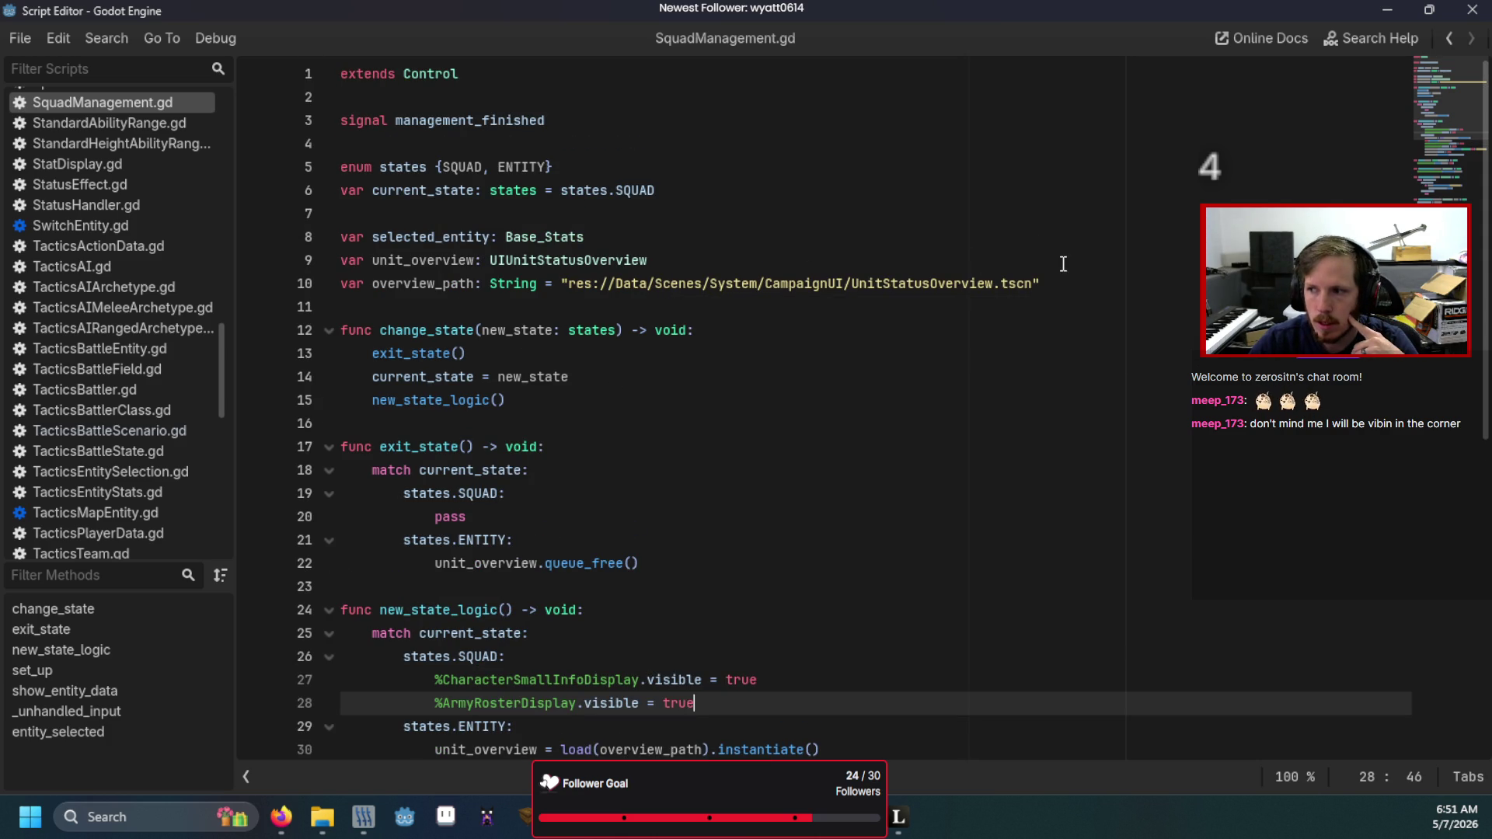
{"action": "scroll", "coordinate": [979, 436], "scroll_direction": "down", "scroll_amount": 8}
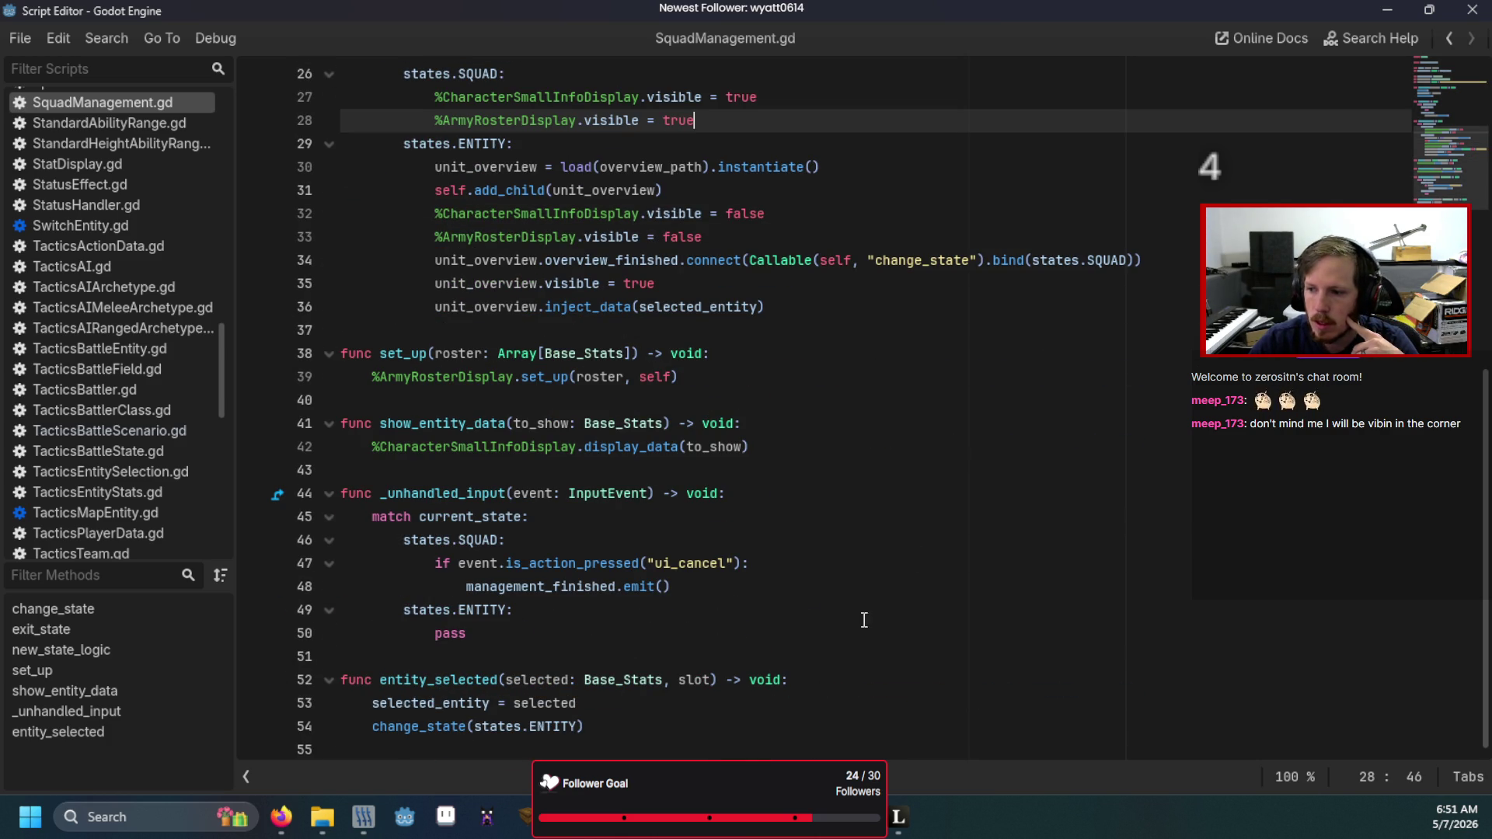
{"action": "left_click", "coordinate": [778, 702]}
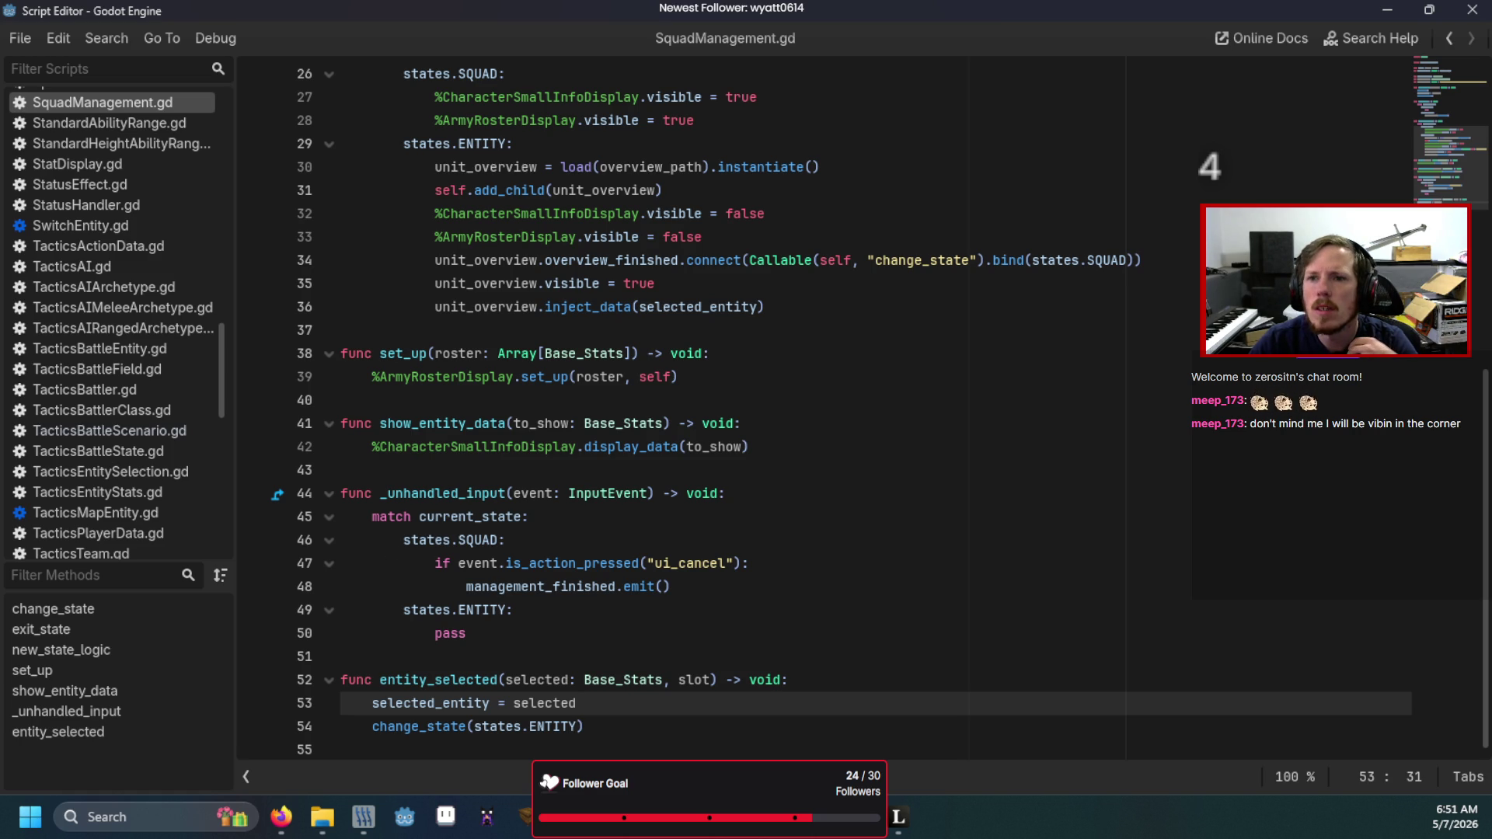
{"action": "left_click", "coordinate": [1229, 68]}
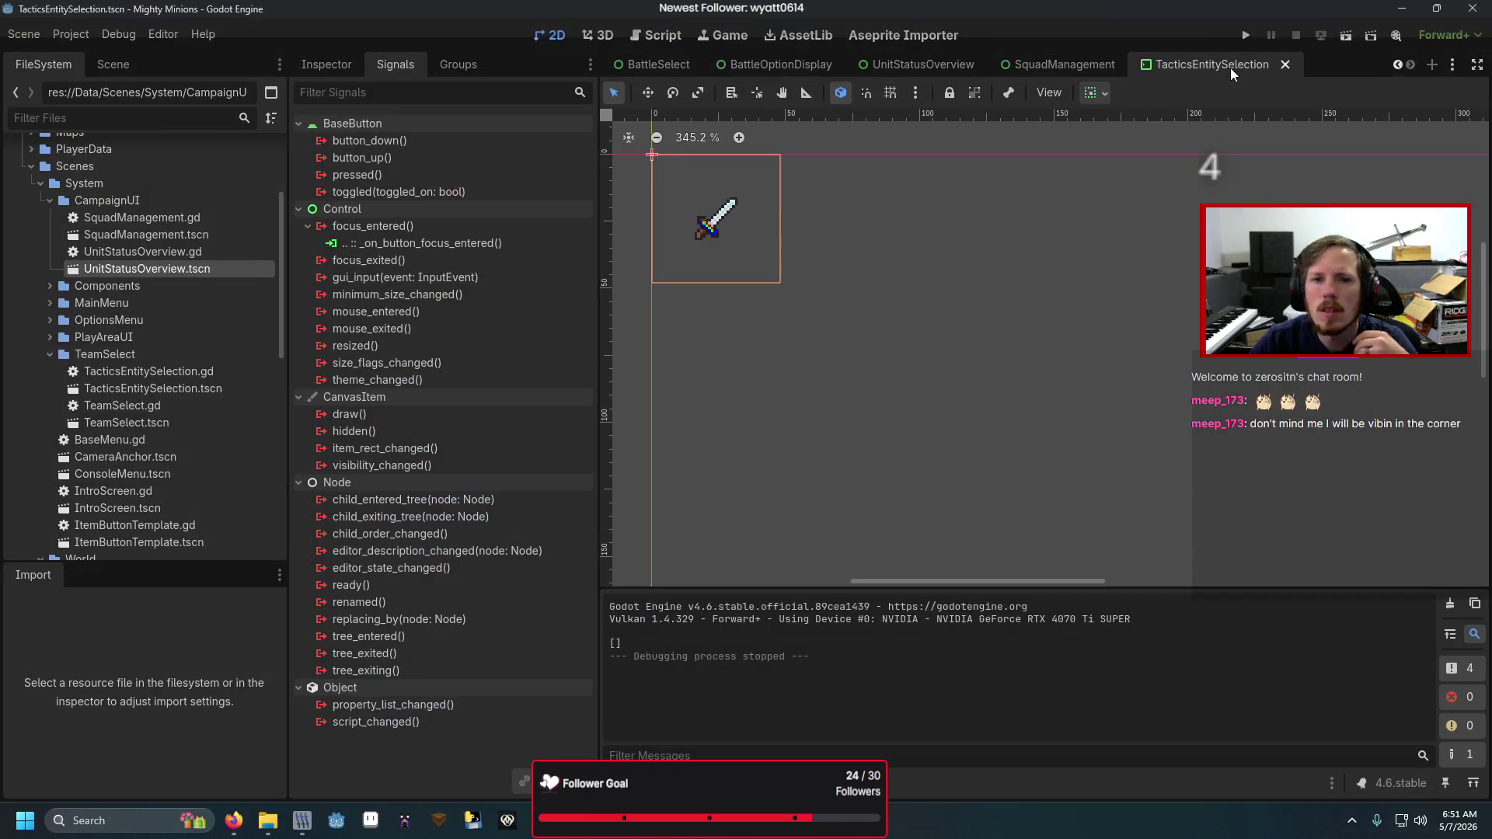
{"action": "left_click", "coordinate": [124, 72]}
{"action": "left_click", "coordinate": [254, 126]}
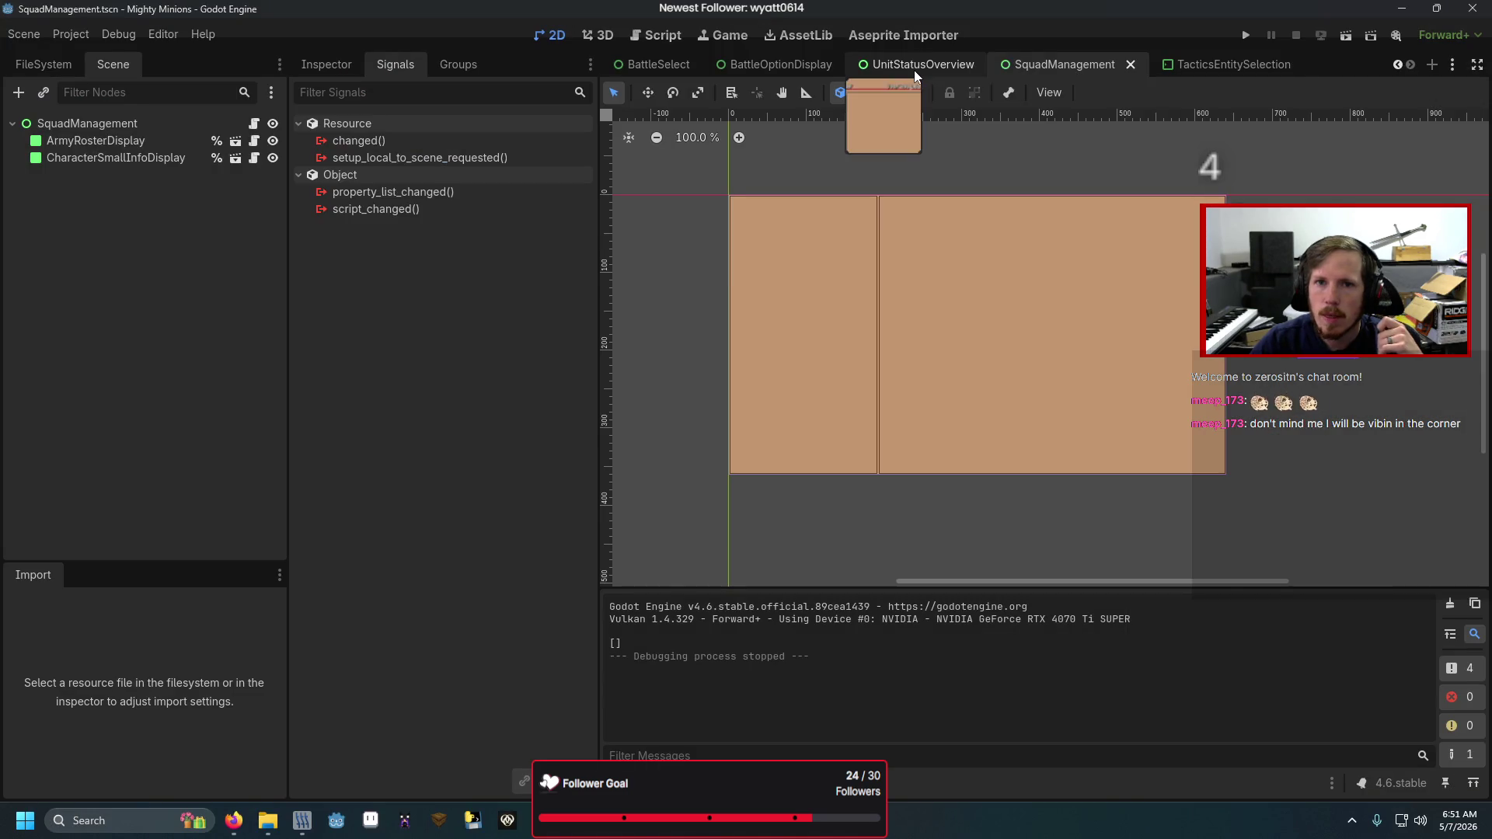
{"action": "left_click", "coordinate": [921, 65]}
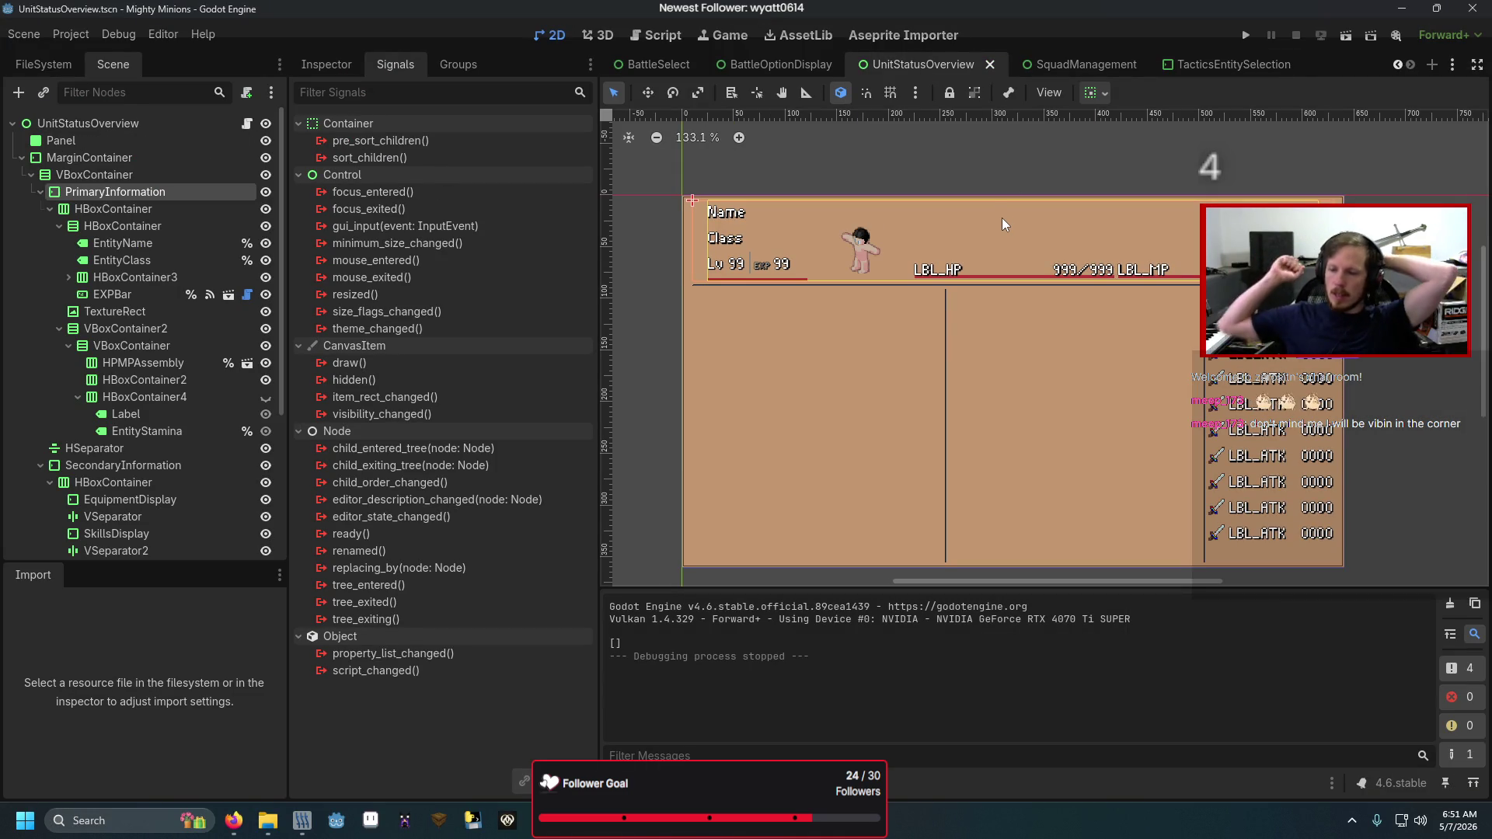
{"action": "key", "text": "alt+Tab"}
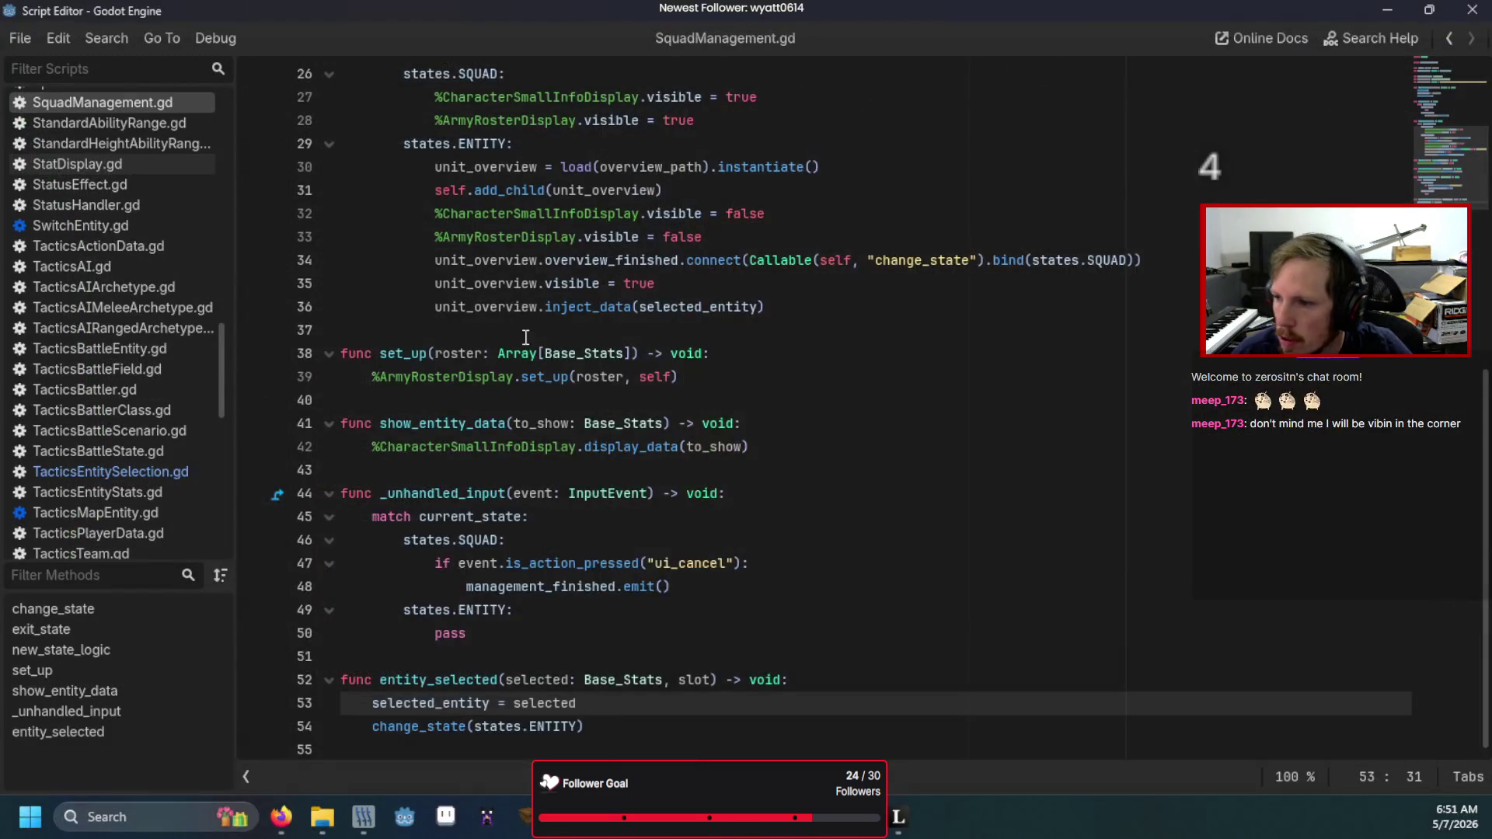
{"action": "scroll", "coordinate": [481, 317], "scroll_direction": "up", "scroll_amount": 4}
{"action": "left_click", "coordinate": [750, 397]}
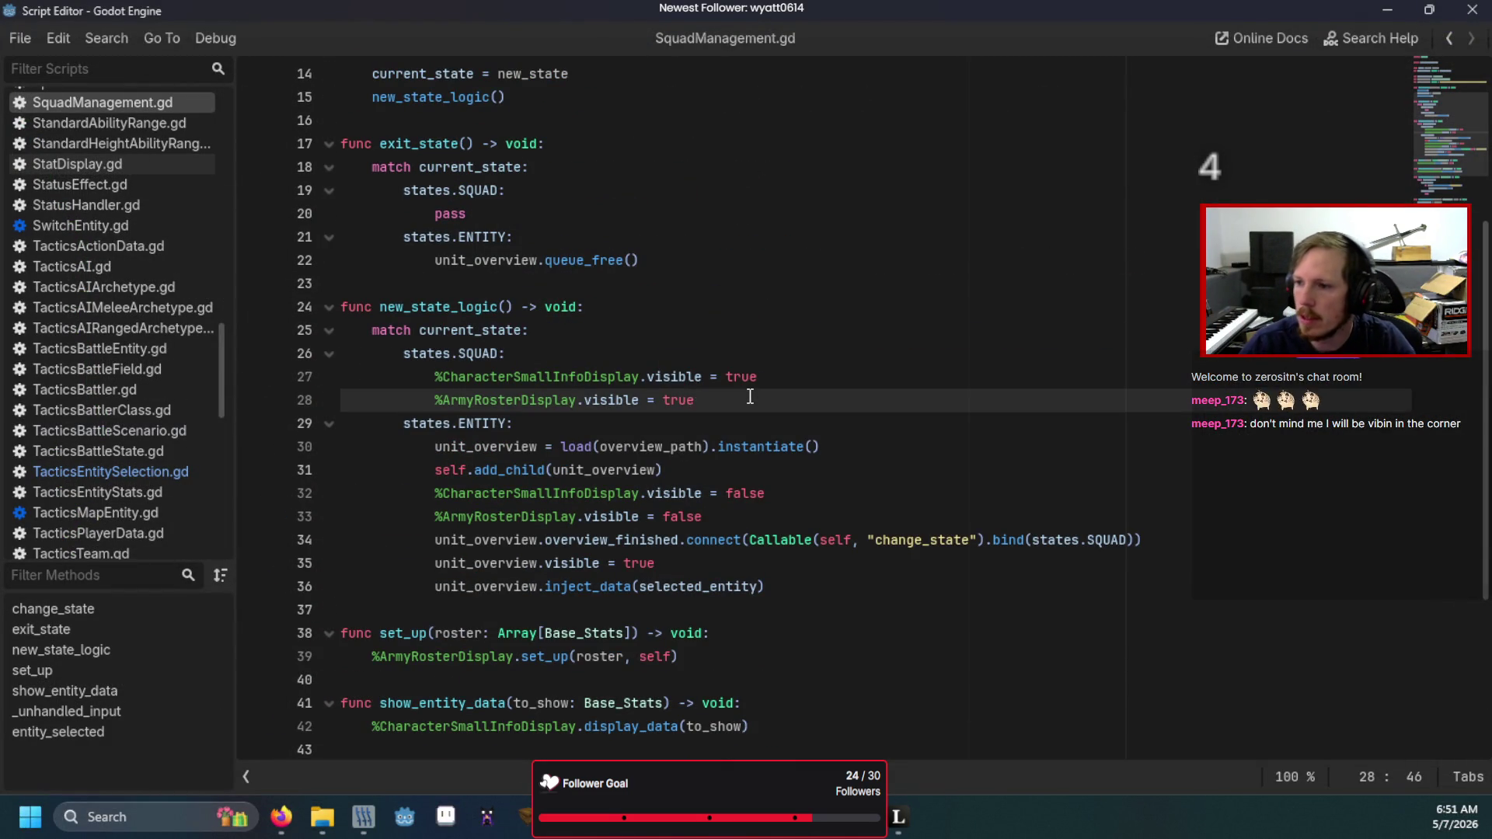
{"action": "scroll", "coordinate": [758, 537], "scroll_direction": "down", "scroll_amount": 4}
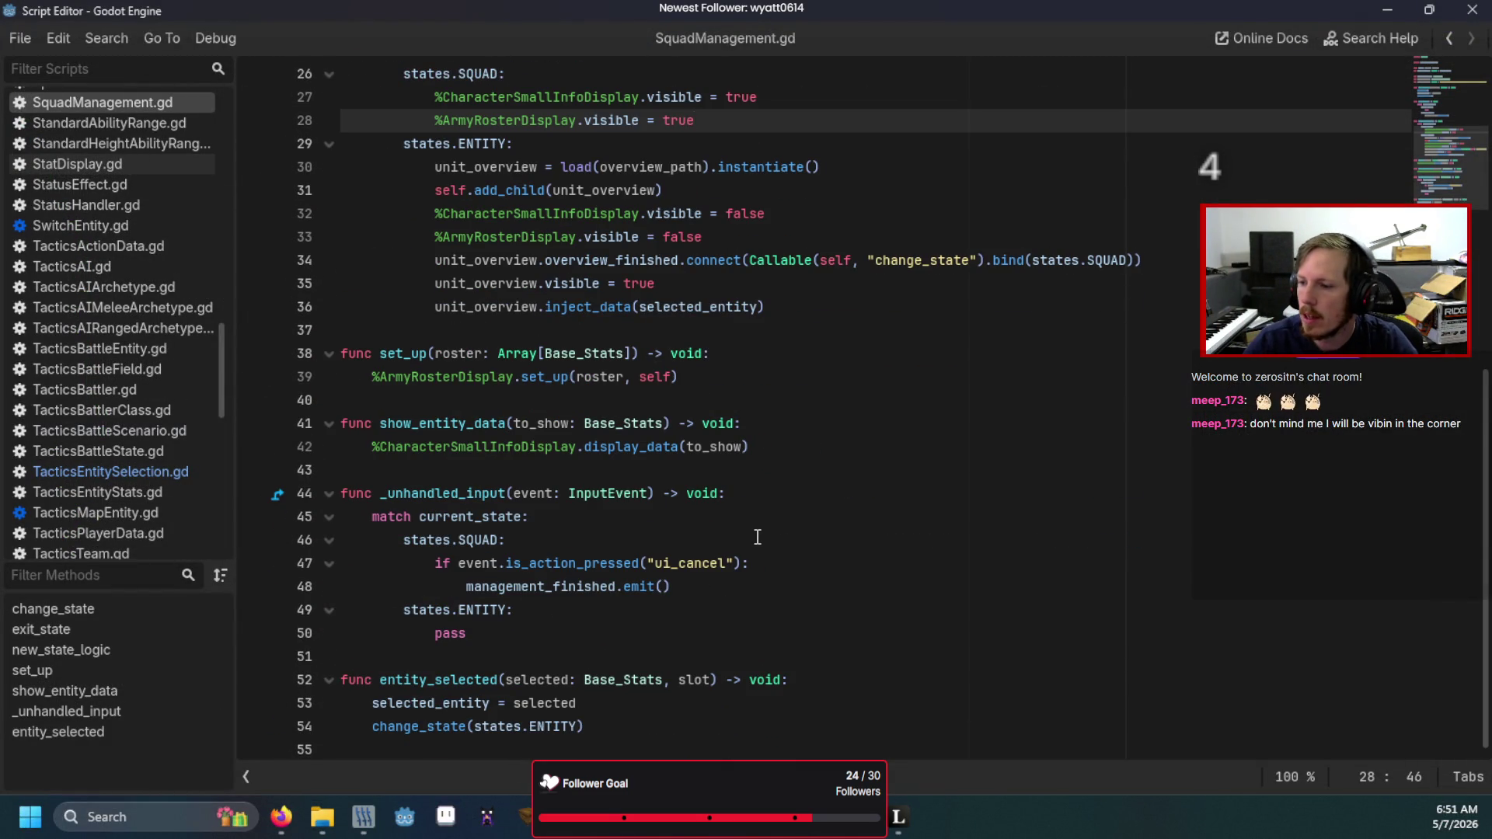
- Add 'selected_slot = slot' inside the entity_selected function
{"action": "left_click", "coordinate": [842, 678]}
{"action": "key", "text": "Return"}
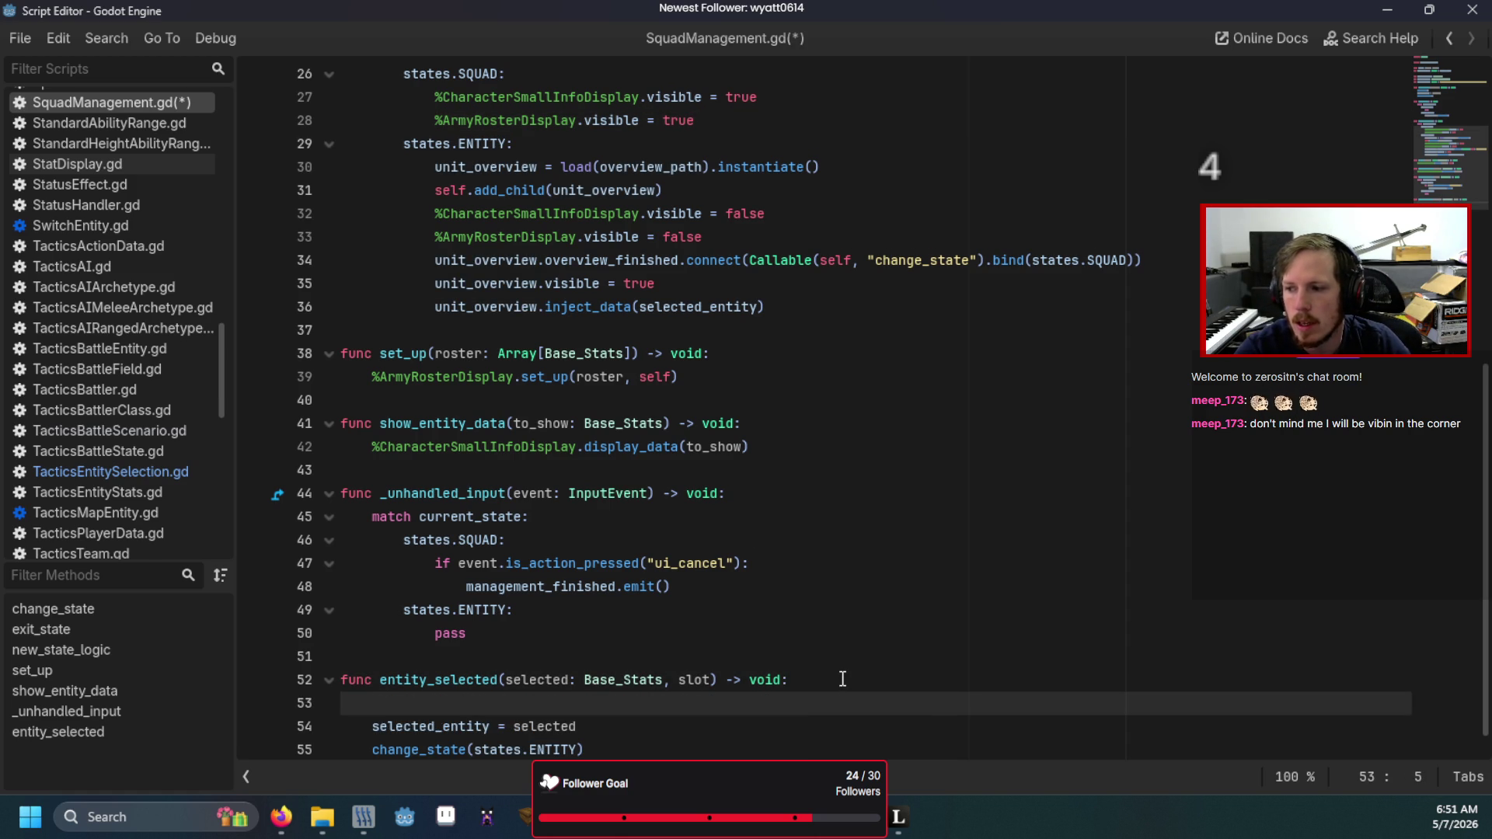
{"action": "type", "text": "selected_sl"}
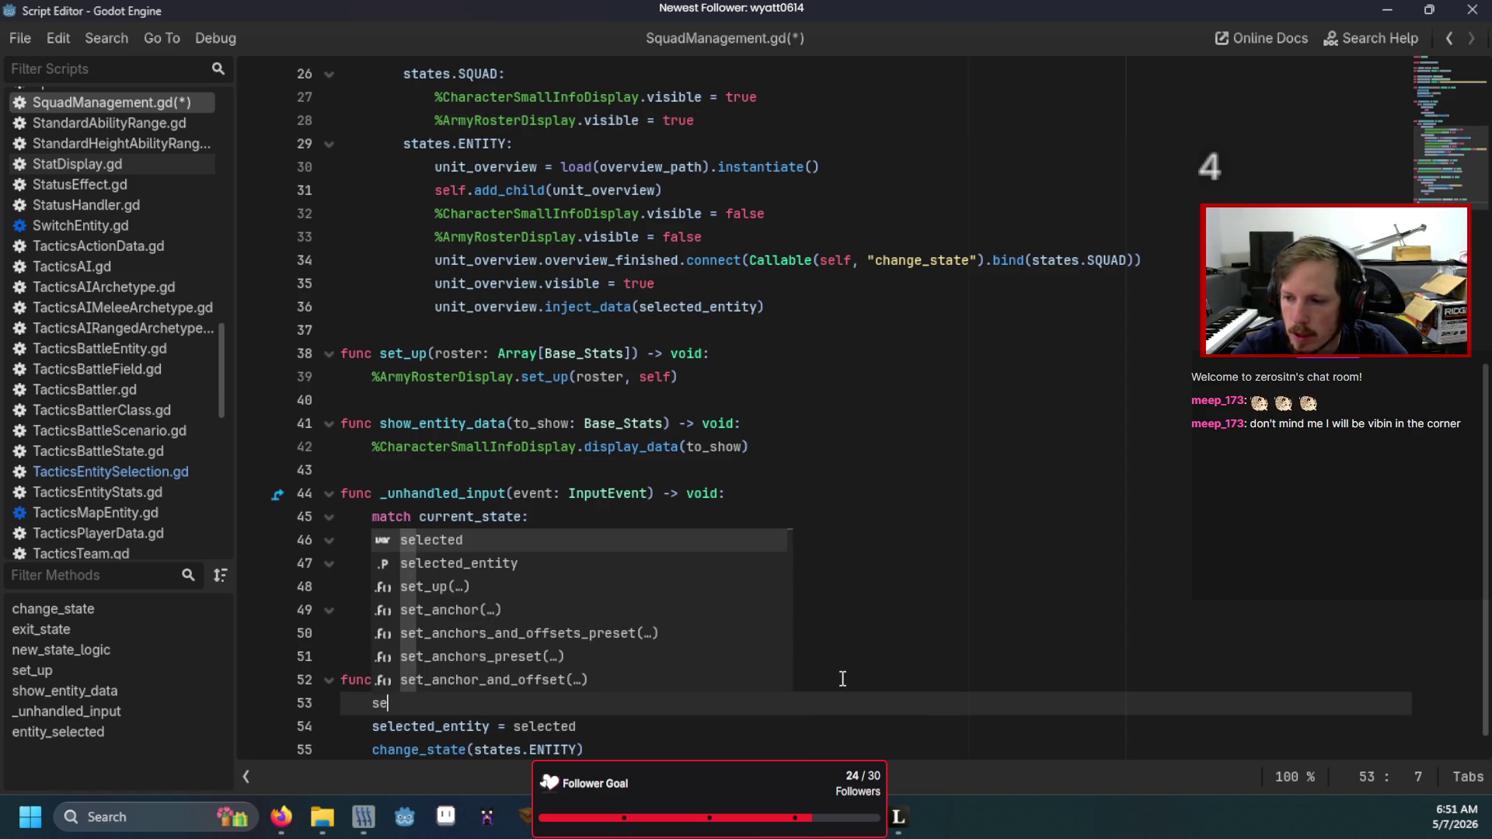
{"action": "type", "text": "ot = slot"}
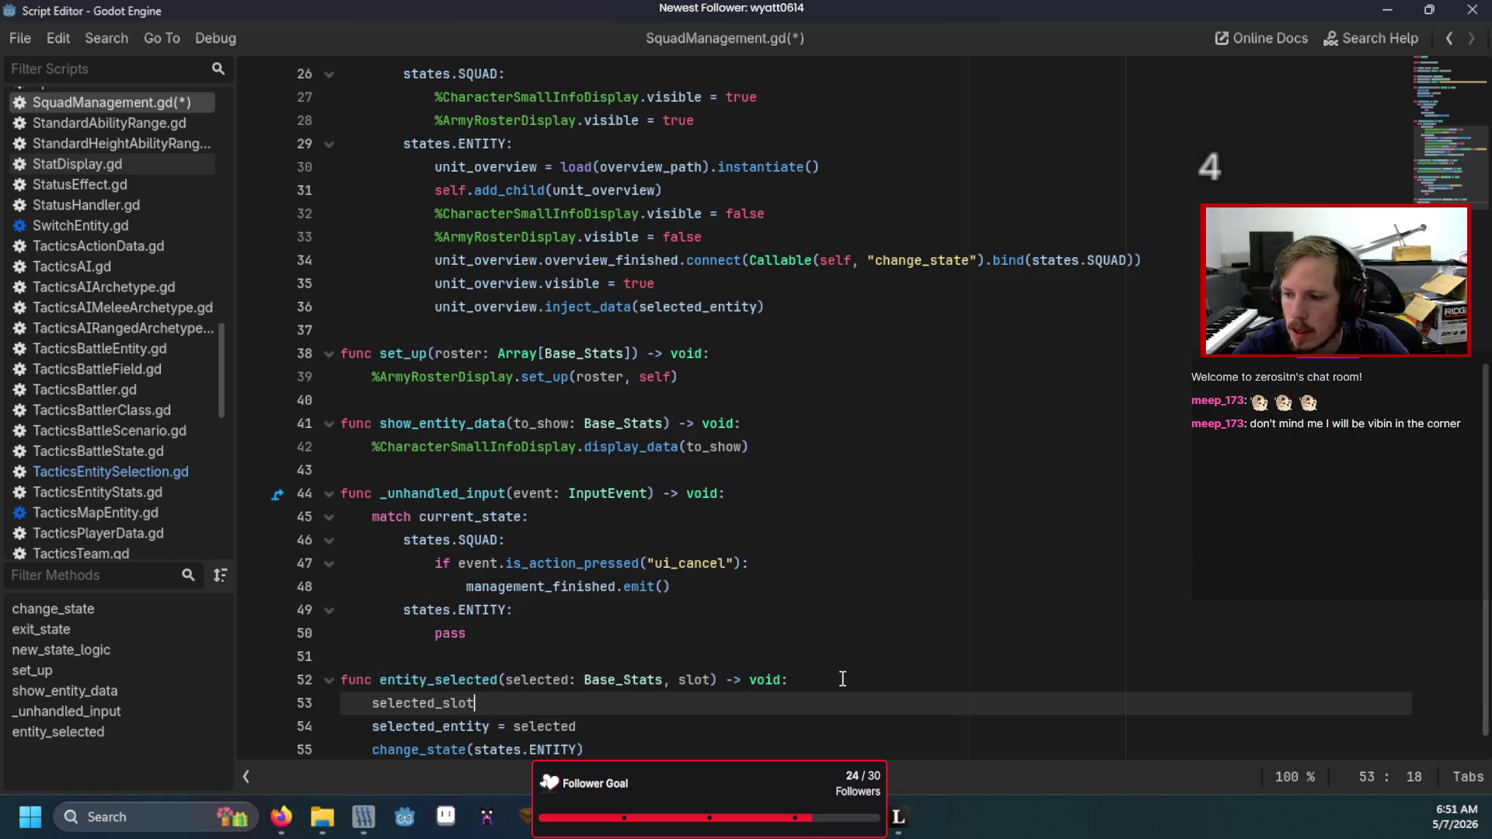
- Declare a new 'var selected_slot: Button' below selected_entity
{"action": "scroll", "coordinate": [700, 389], "scroll_direction": "up", "scroll_amount": 8}
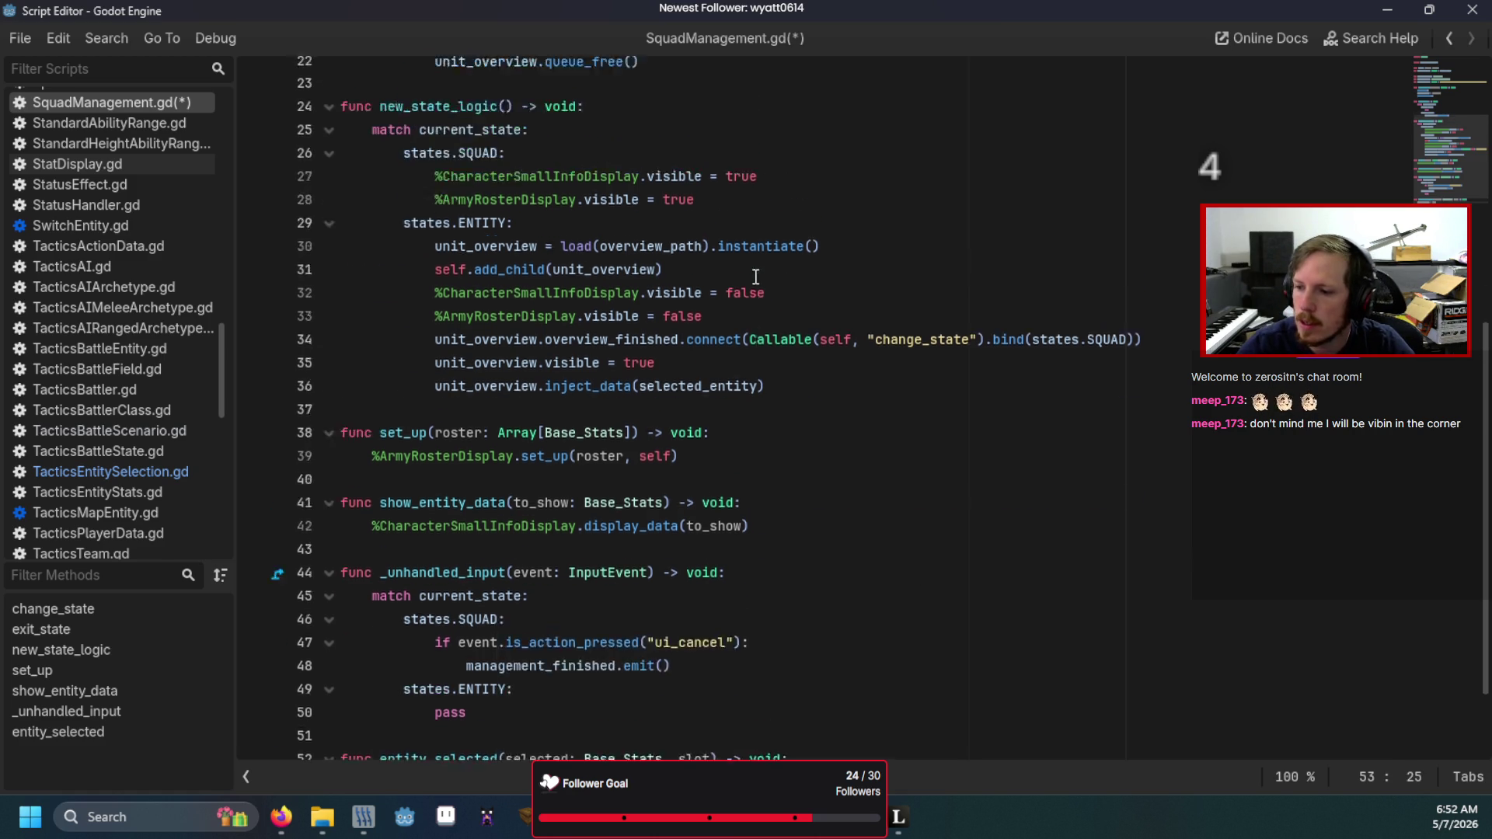
{"action": "left_click", "coordinate": [749, 230]}
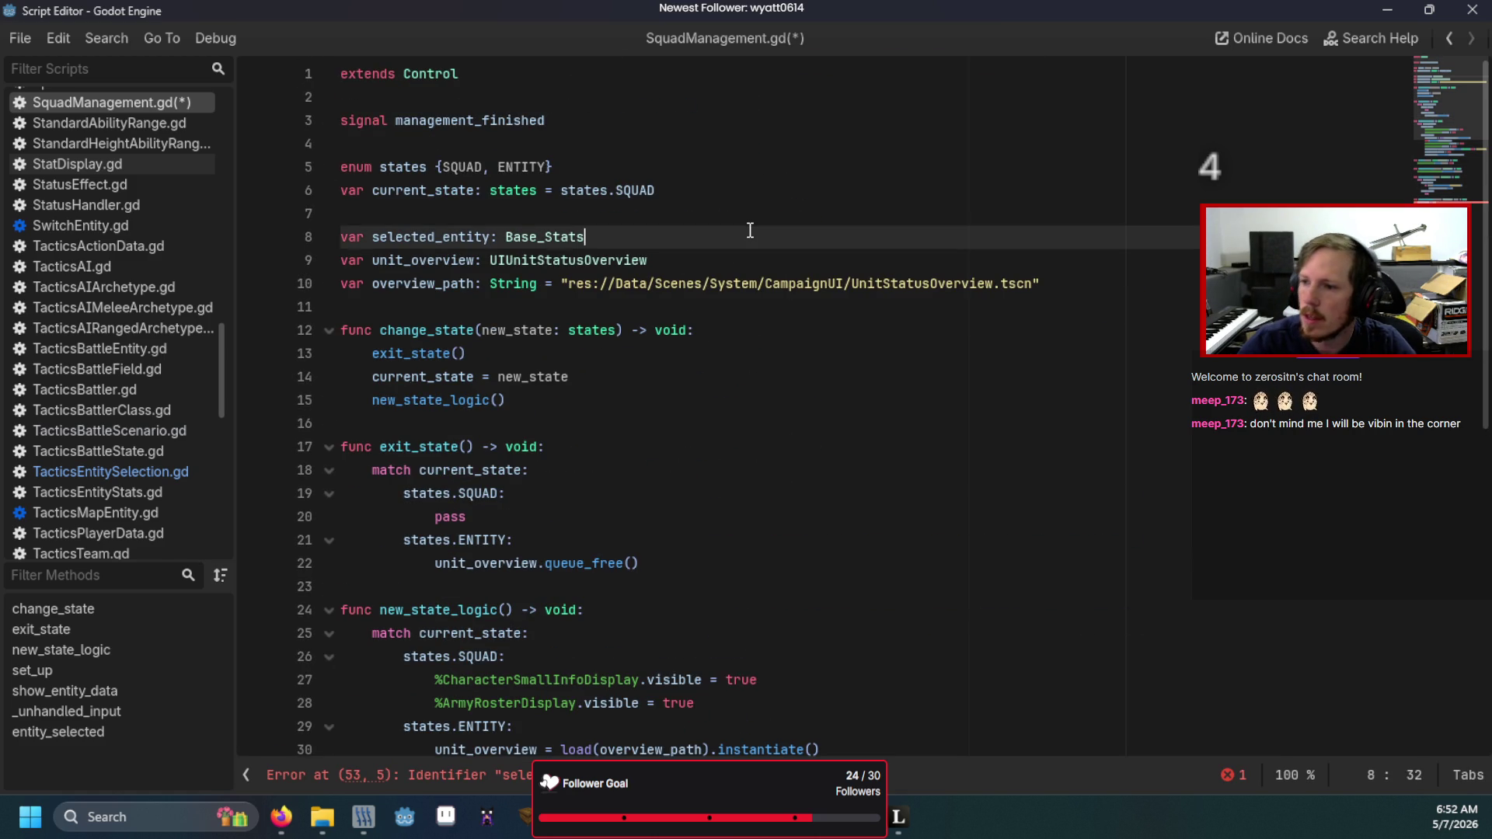
{"action": "key", "text": "Return"}
{"action": "type", "text": "varselected_sl"}
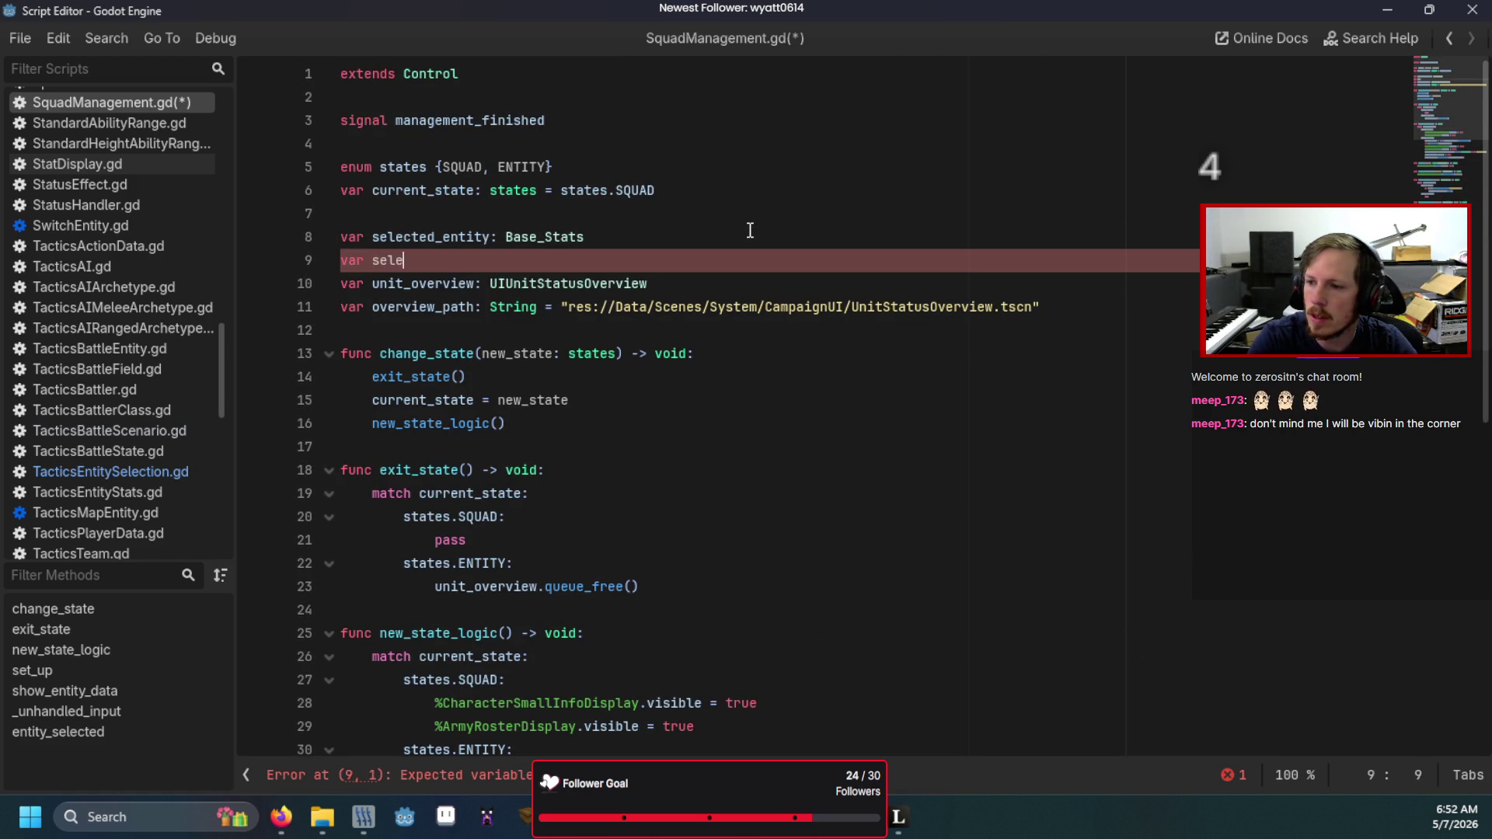
{"action": "type", "text": "ot"}
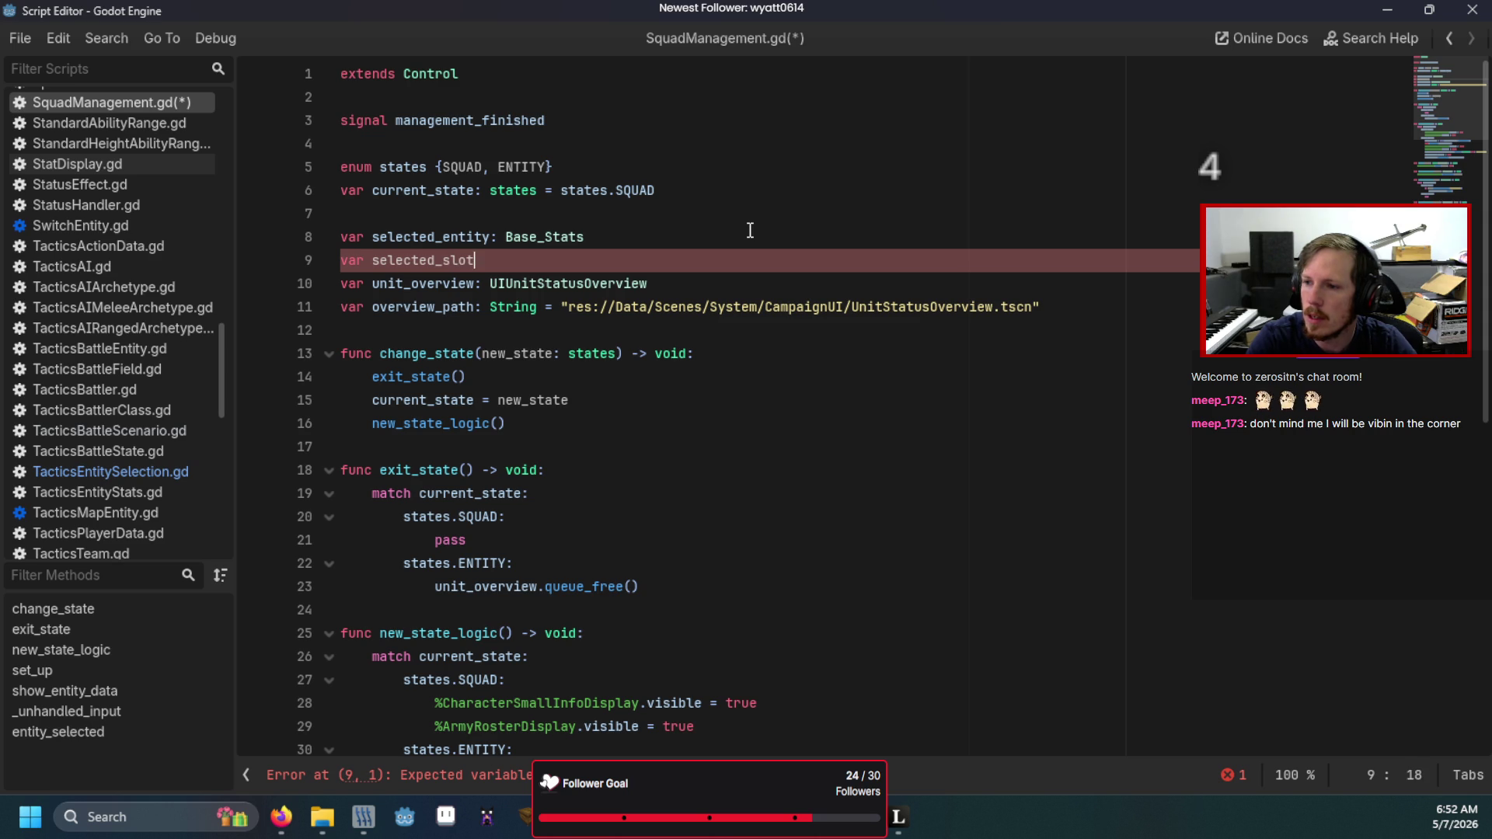
{"action": "type", "text": ": Button"}
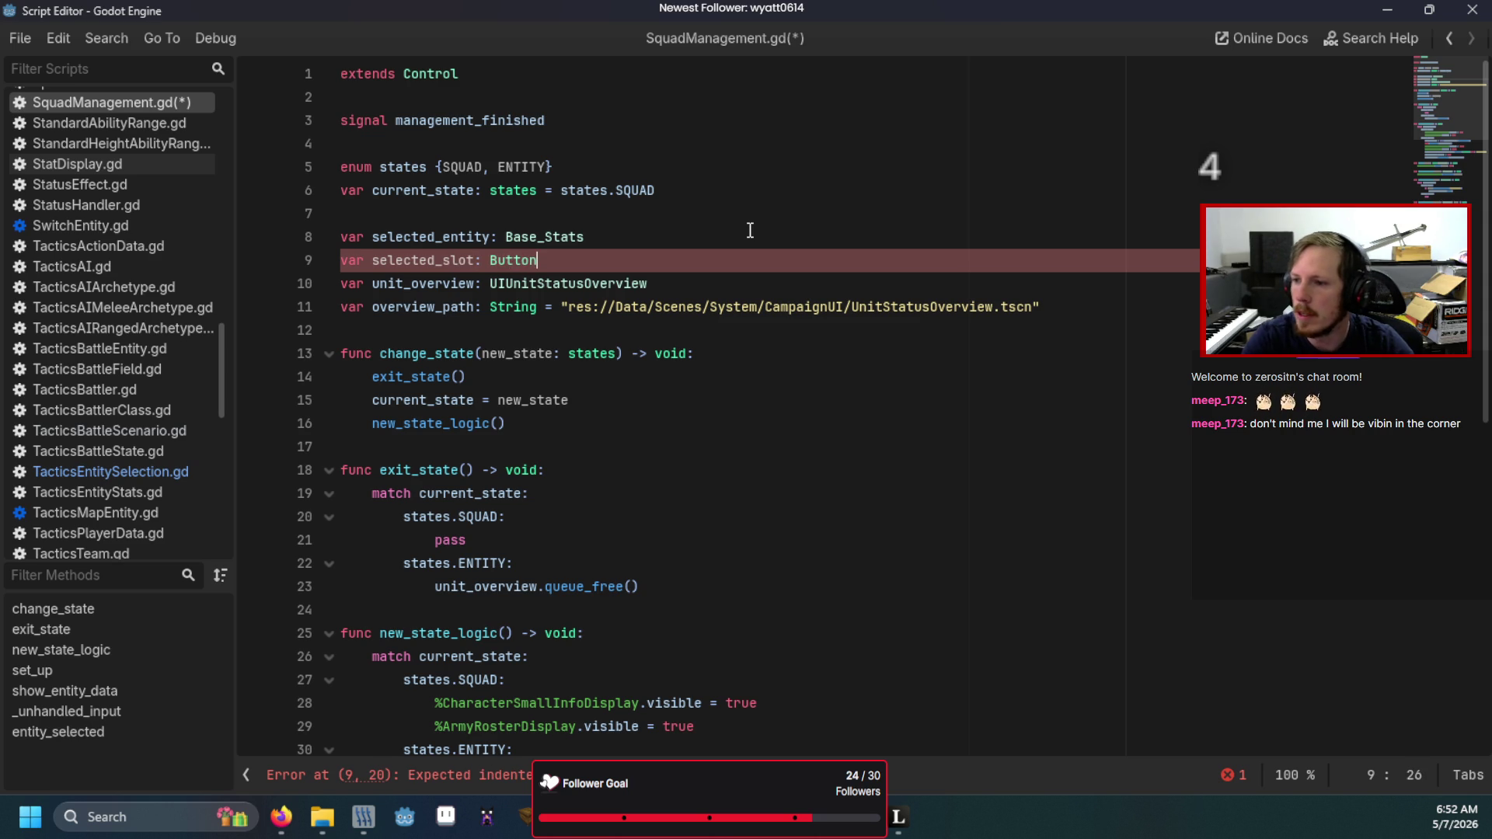
{"action": "left_click", "coordinate": [750, 231]}
- Type entity_selected's slot parameter as Button and run the game
{"action": "scroll", "coordinate": [750, 230], "scroll_direction": "down", "scroll_amount": 9}
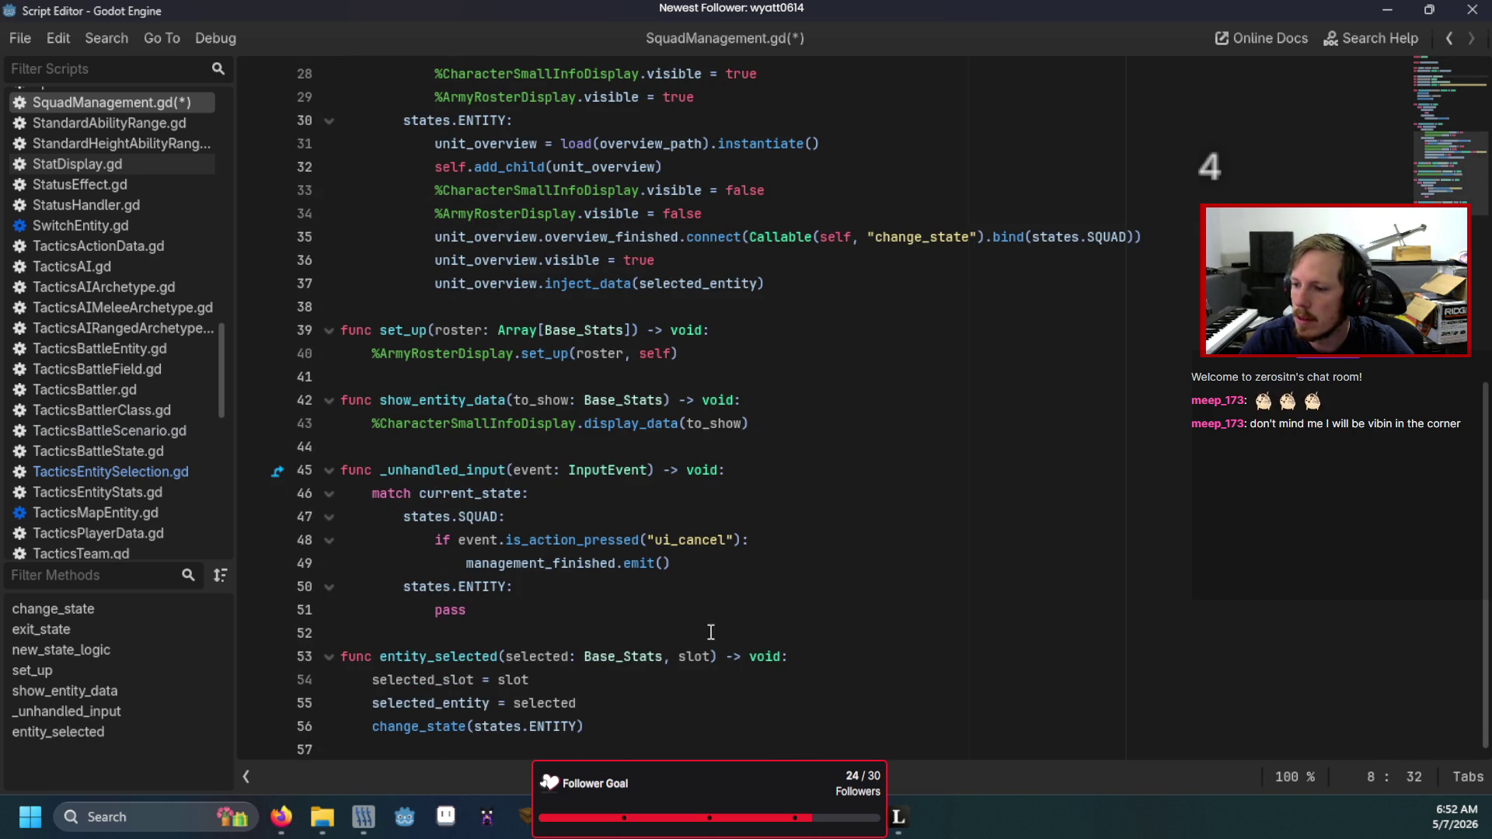
{"action": "left_click", "coordinate": [711, 653]}
{"action": "type", "text": ": Button"}
{"action": "left_click", "coordinate": [613, 371]}
{"action": "key", "text": "F5"}
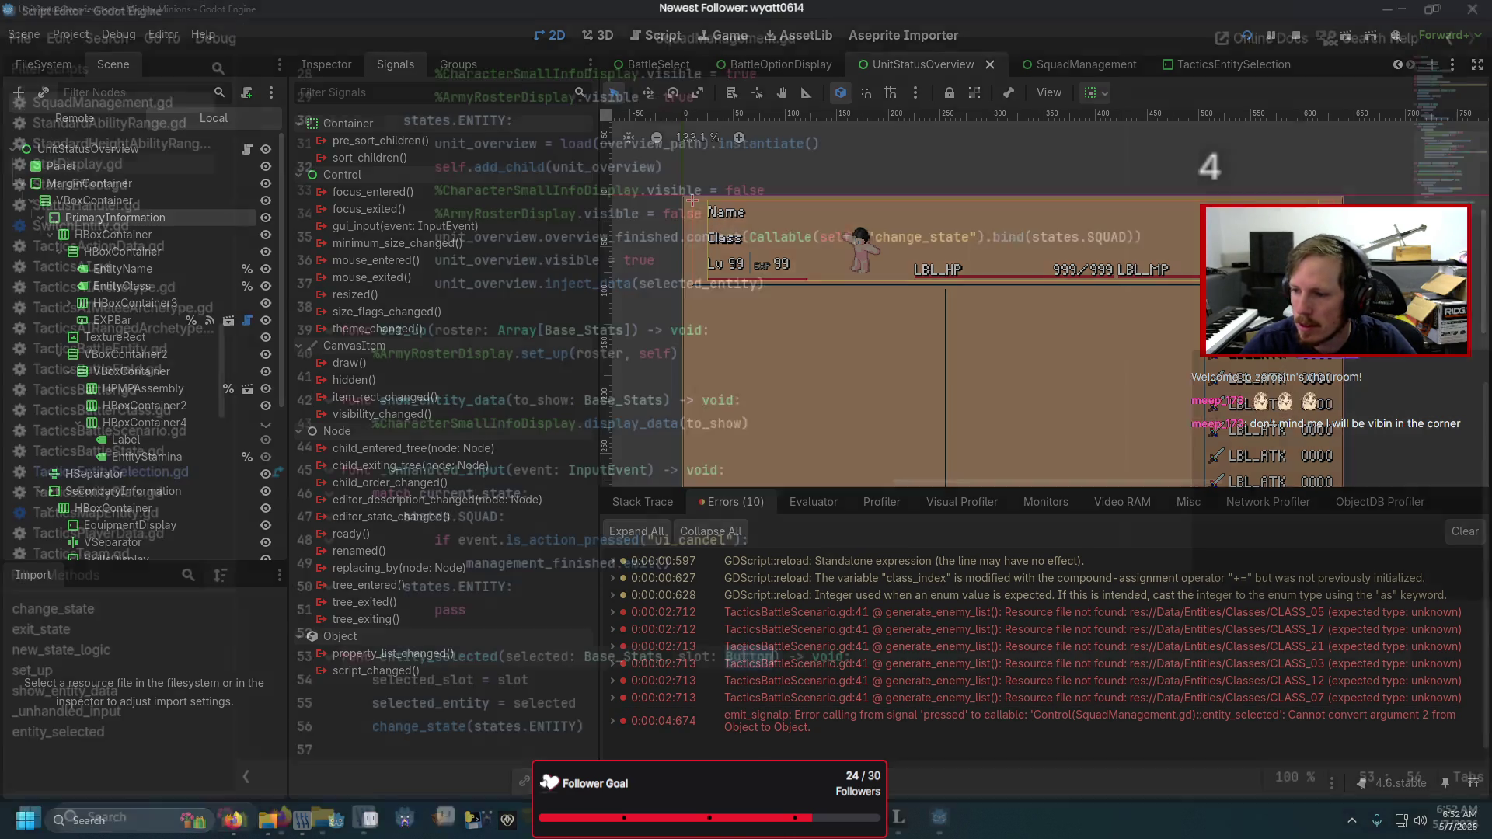
- Change the slot parameter and the selected_slot variable types to Control
{"action": "double_click", "coordinate": [777, 721]}
{"action": "double_click", "coordinate": [744, 657]}
{"action": "type", "text": "Control"}
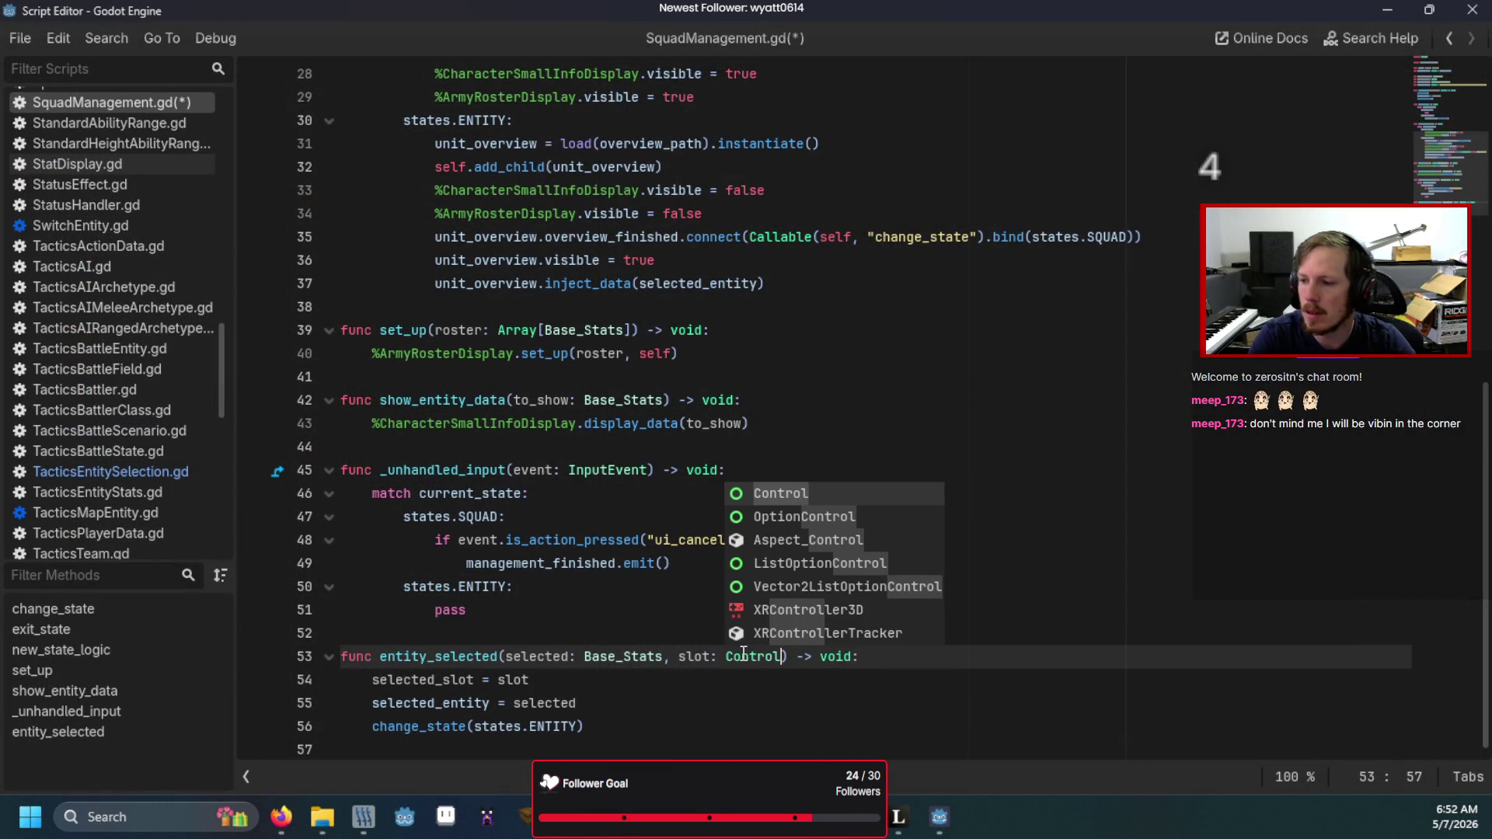
{"action": "key", "text": "Return"}
{"action": "scroll", "coordinate": [579, 380], "scroll_direction": "up", "scroll_amount": 9}
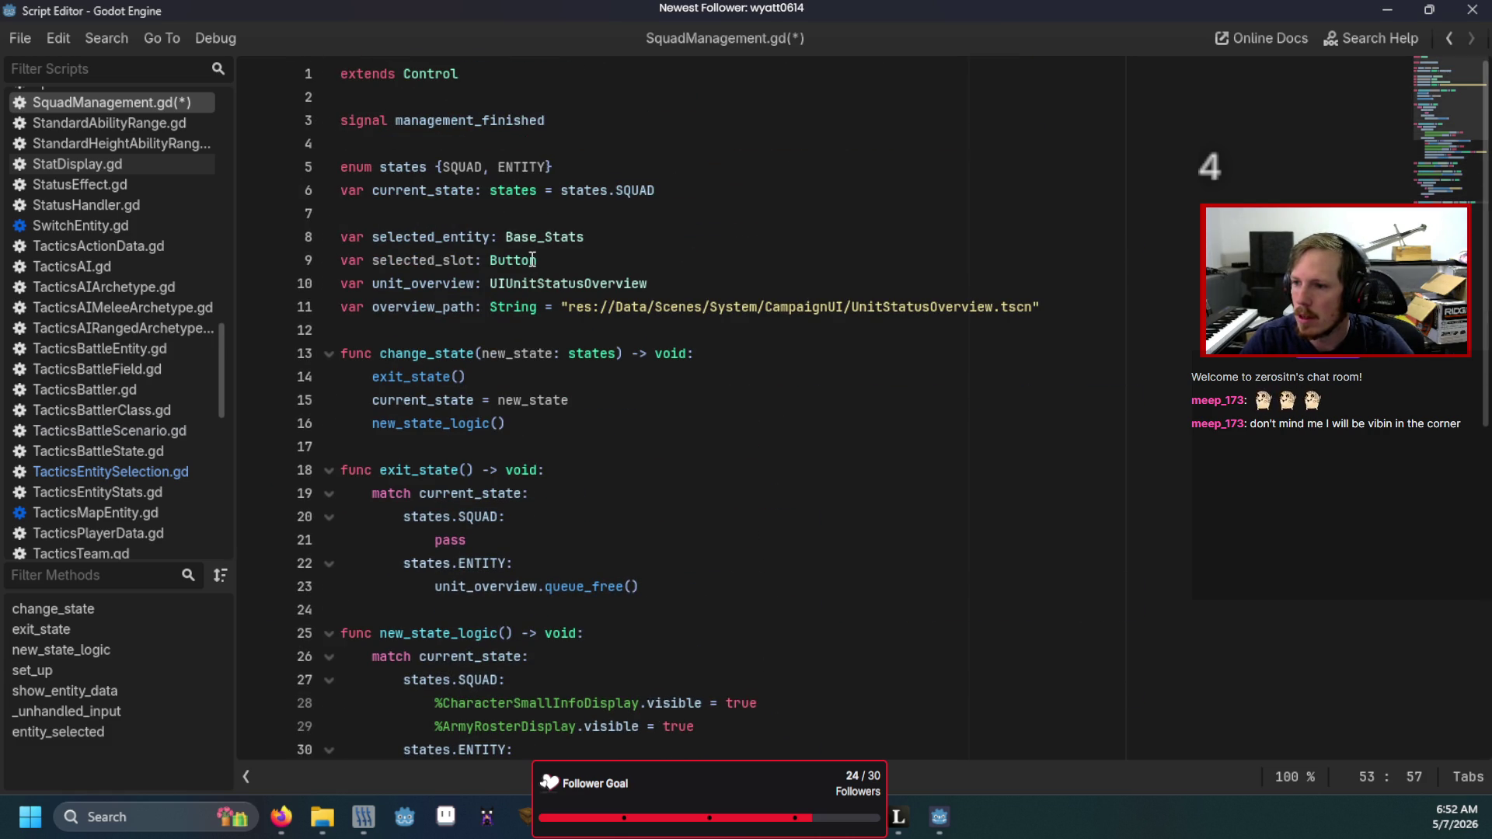
{"action": "double_click", "coordinate": [531, 259]}
{"action": "type", "text": "Control"}
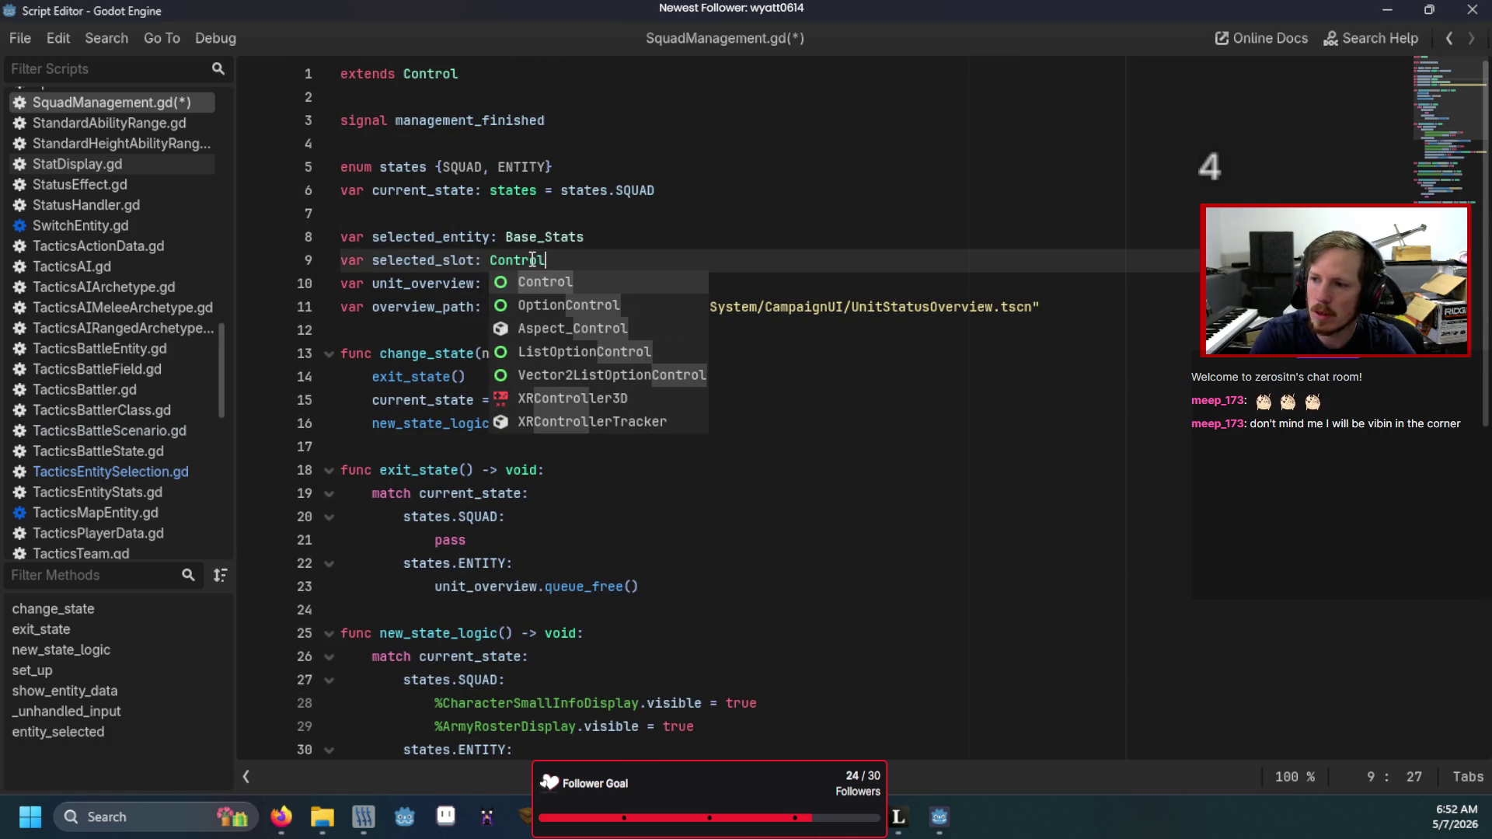
{"action": "left_click", "coordinate": [734, 237]}
- In the SQUAD state add 'if selected_slot: selected_slot.get_child(1).grab_focus()' and run the game
{"action": "scroll", "coordinate": [733, 361], "scroll_direction": "down", "scroll_amount": 6}
{"action": "scroll", "coordinate": [723, 369], "scroll_direction": "down", "scroll_amount": 1}
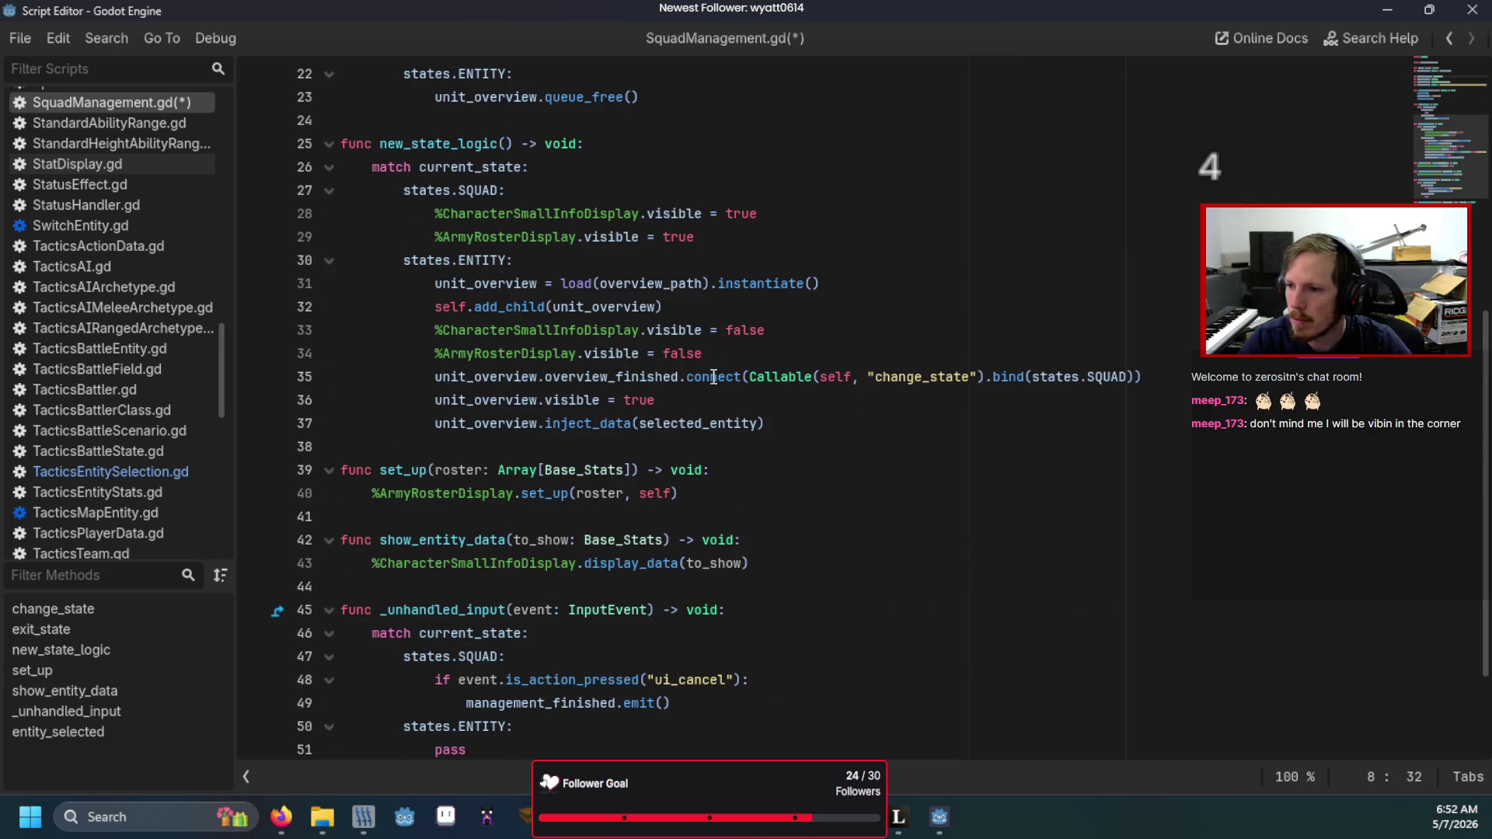
{"action": "left_click", "coordinate": [762, 231]}
{"action": "key", "text": "Return"}
{"action": "type", "text": "if "}
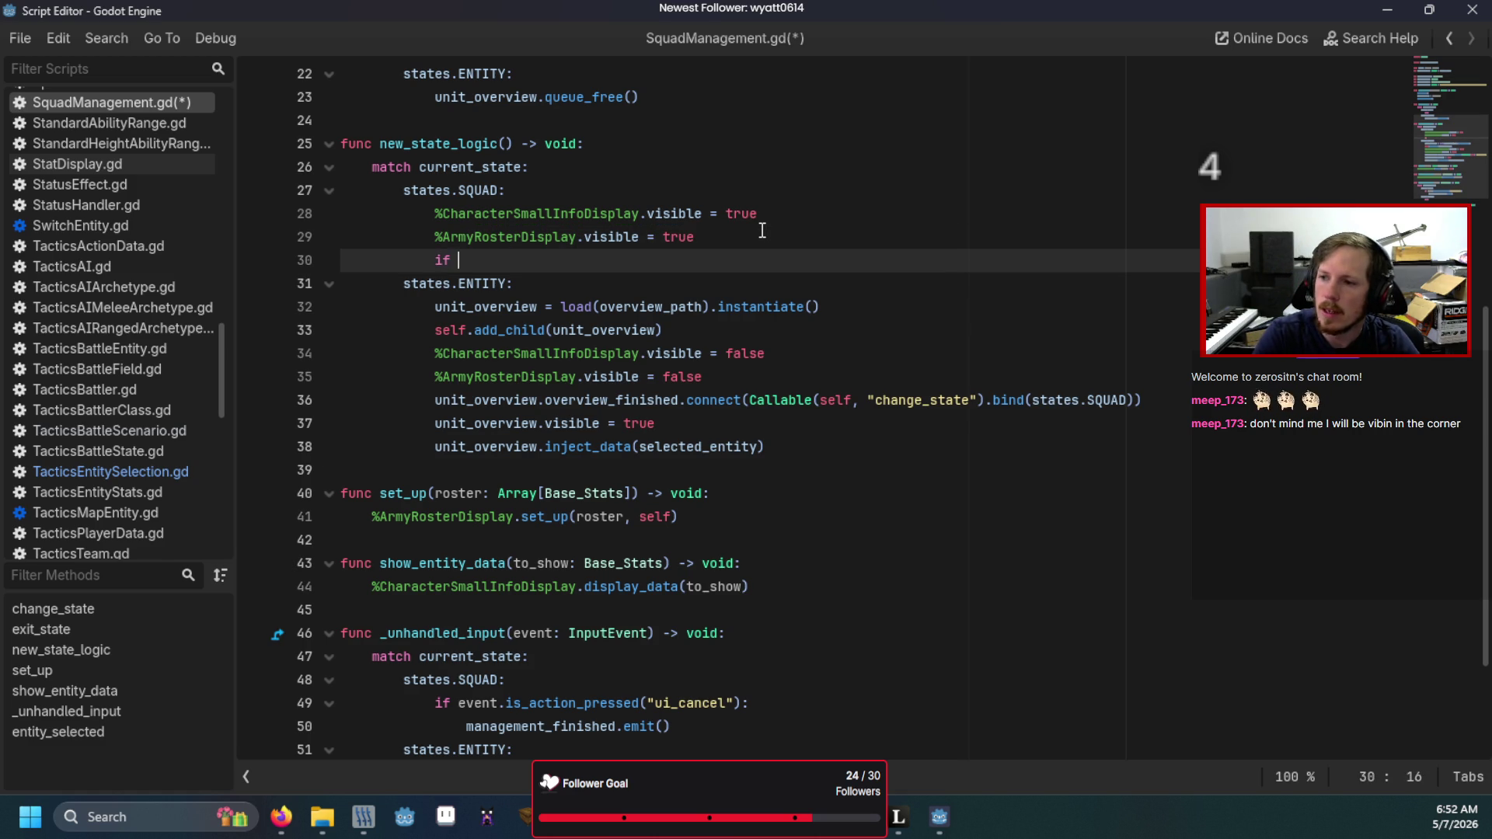
{"action": "type", "text": "se"}
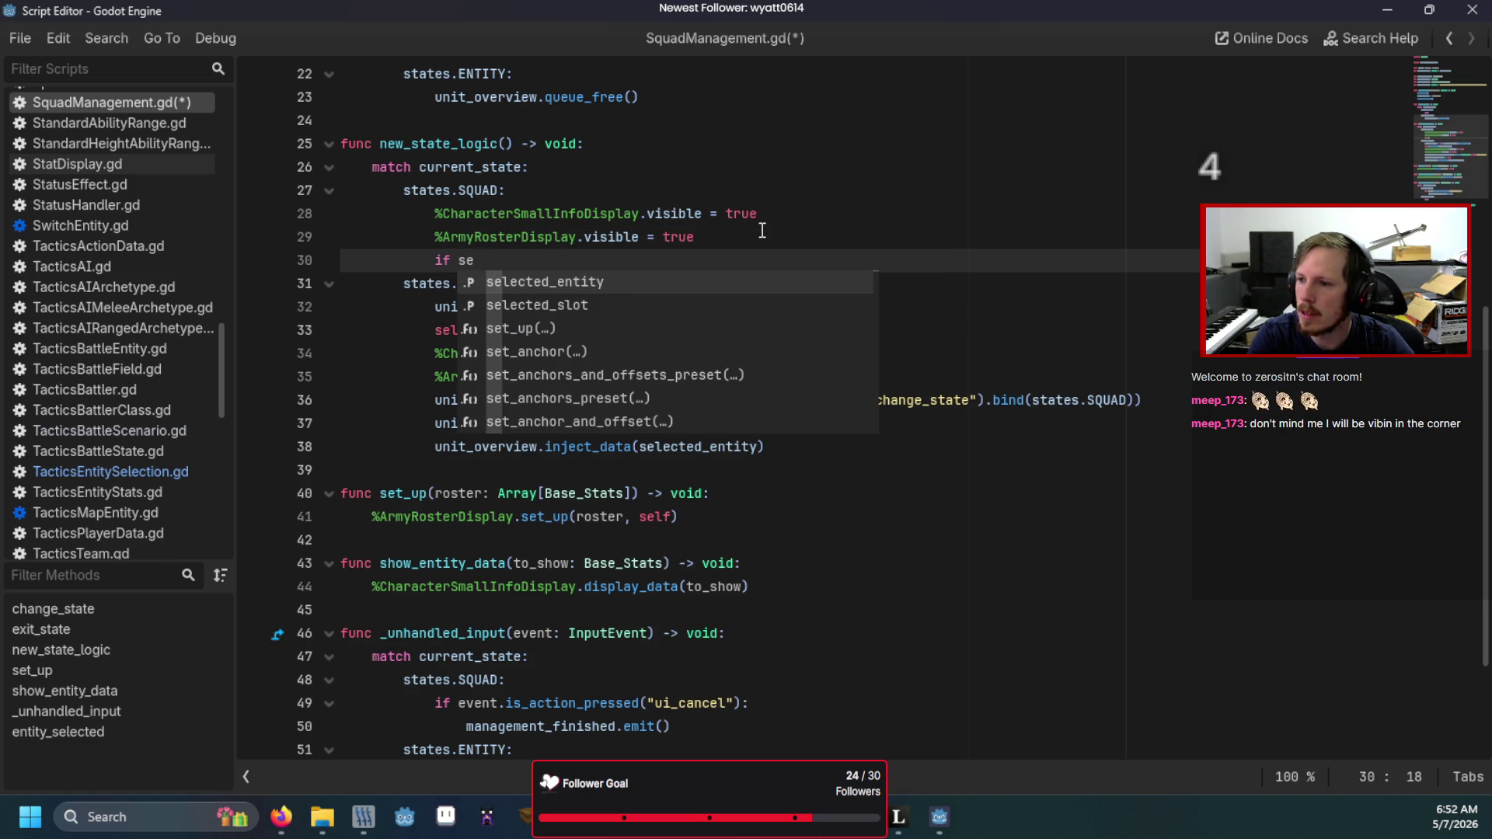
{"action": "type", "text": "lected_slot:"}
{"action": "key", "text": "Return"}
{"action": "type", "text": "se"}
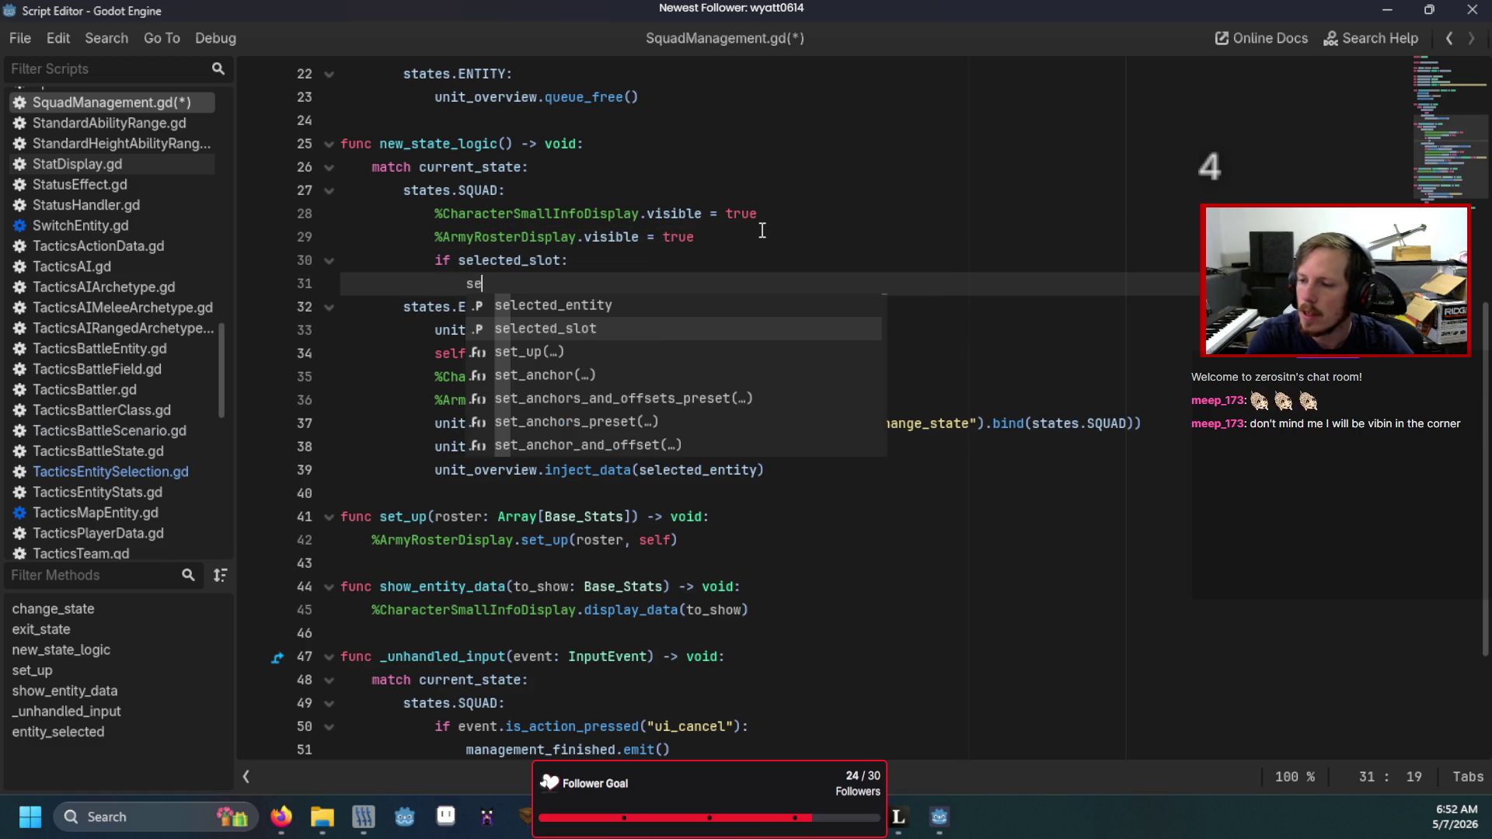
{"action": "key", "text": "Return"}
{"action": "type", "text": ".get_chi"}
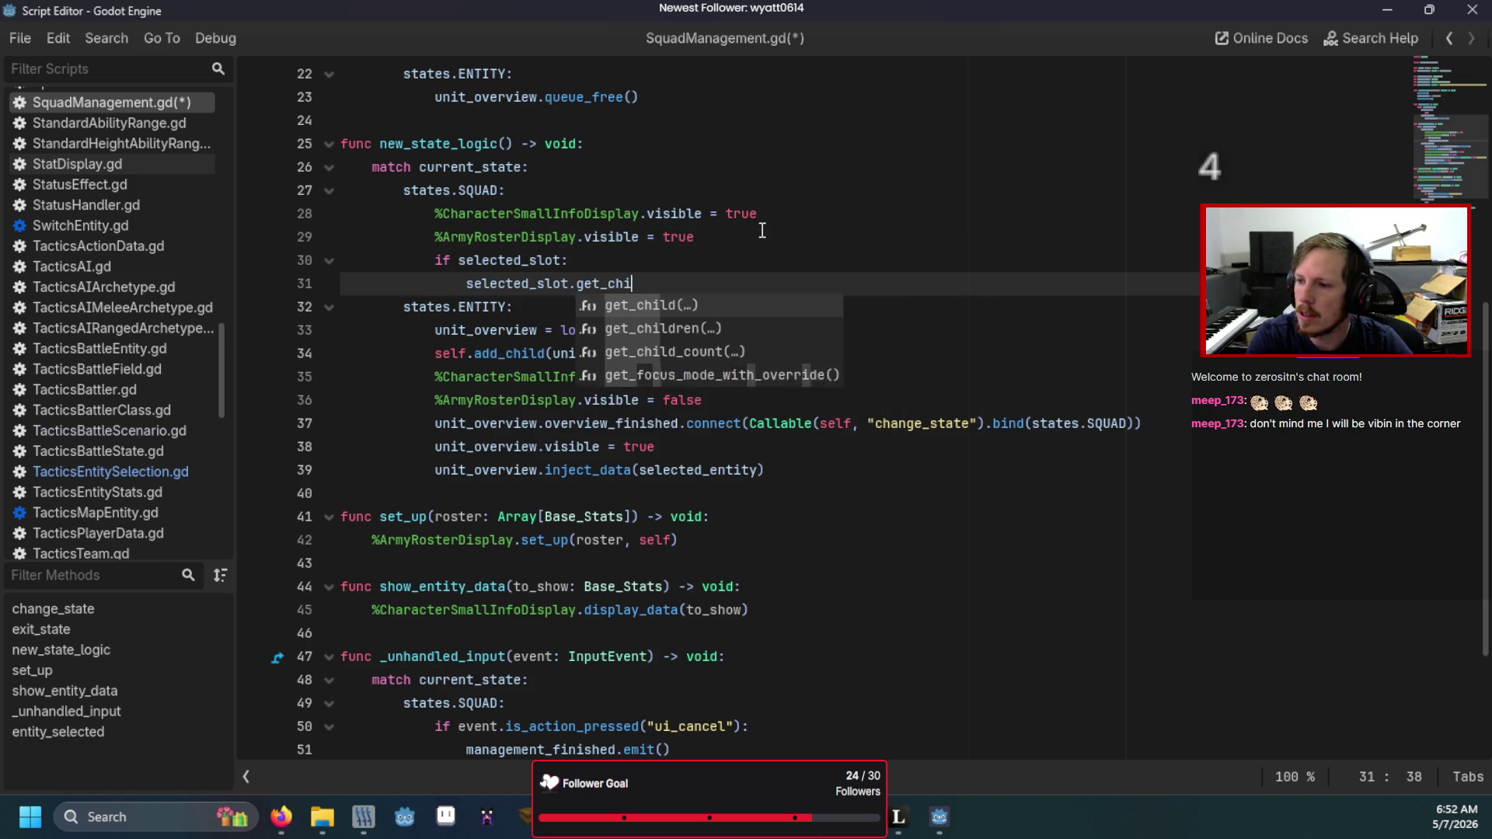
{"action": "key", "text": "Return"}
{"action": "key", "text": "Escape"}
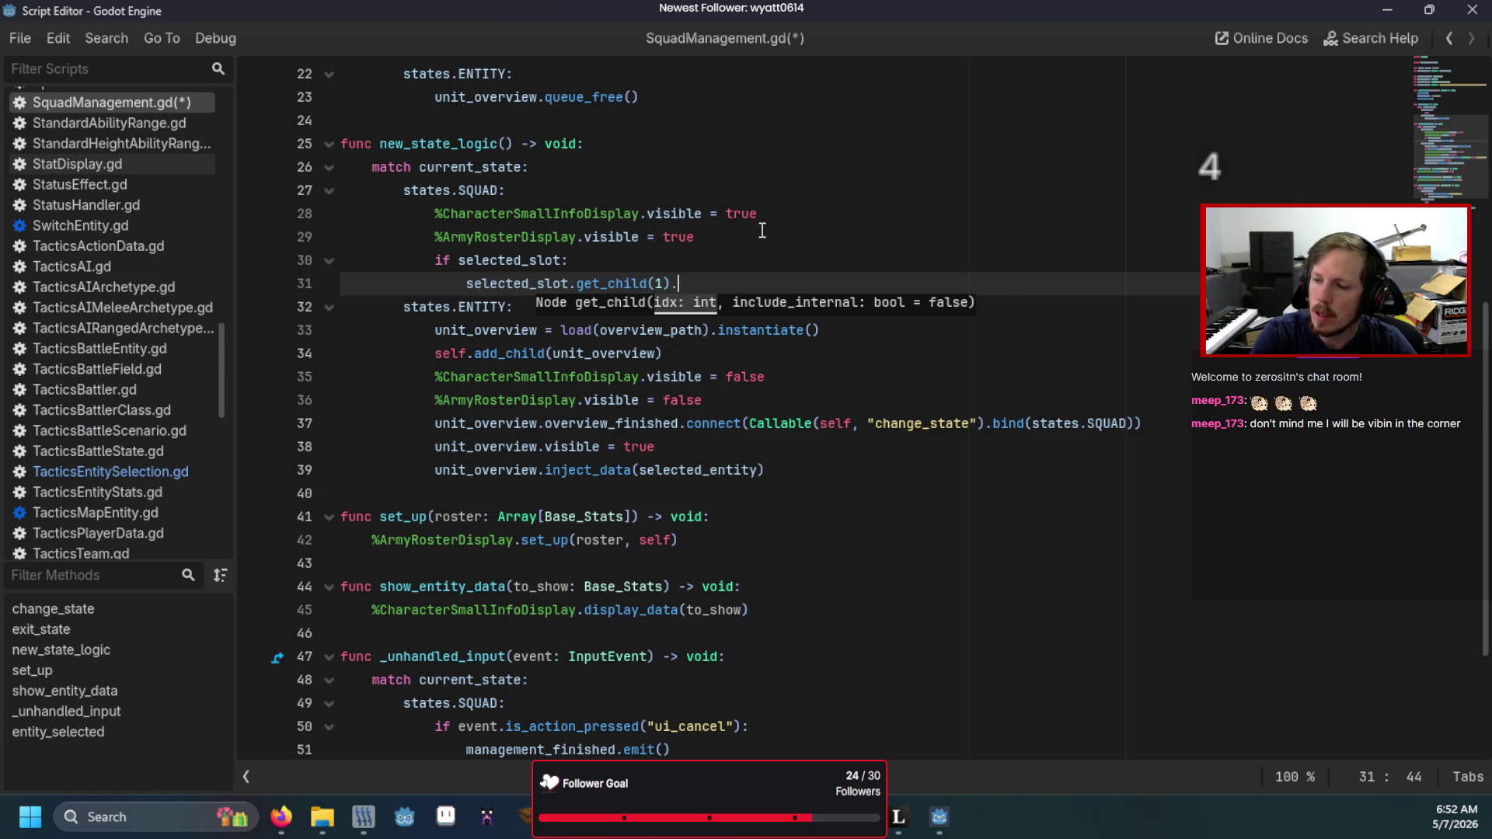
{"action": "type", "text": "grab_fo"}
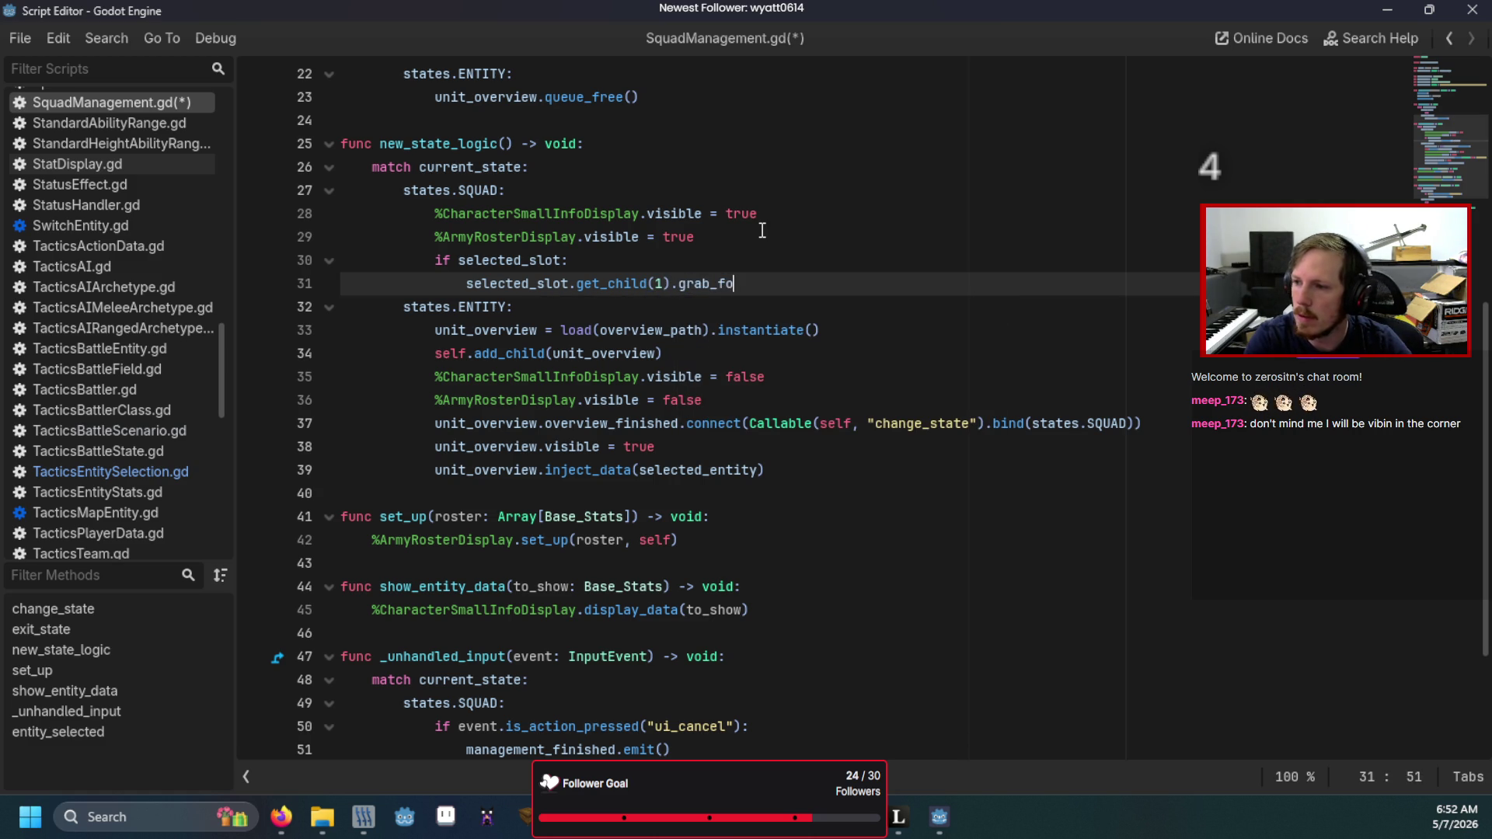
{"action": "type", "text": "cus("}
{"action": "key", "text": "F5"}
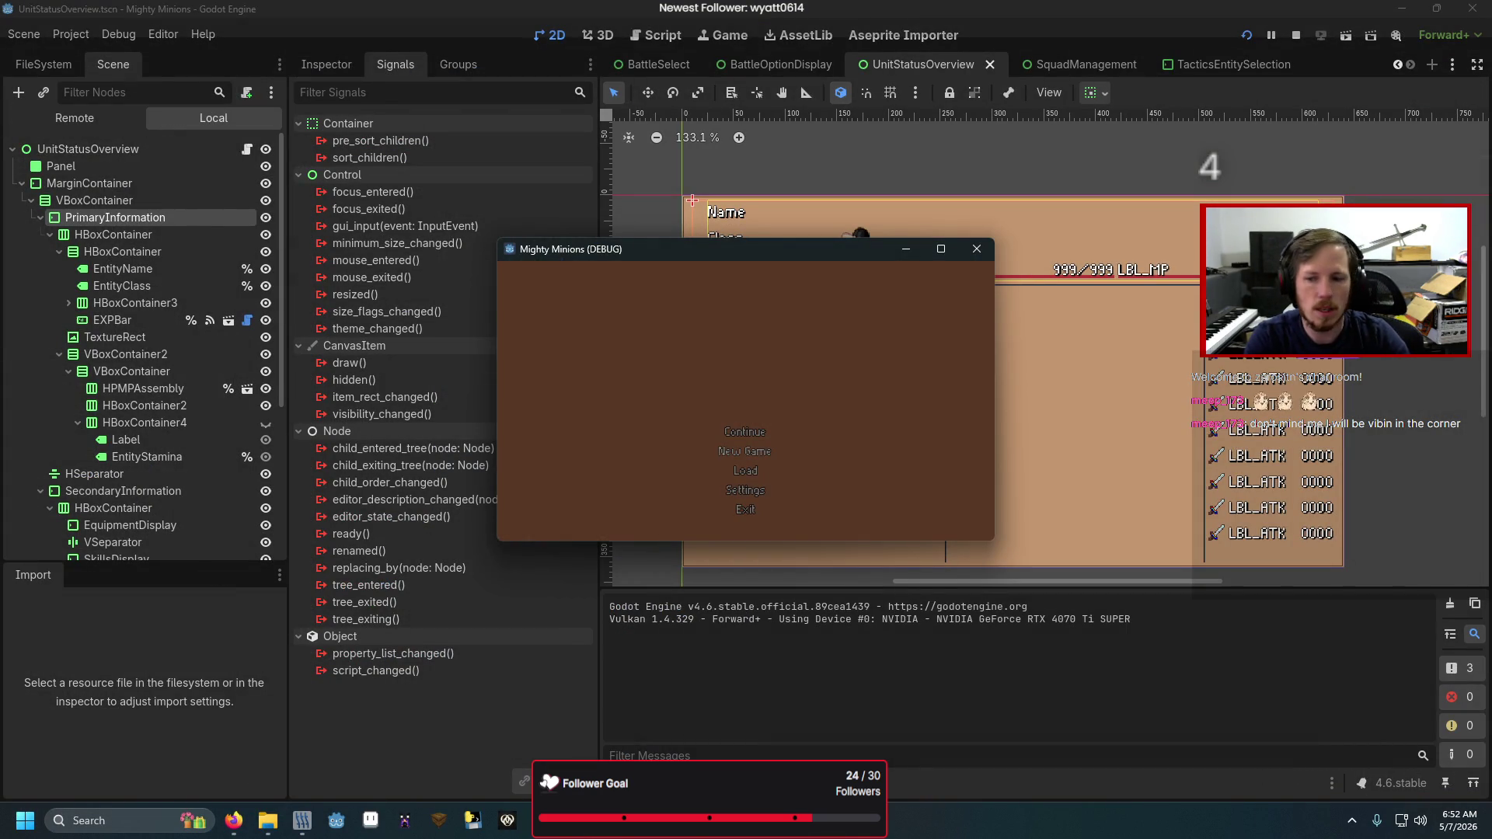
- Continue past the title menu to view a unit's status screen, then close the game
{"action": "key", "text": "Return"}
{"action": "key", "text": "Return"}
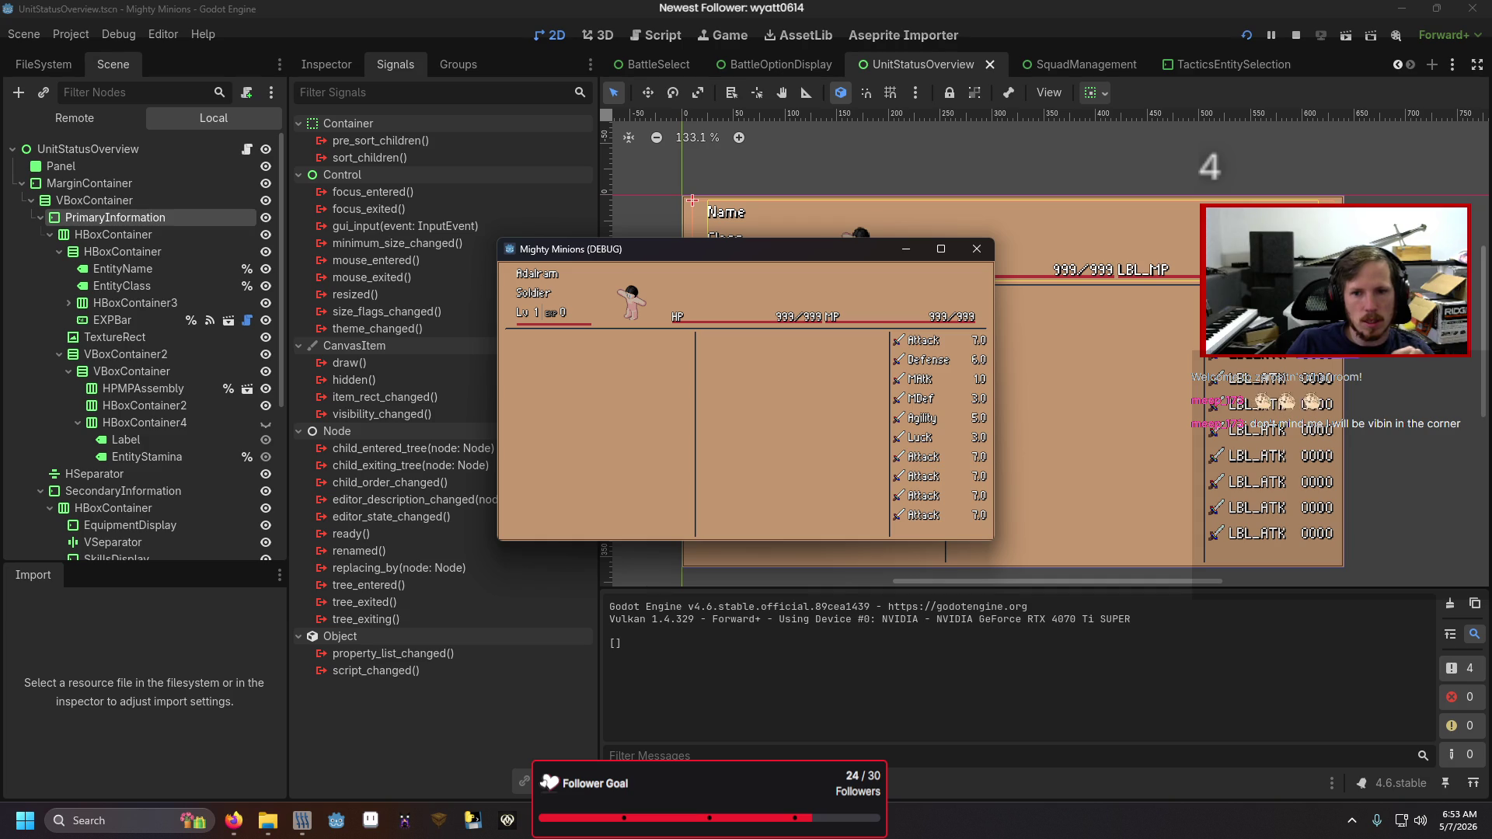
{"action": "left_click", "coordinate": [968, 253]}
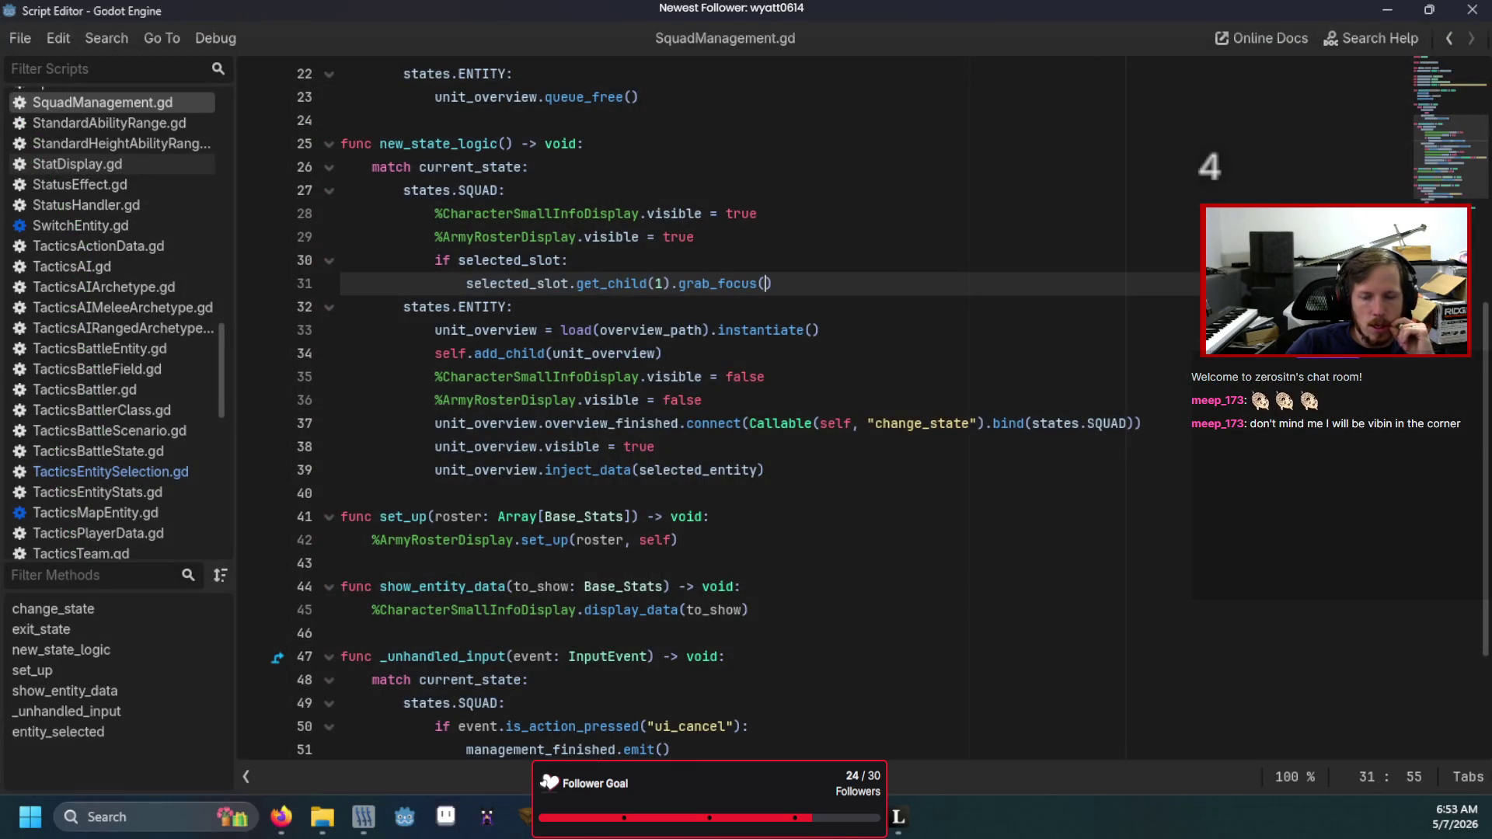
- Reset the StatsDisplay node's Stretch Ratio to its default 1.0
{"action": "key", "text": "alt+Tab"}
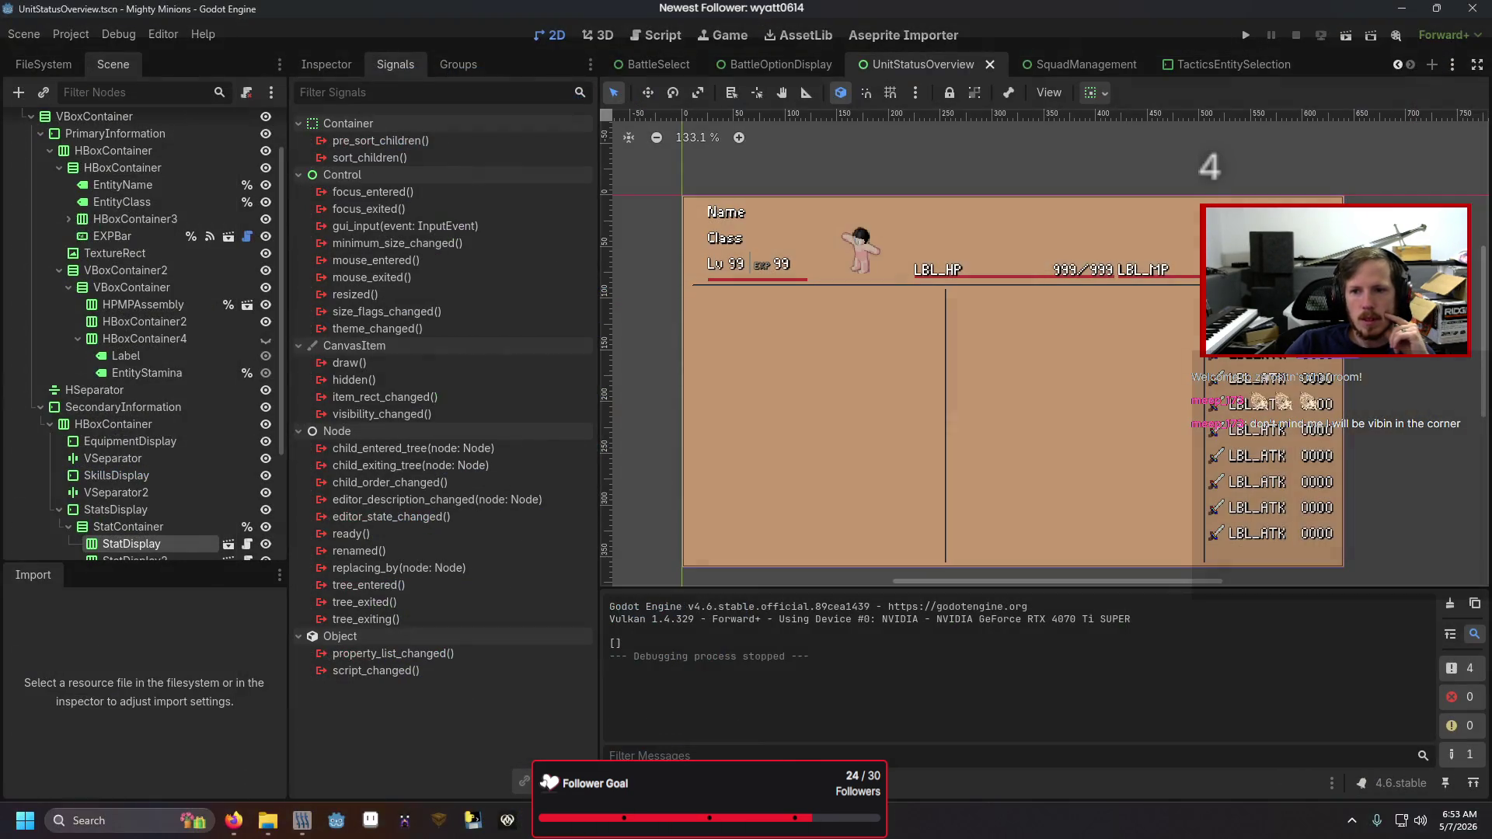
{"action": "scroll", "coordinate": [169, 435], "scroll_direction": "down", "scroll_amount": 5}
{"action": "left_click", "coordinate": [133, 401]}
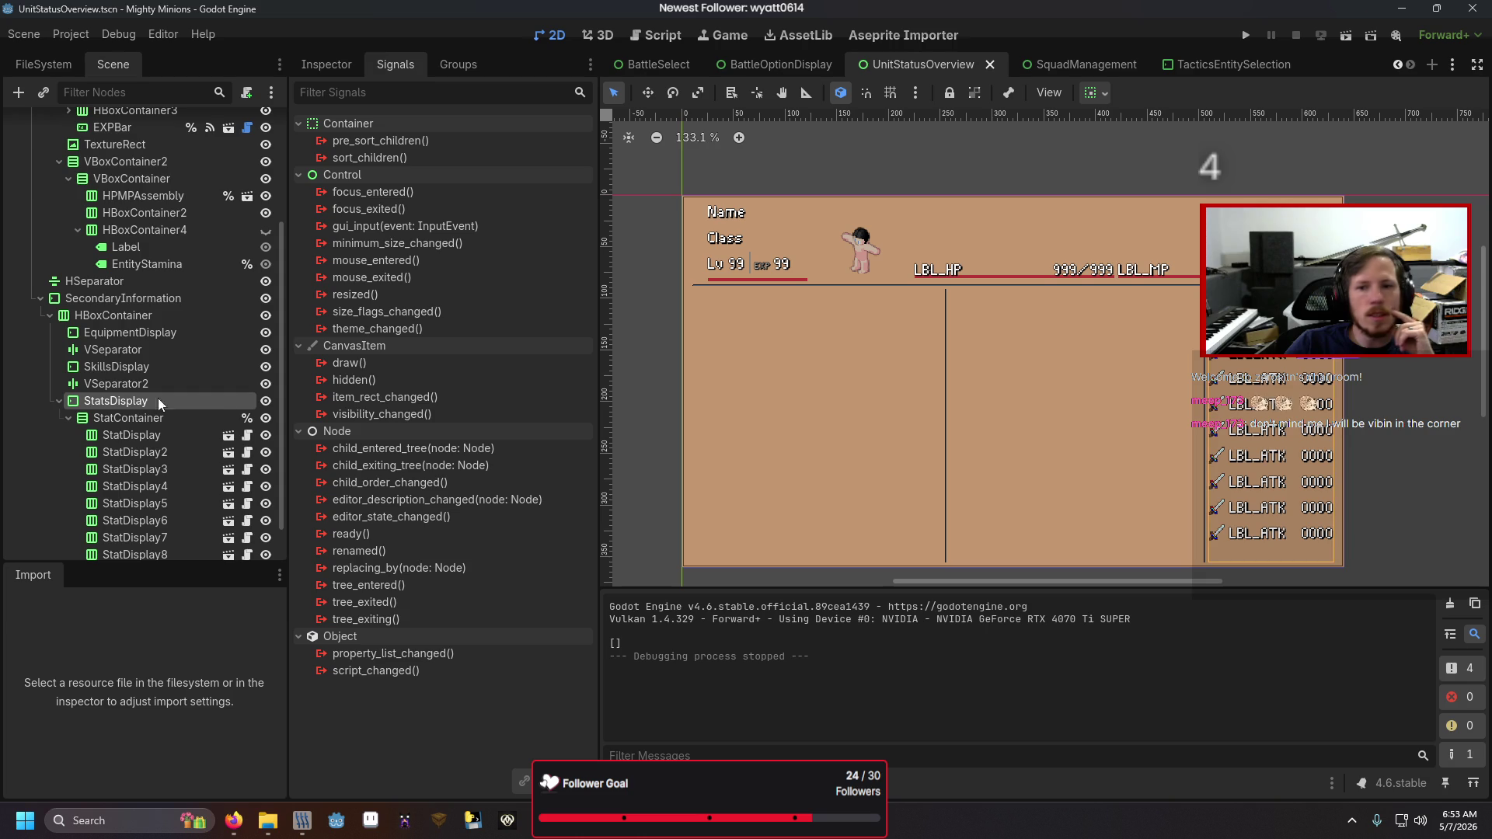
{"action": "left_click", "coordinate": [318, 65]}
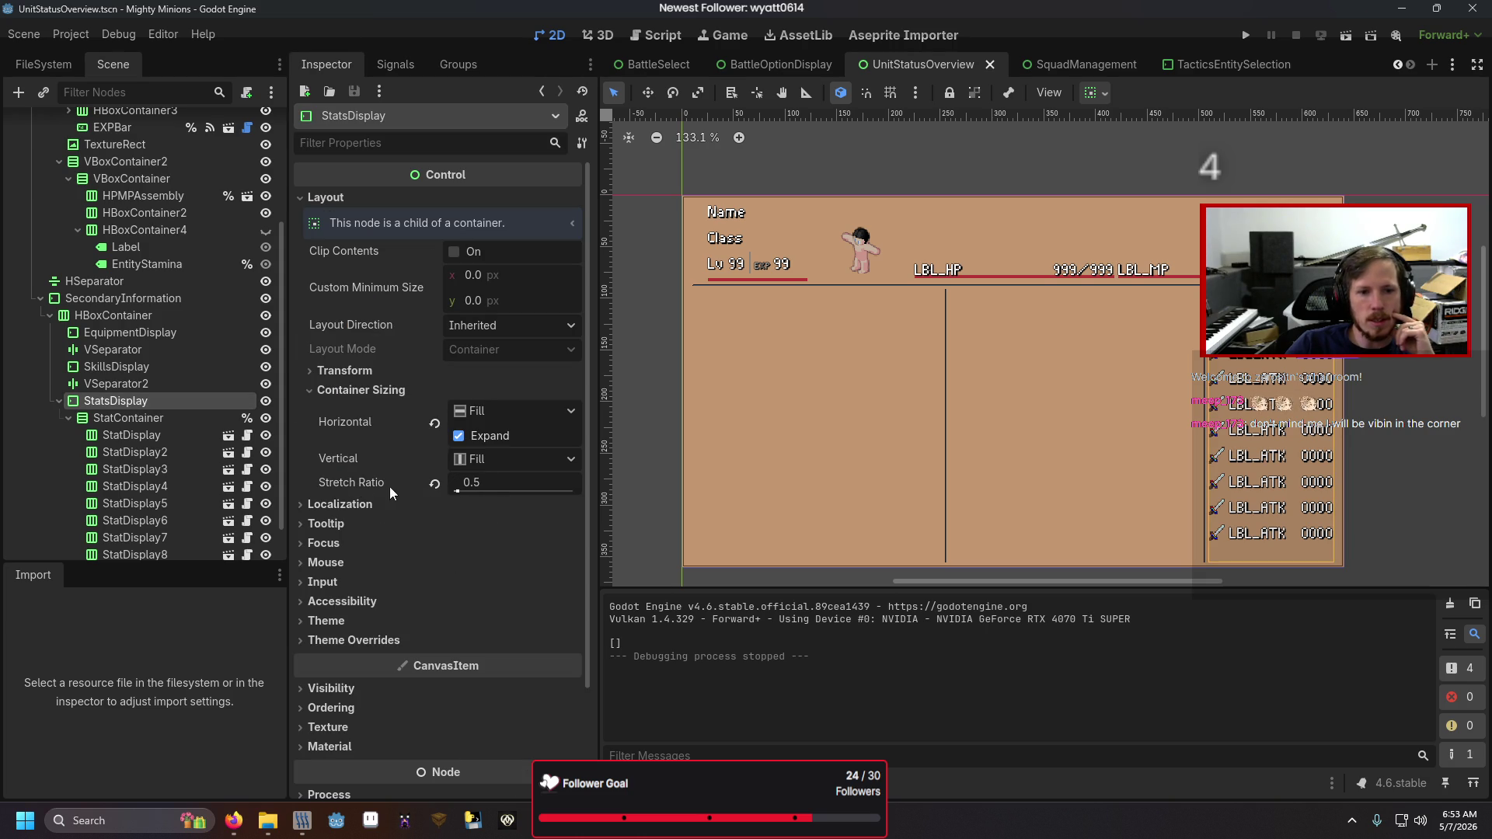
{"action": "left_click", "coordinate": [435, 484]}
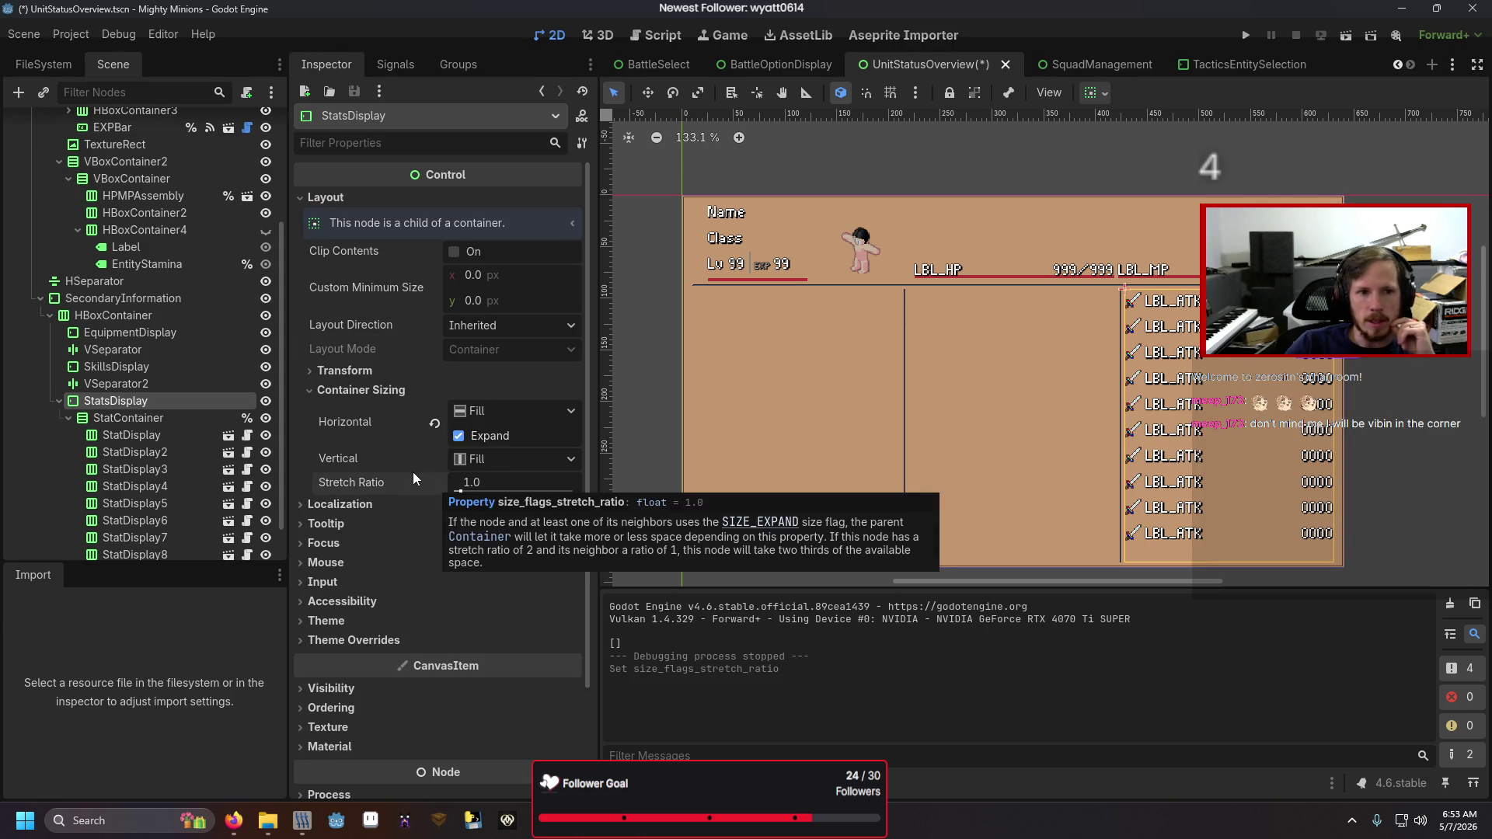
- In the StatDisplay scene, set the Value label's Horizontal Alignment to Center
{"action": "left_click", "coordinate": [227, 435]}
{"action": "left_click", "coordinate": [137, 175]}
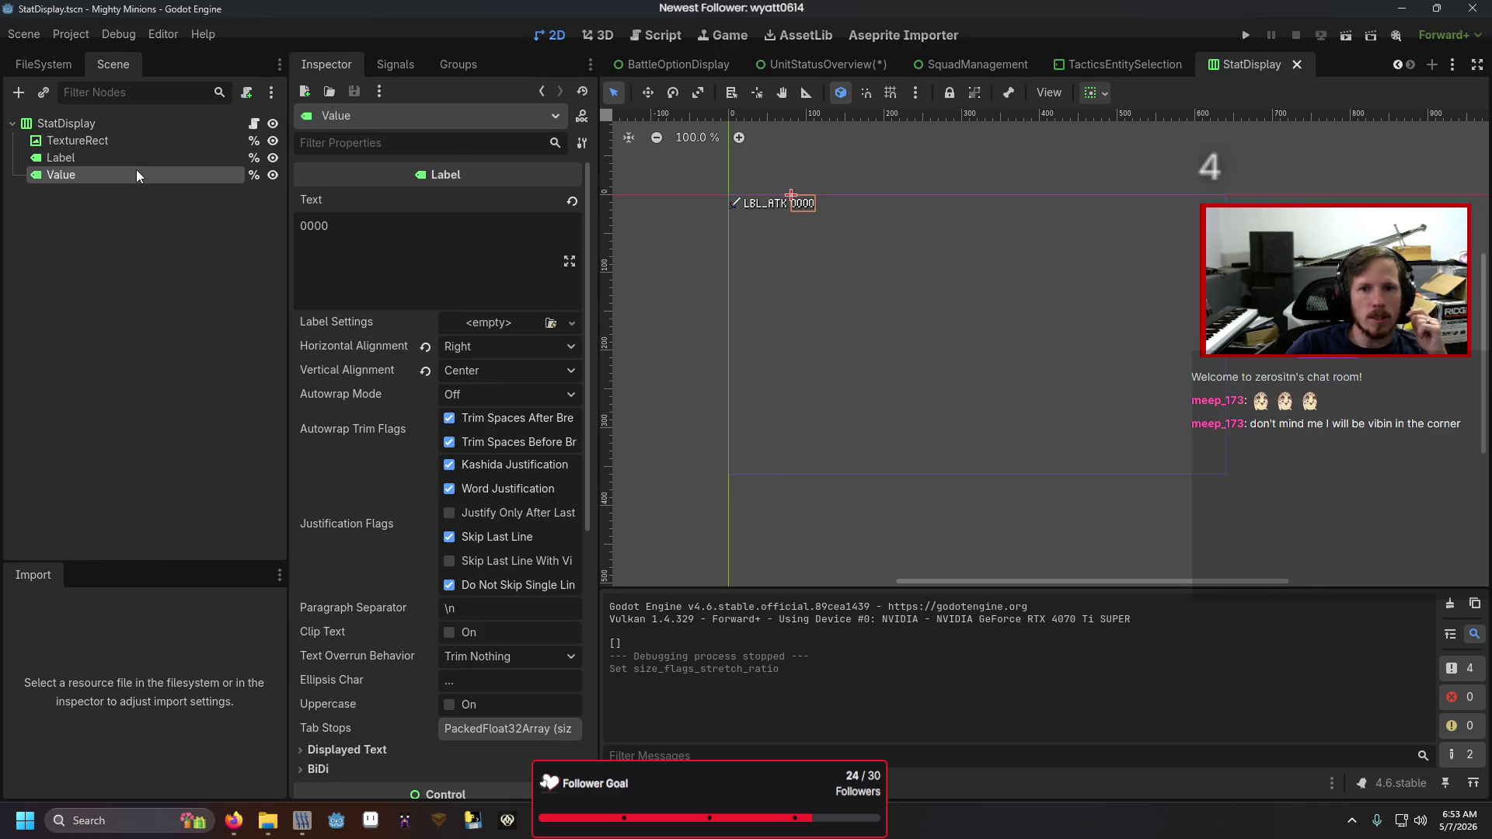
{"action": "left_click", "coordinate": [463, 351]}
{"action": "left_click", "coordinate": [463, 389]}
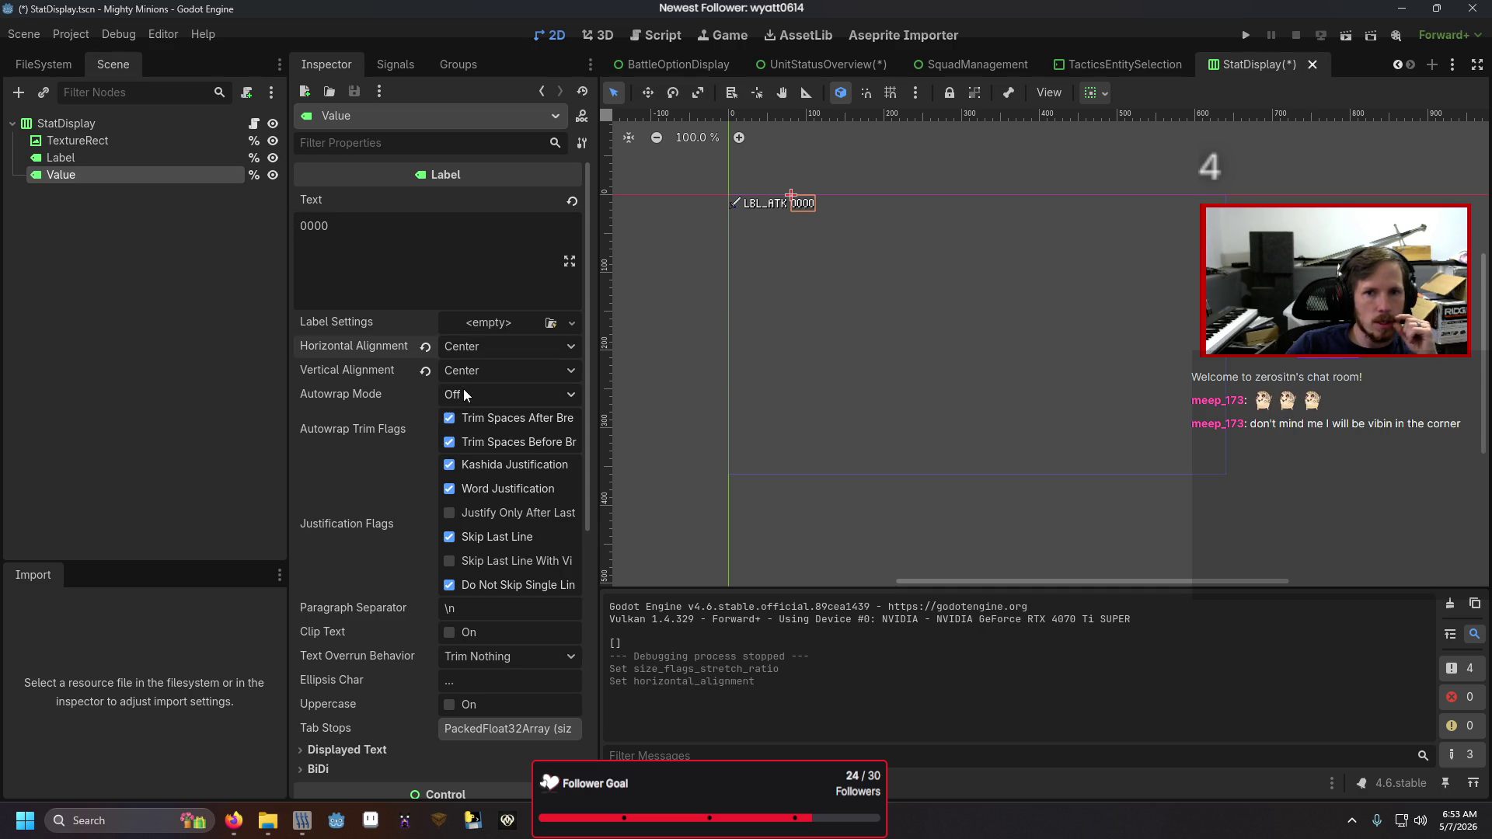
{"action": "left_click", "coordinate": [143, 127]}
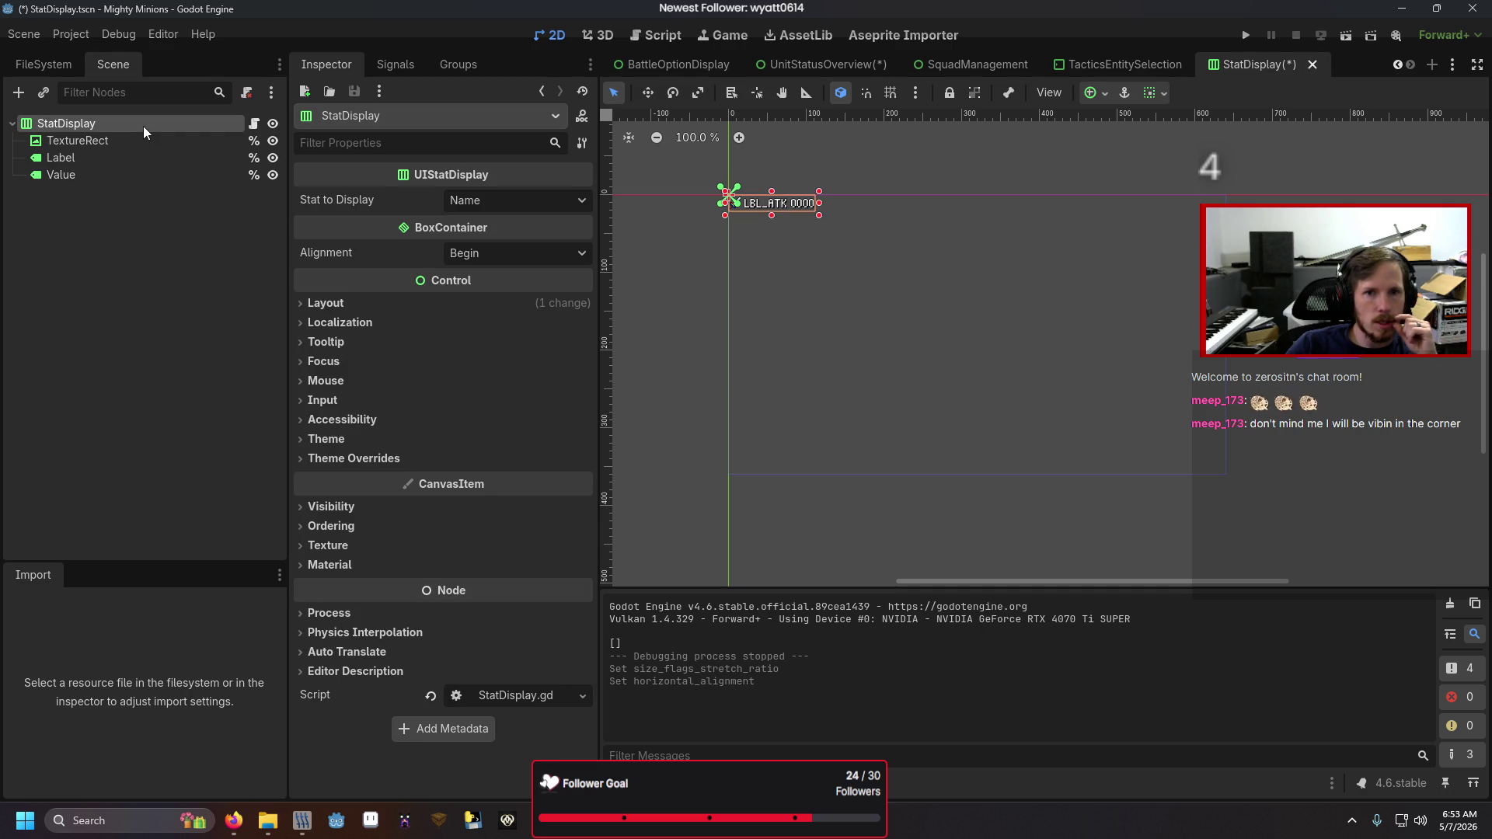
{"action": "left_click", "coordinate": [389, 304]}
{"action": "left_click", "coordinate": [389, 303]}
- Start adding a child node under the StatDisplay root
{"action": "right_click", "coordinate": [82, 141]}
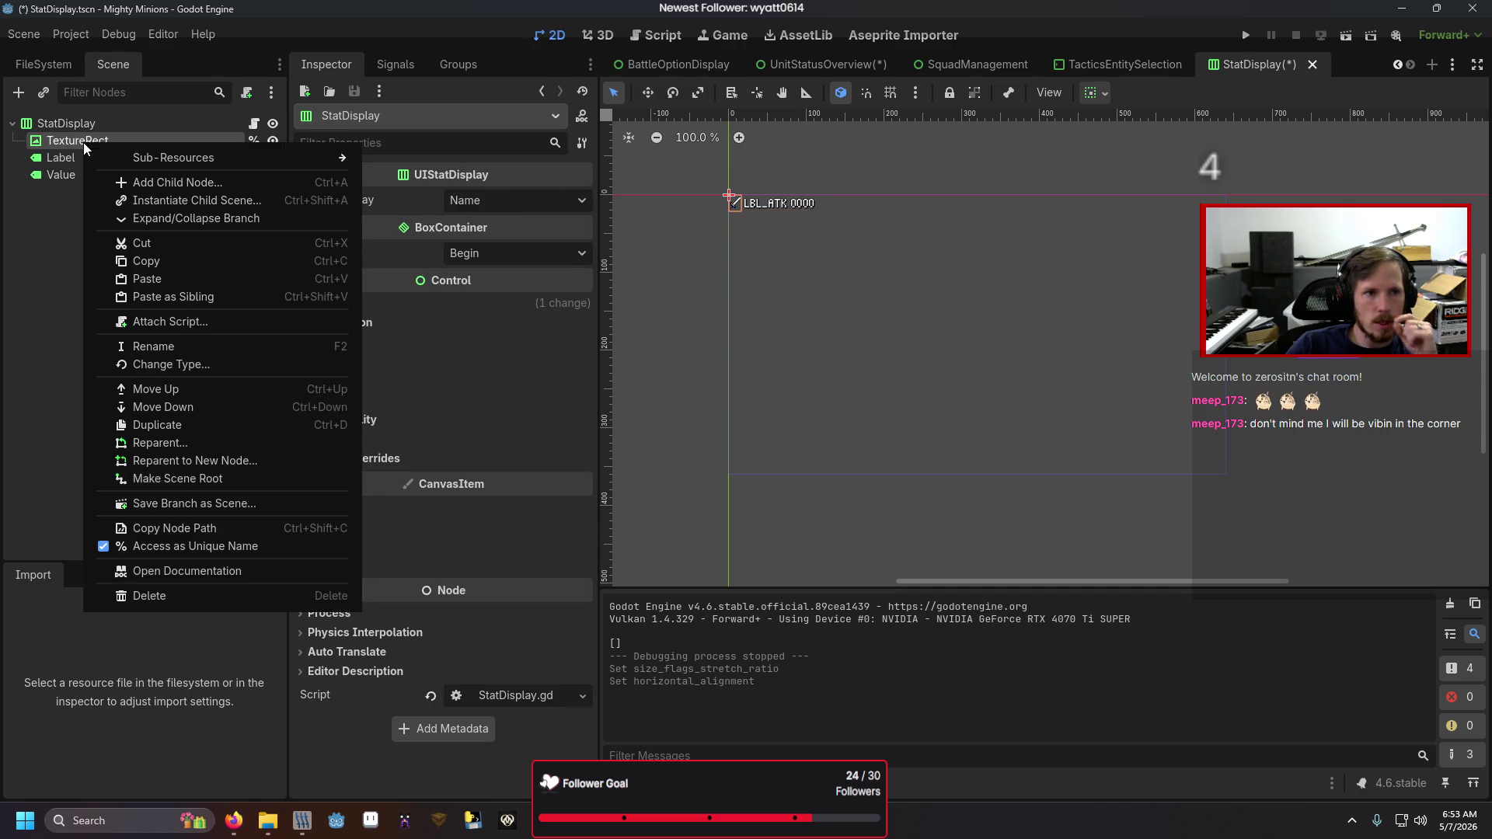
{"action": "key", "text": "Escape"}
{"action": "right_click", "coordinate": [82, 127]}
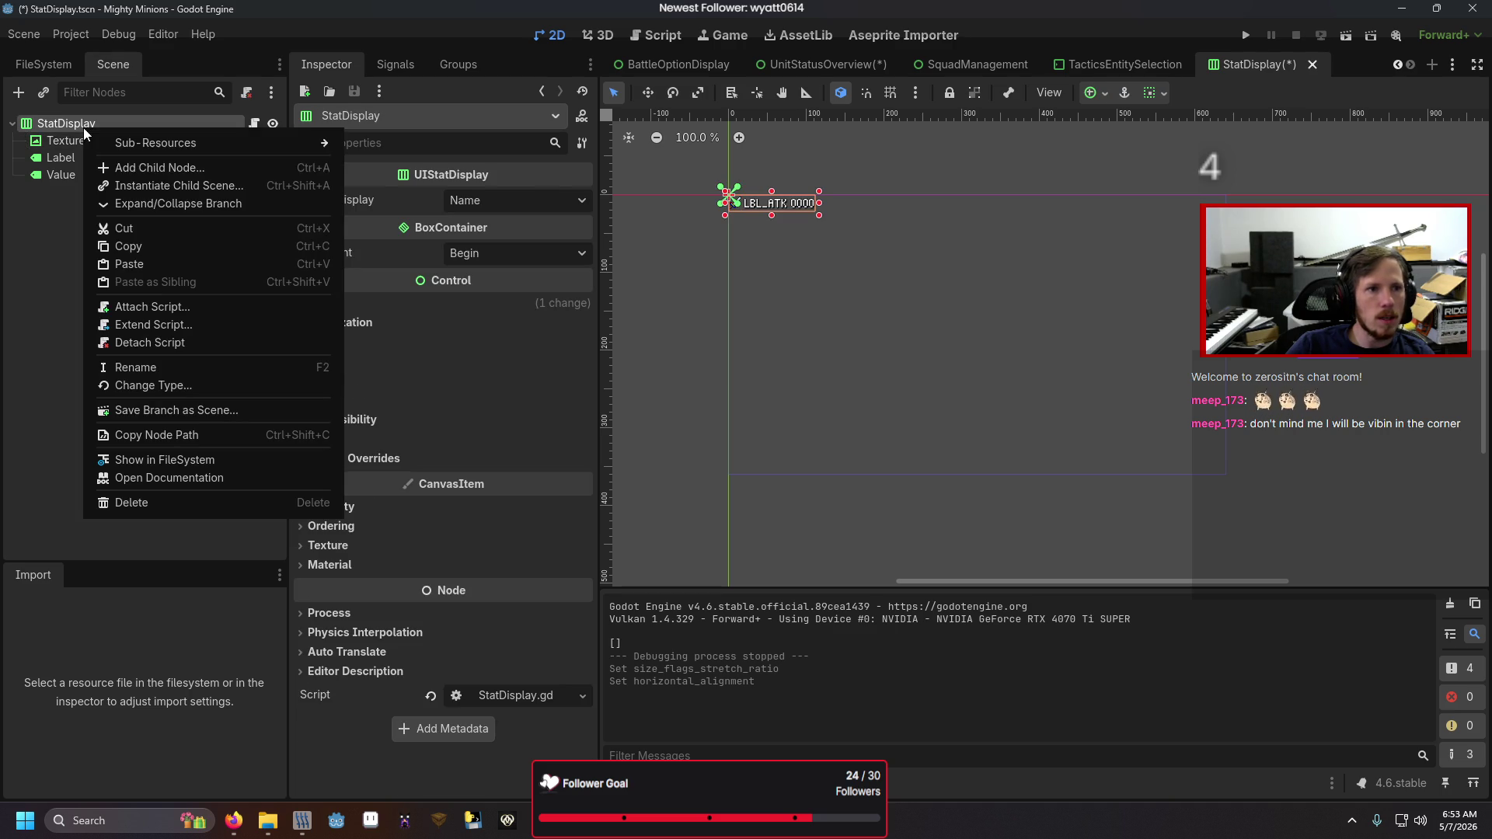
{"action": "left_click", "coordinate": [129, 159]}
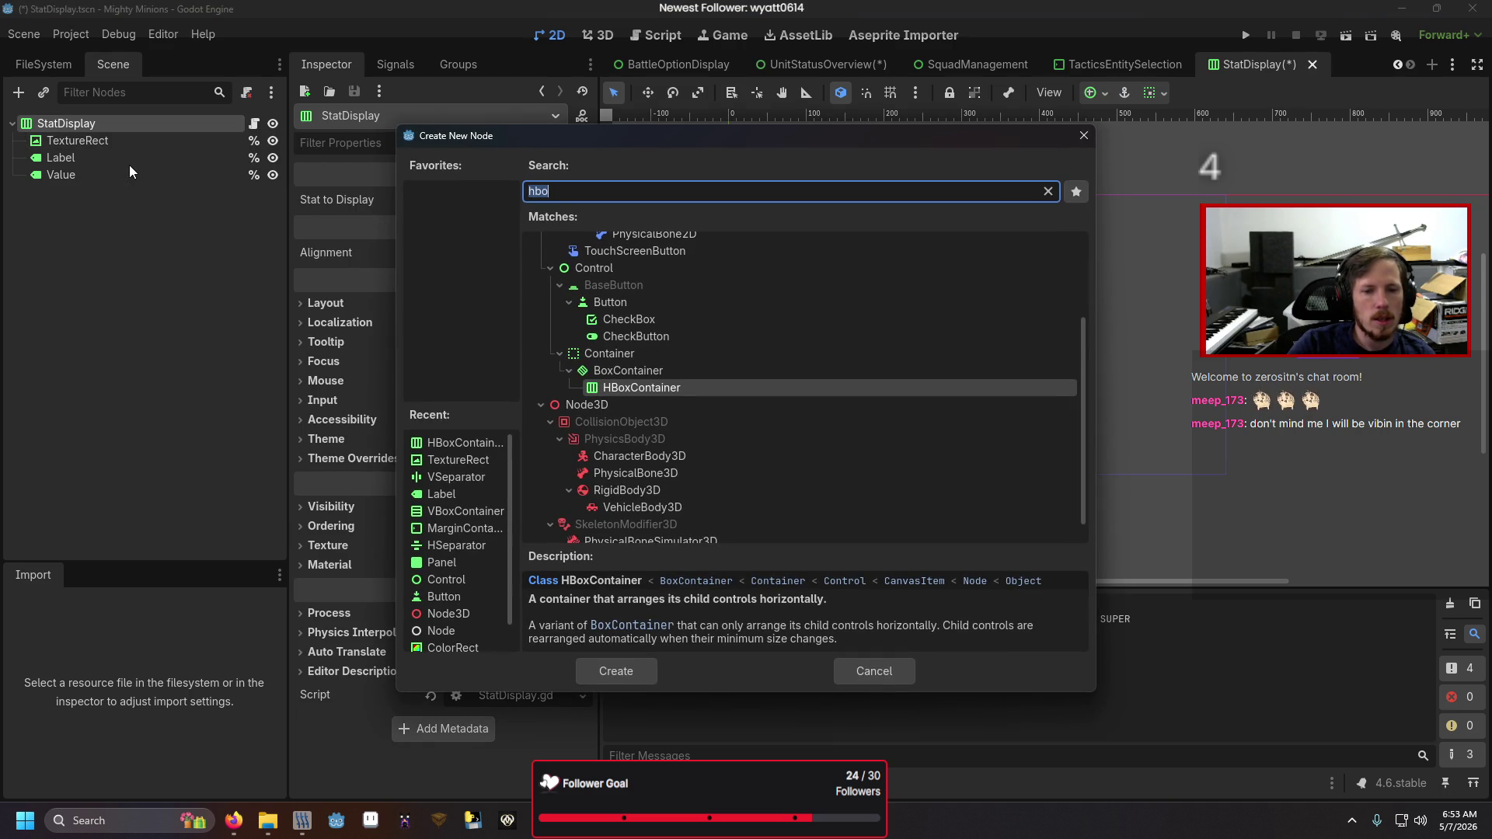
- Add a Label named ChangeValue to StatDisplay with Access as Unique Name enabled
{"action": "type", "text": "label"}
{"action": "key", "text": "Return"}
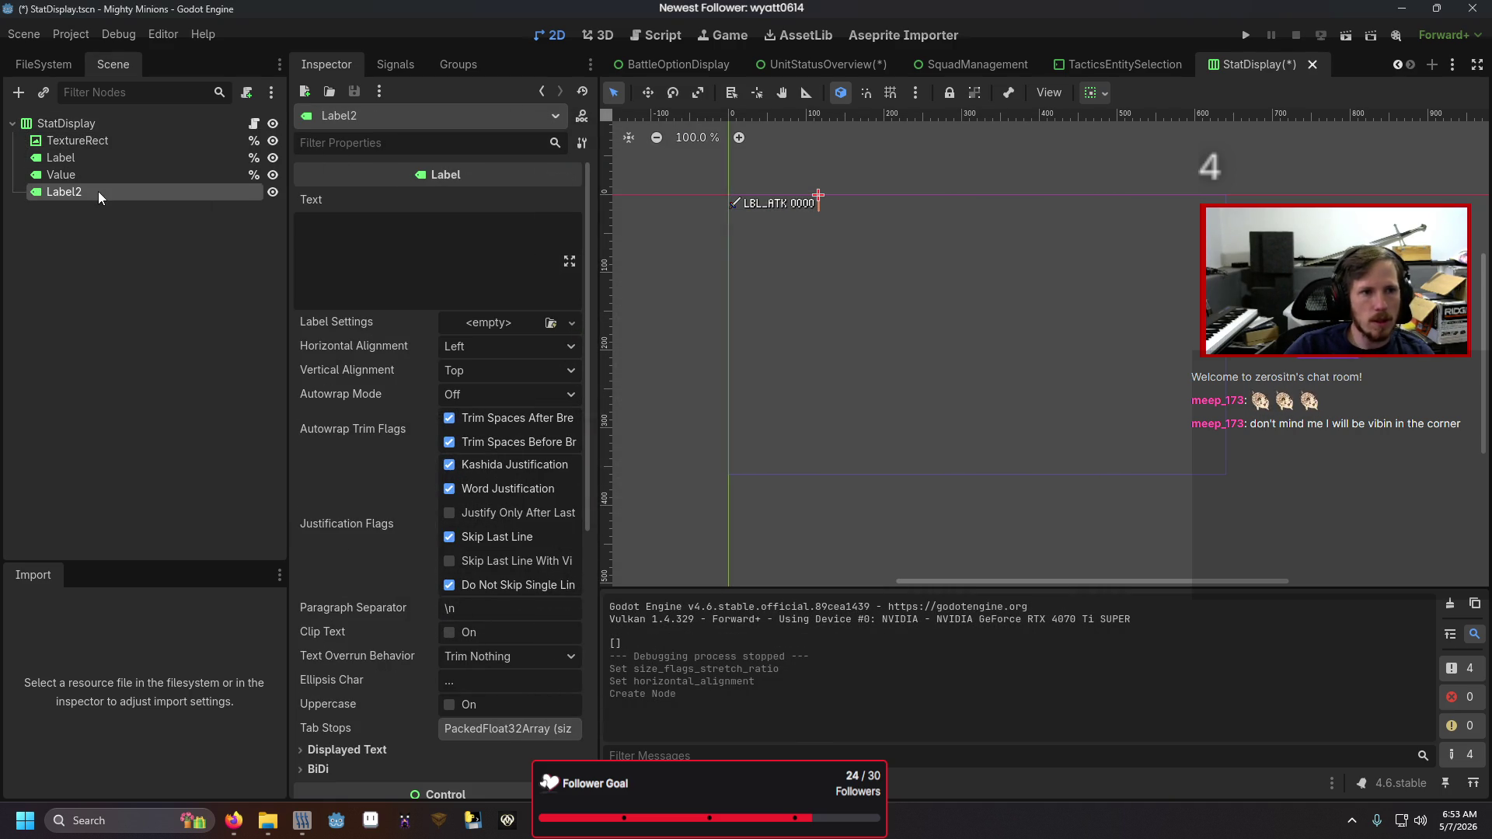
{"action": "double_click", "coordinate": [98, 192]}
{"action": "type", "text": "Change"}
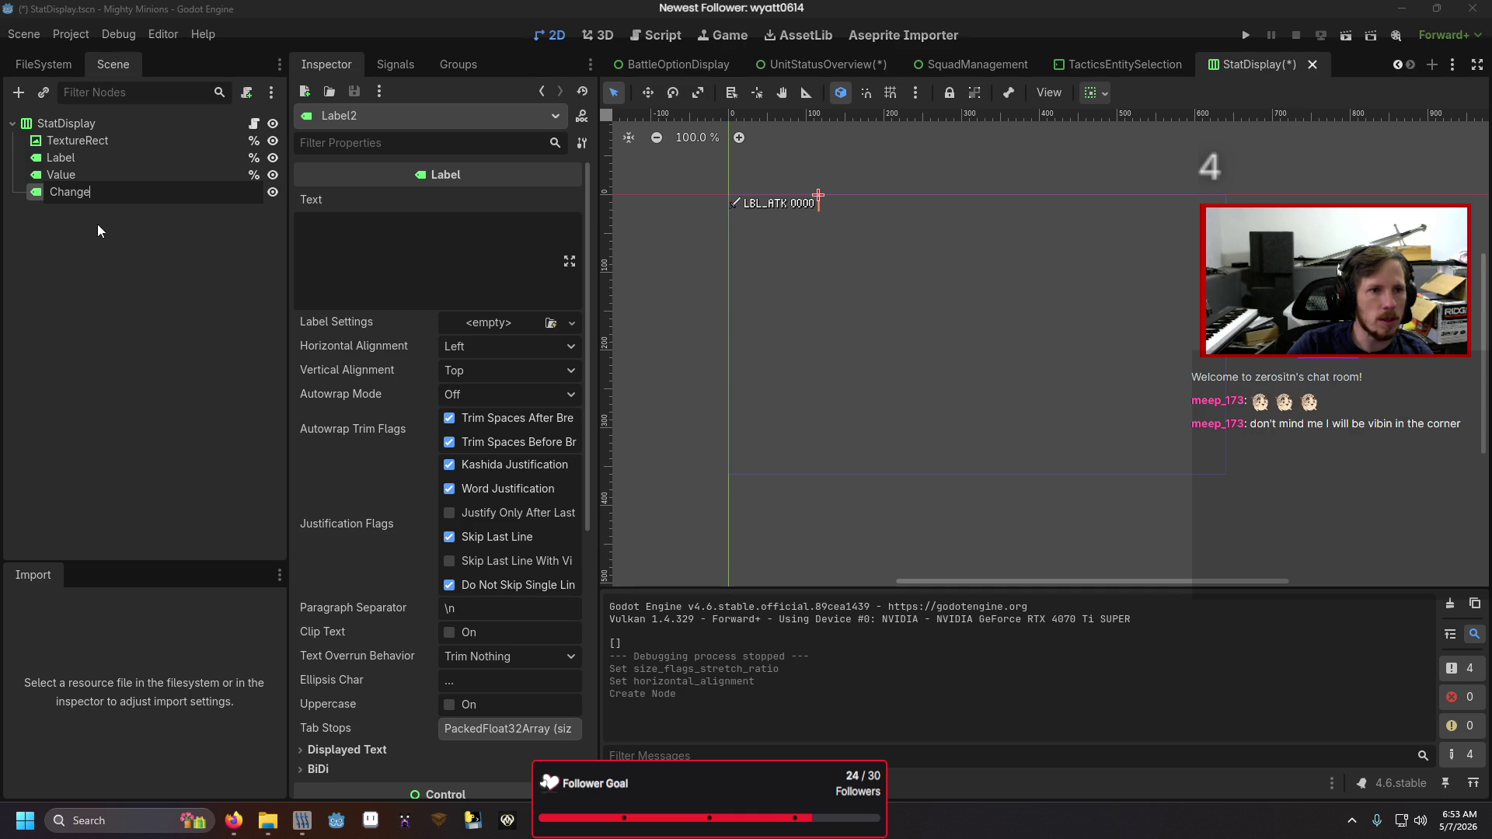
{"action": "type", "text": "Value"}
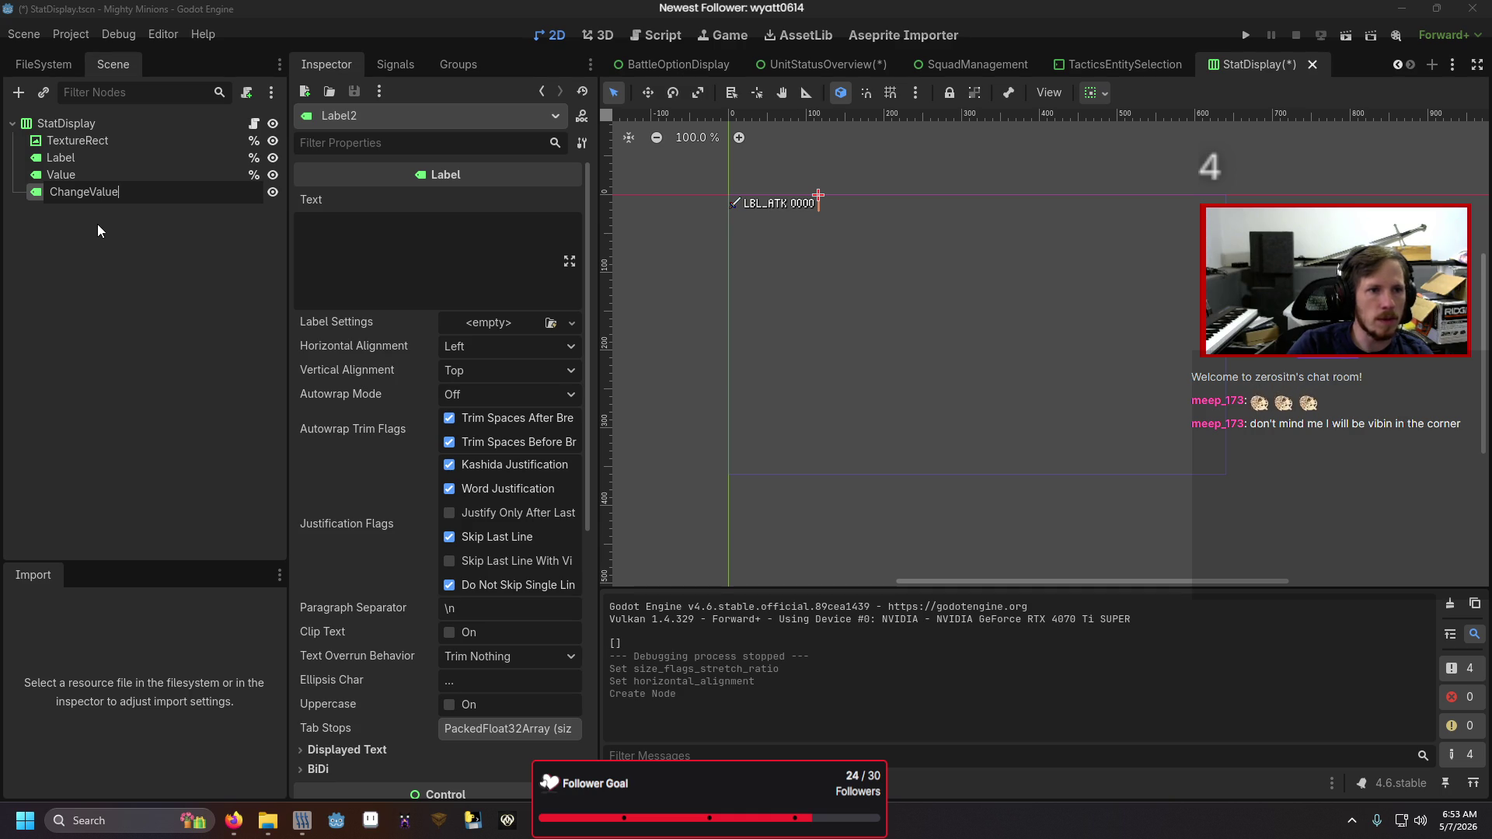
{"action": "key", "text": "Return"}
{"action": "right_click", "coordinate": [127, 189]}
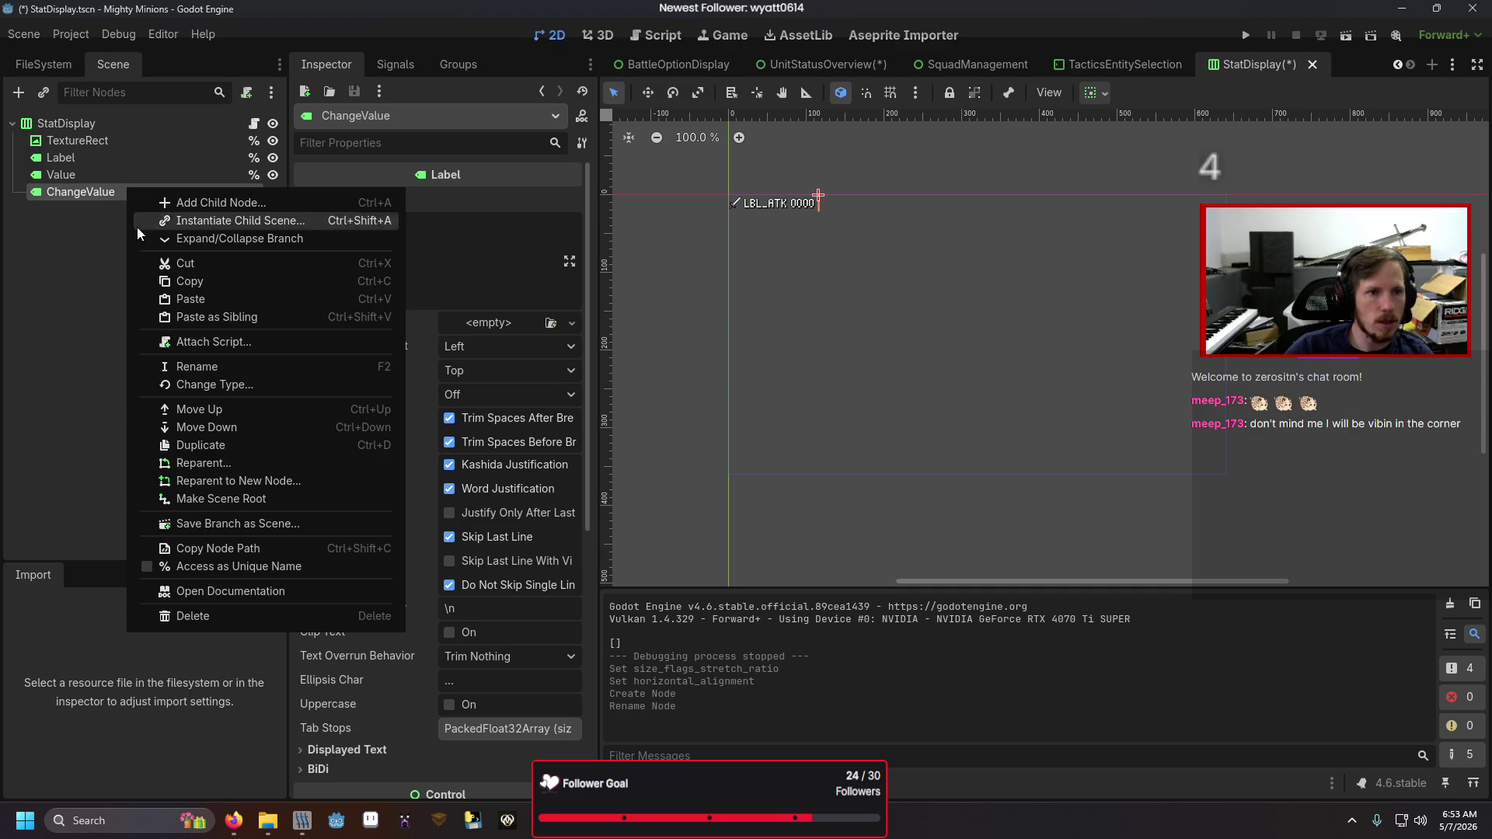
{"action": "left_click", "coordinate": [210, 566]}
- Set ChangeValue's and Value's text to 000 and save the StatDisplay scene
{"action": "left_click", "coordinate": [389, 272]}
{"action": "type", "text": "000"}
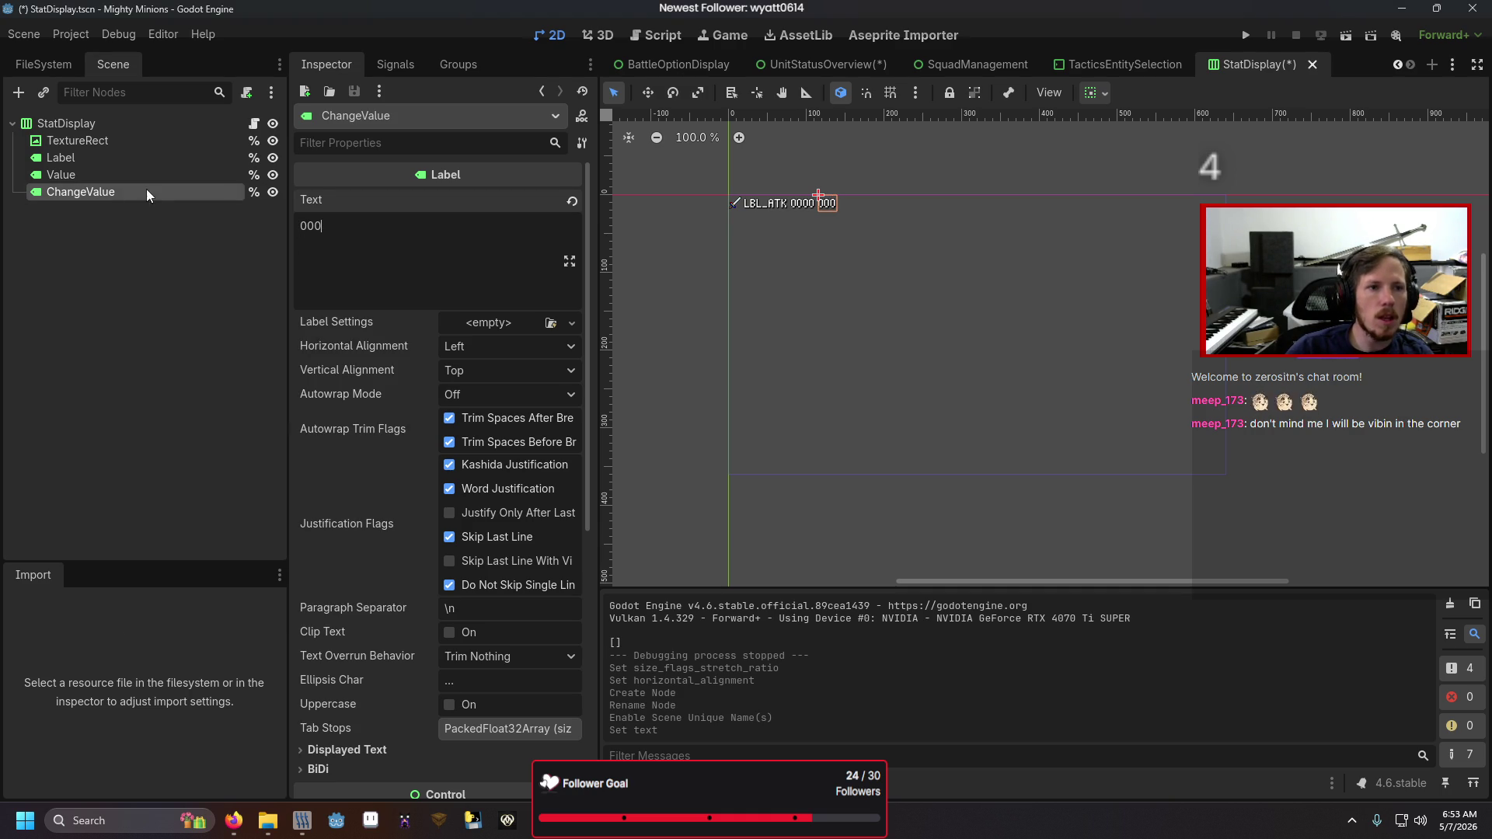
{"action": "left_click", "coordinate": [147, 175]}
{"action": "left_click", "coordinate": [363, 216]}
{"action": "key", "text": "BackSpace"}
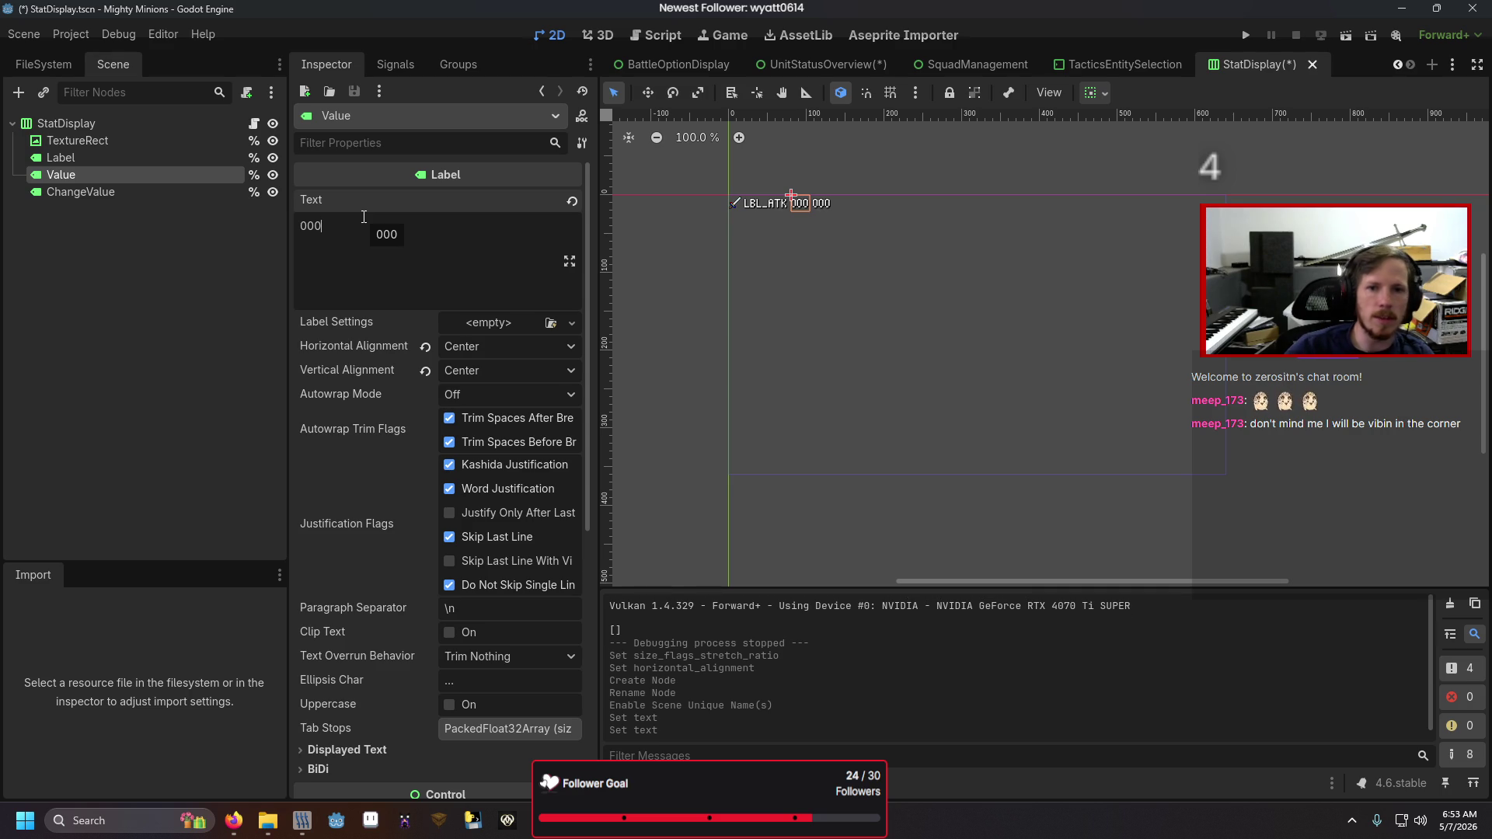
{"action": "left_click", "coordinate": [179, 404]}
{"action": "key", "text": "ctrl+s"}
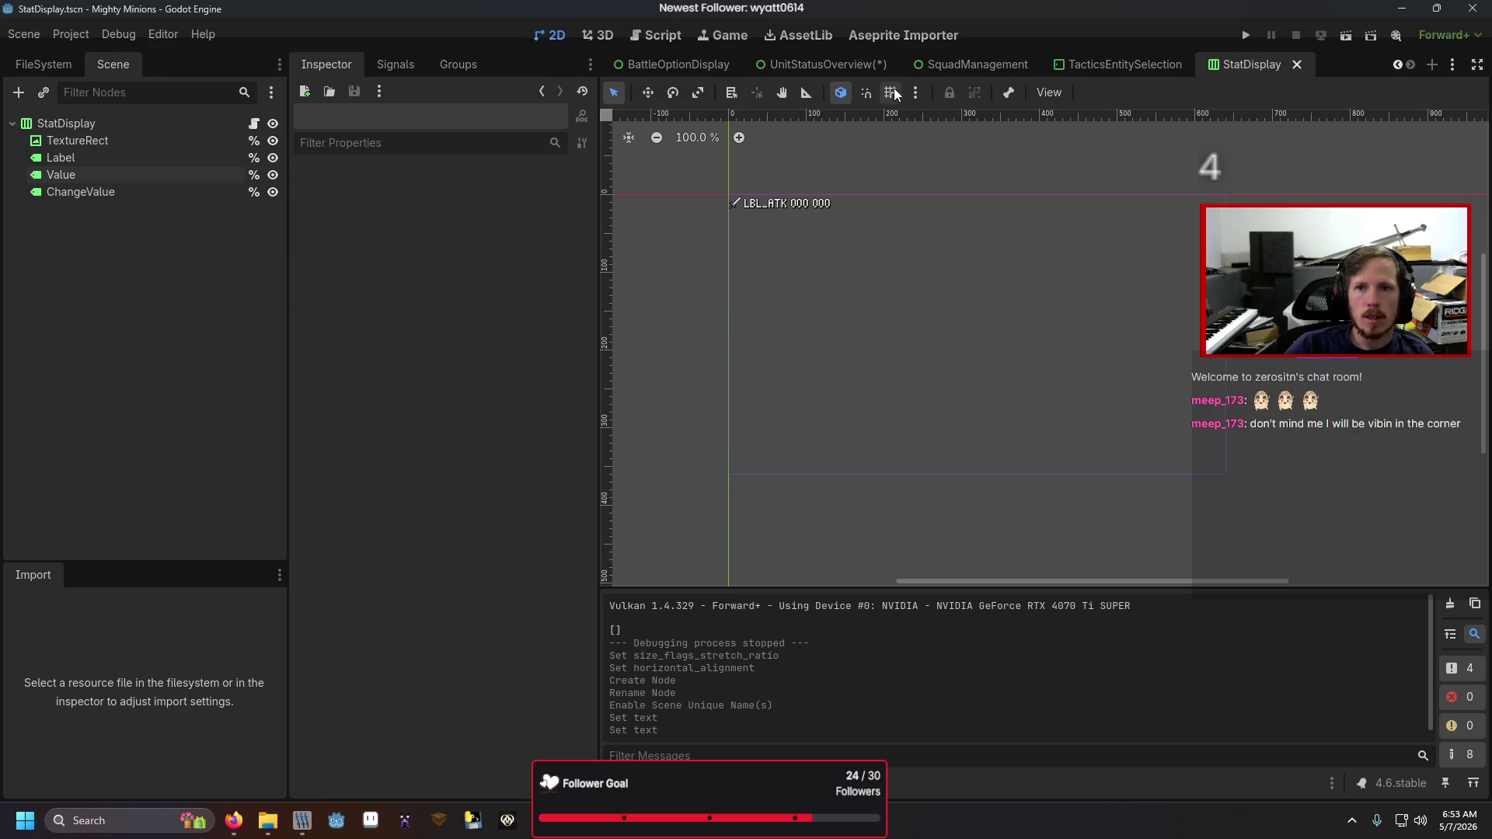
{"action": "left_click", "coordinate": [780, 64]}
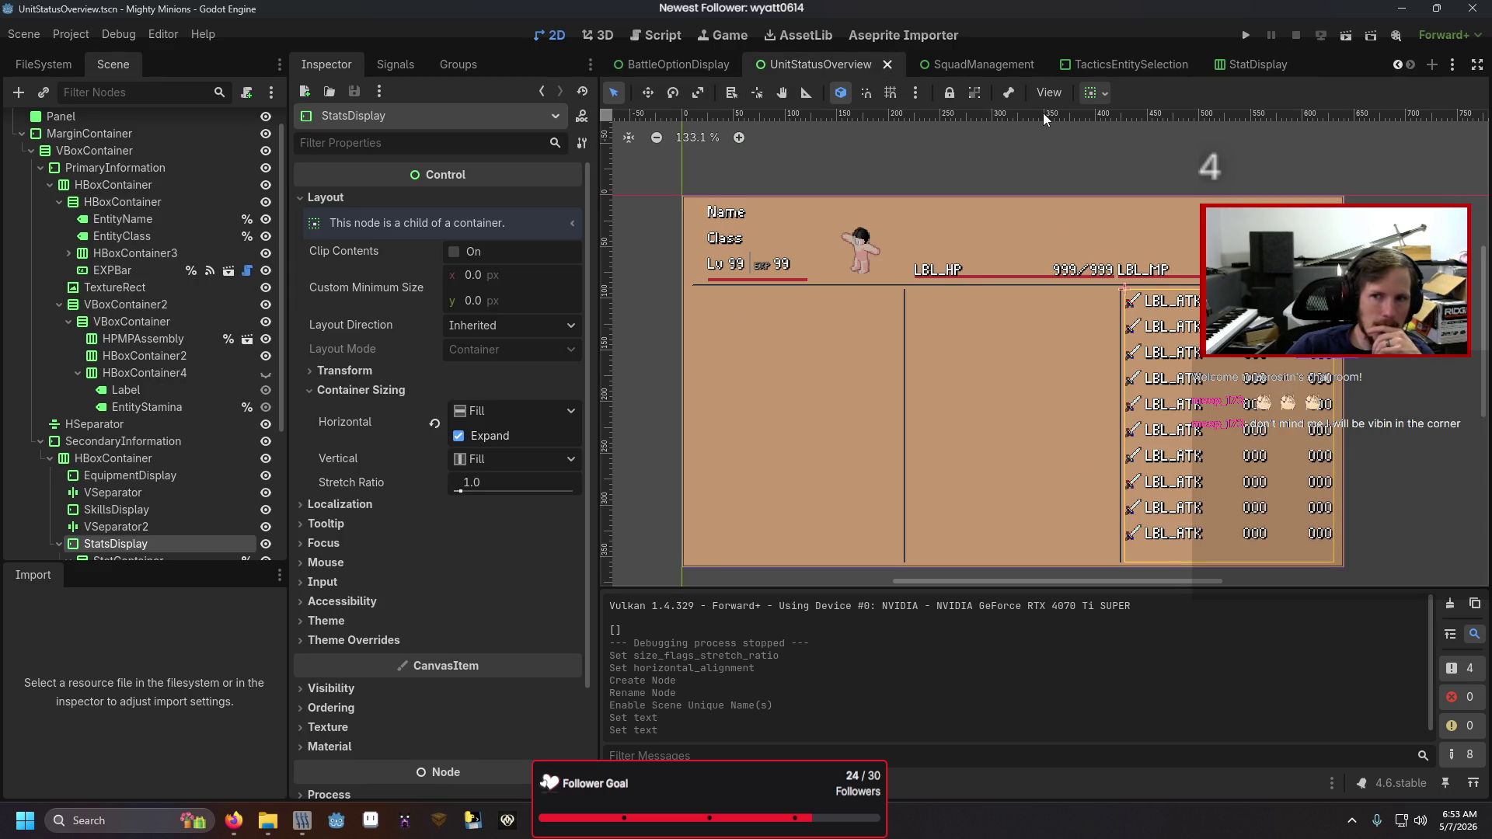
- Set the StatsDisplay column's Stretch Ratio to 0.7
{"action": "left_click", "coordinate": [567, 483]}
{"action": "type", "text": ".7"}
{"action": "key", "text": "Return"}
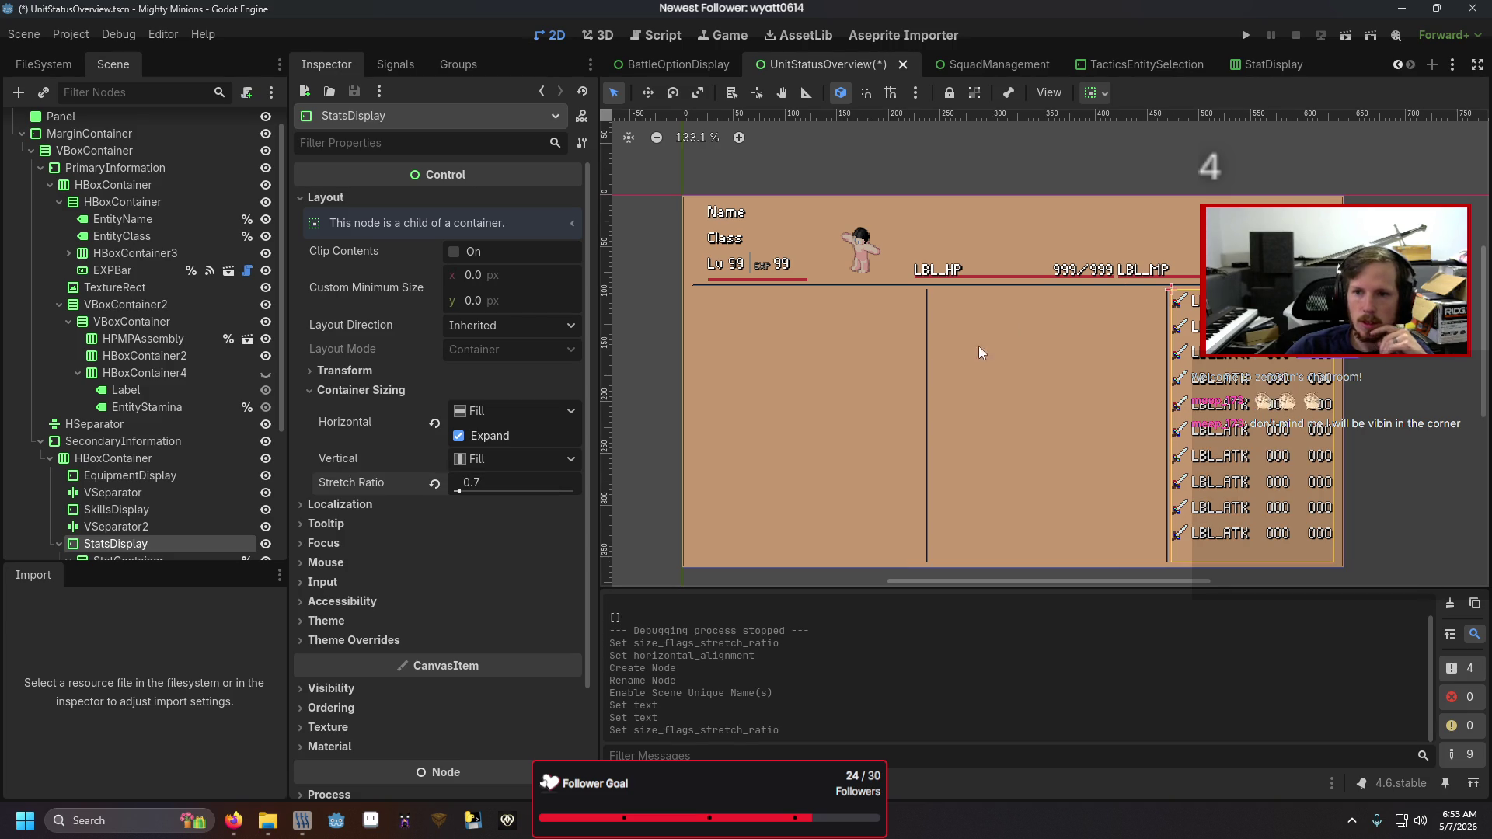
- Inspect ChangeValue's Modulate colour in the StatDisplay scene
{"action": "left_click", "coordinate": [1251, 64]}
{"action": "left_click", "coordinate": [117, 192]}
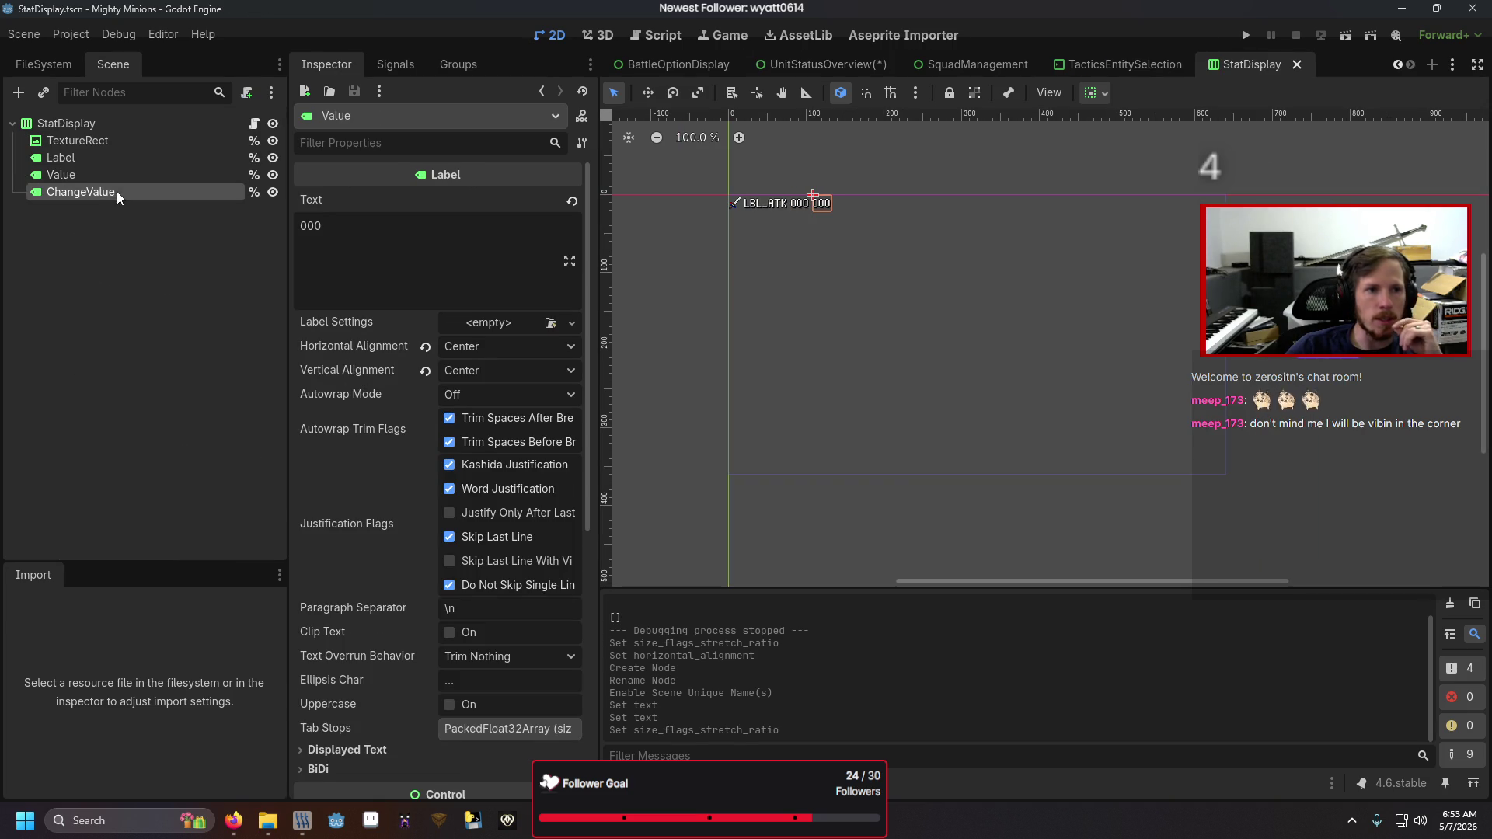
{"action": "scroll", "coordinate": [404, 465], "scroll_direction": "down", "scroll_amount": 2}
{"action": "left_click", "coordinate": [373, 559]}
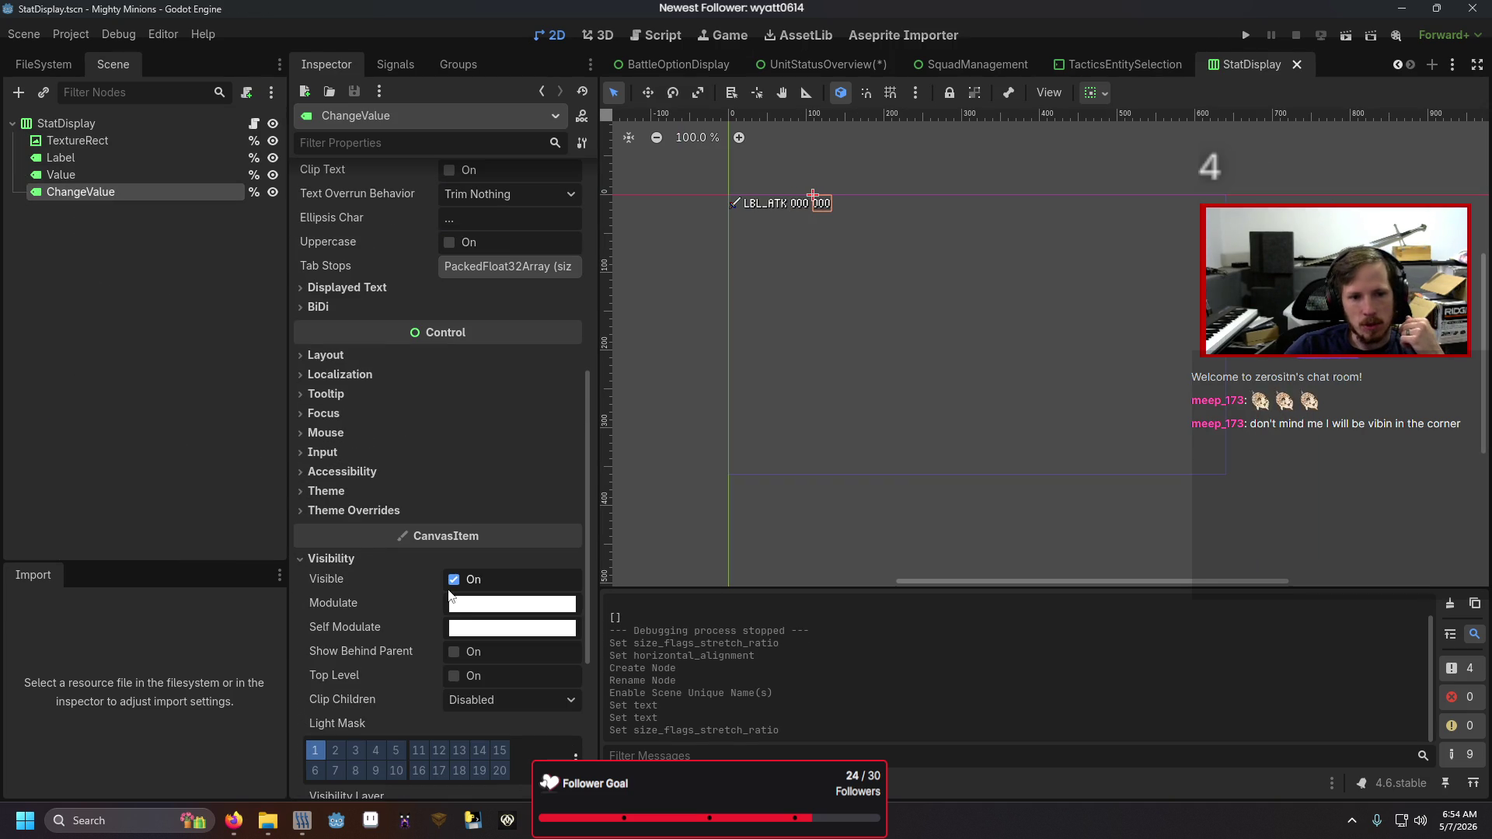
{"action": "left_click", "coordinate": [477, 605]}
{"action": "left_click", "coordinate": [573, 485]}
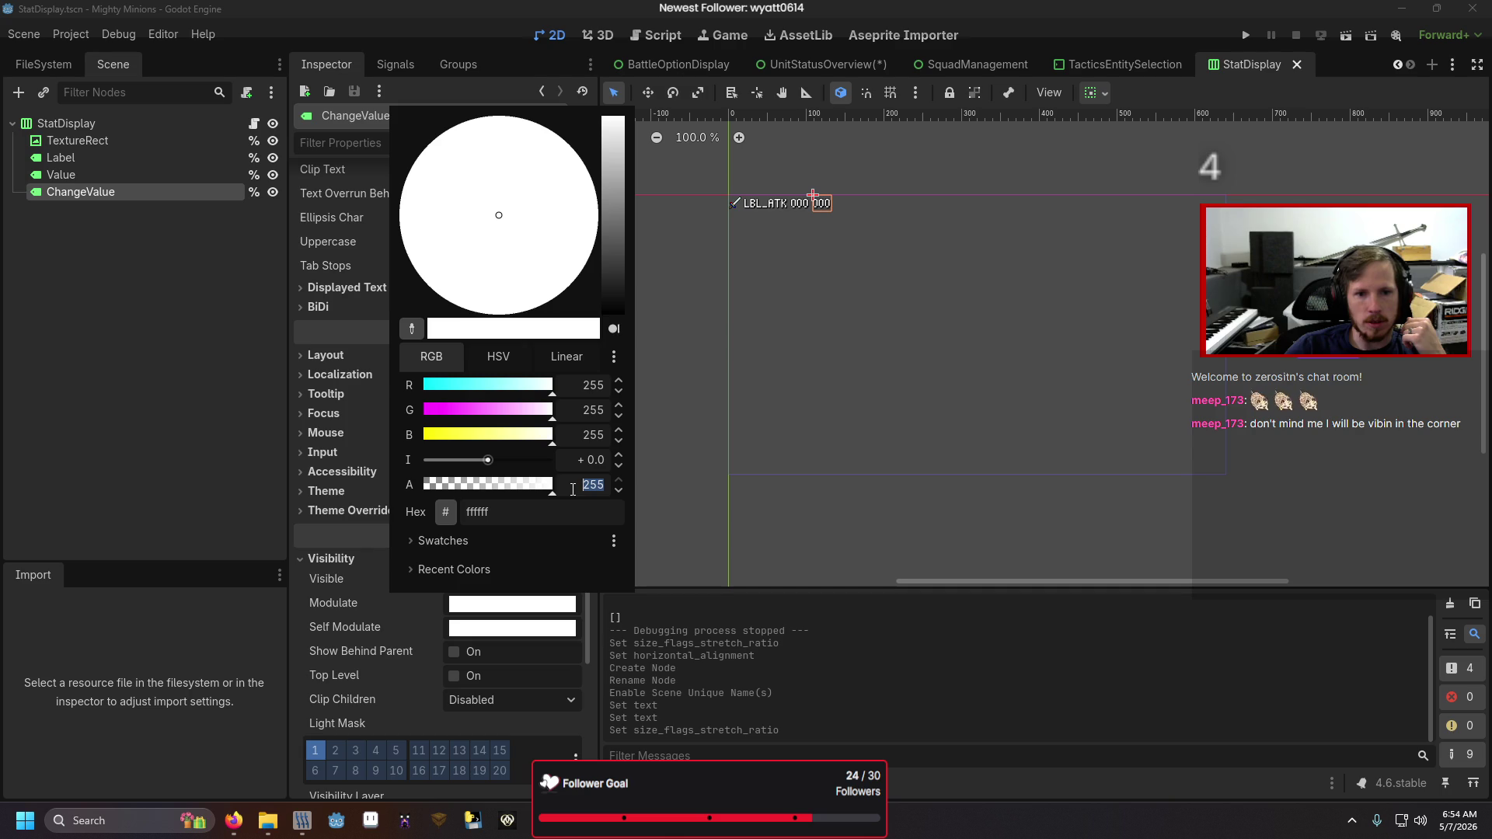
{"action": "left_click", "coordinate": [604, 30]}
- Check the grey Modulate colour used on the EXP label in UnitStatusOverview
{"action": "left_click", "coordinate": [823, 65]}
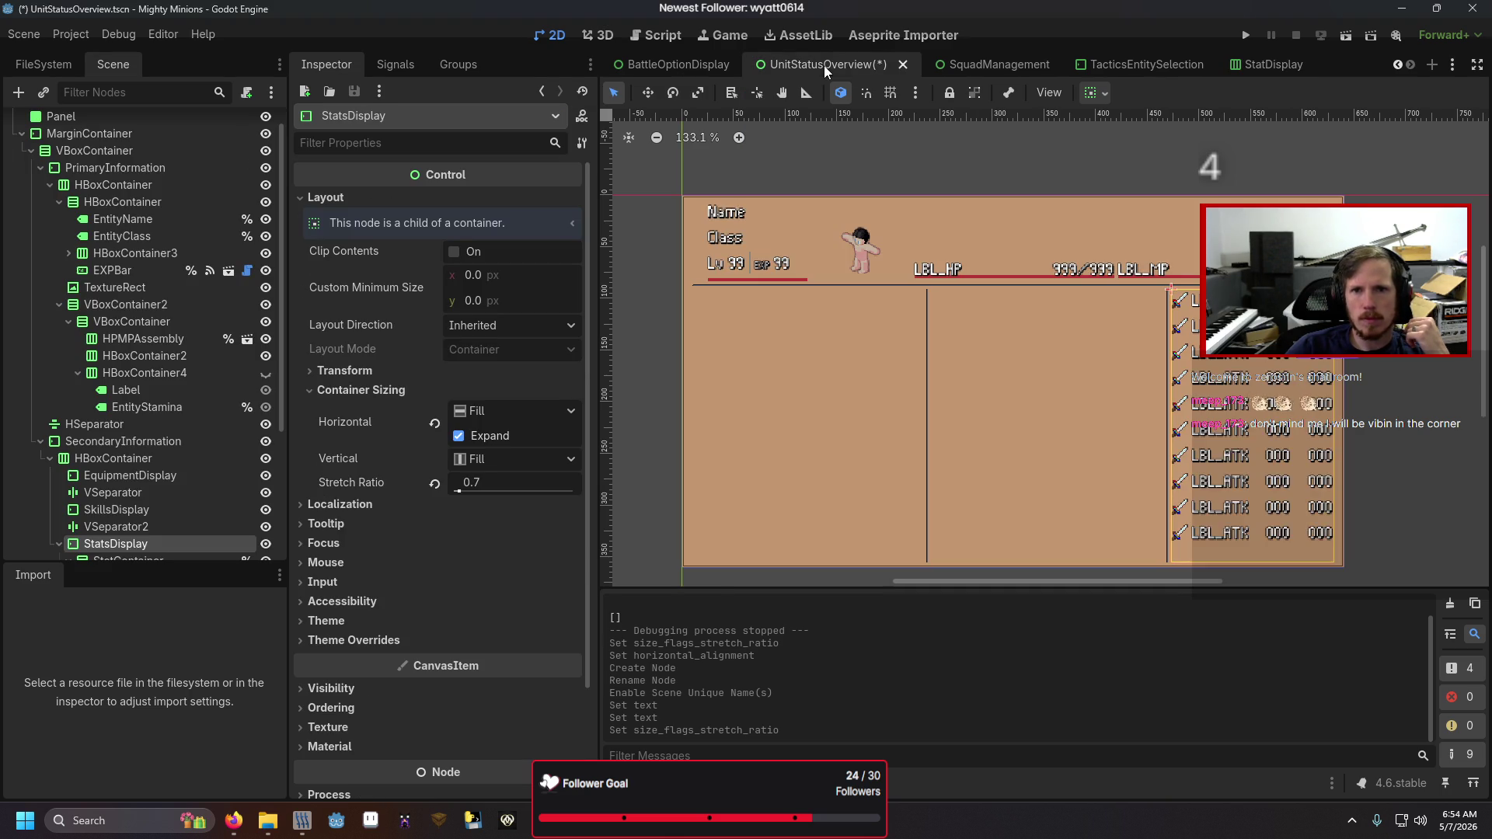
{"action": "left_click", "coordinate": [757, 267]}
{"action": "scroll", "coordinate": [436, 417], "scroll_direction": "down", "scroll_amount": 6}
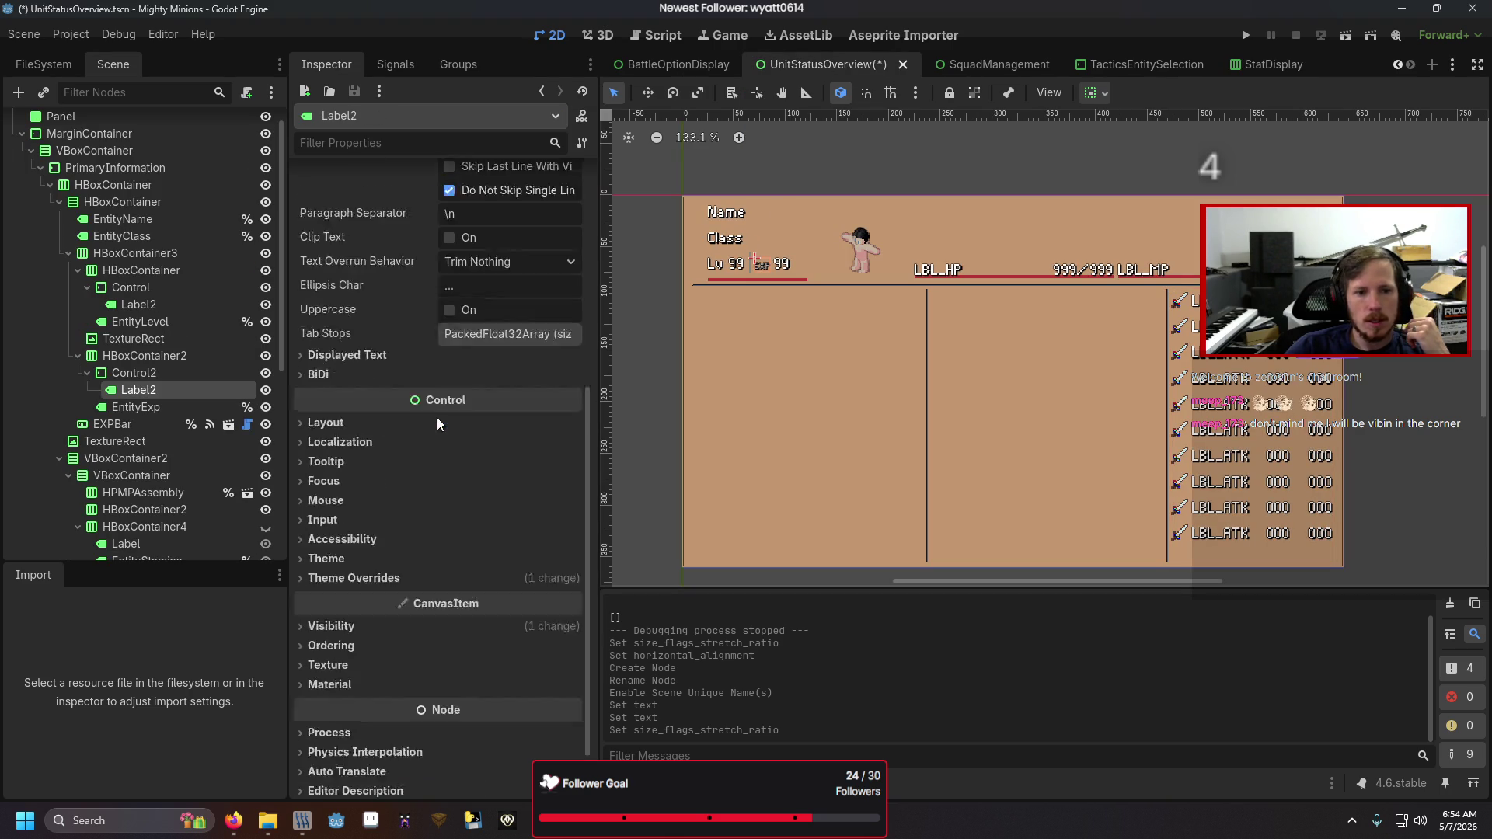
{"action": "left_click", "coordinate": [384, 560]}
{"action": "left_click", "coordinate": [473, 603]}
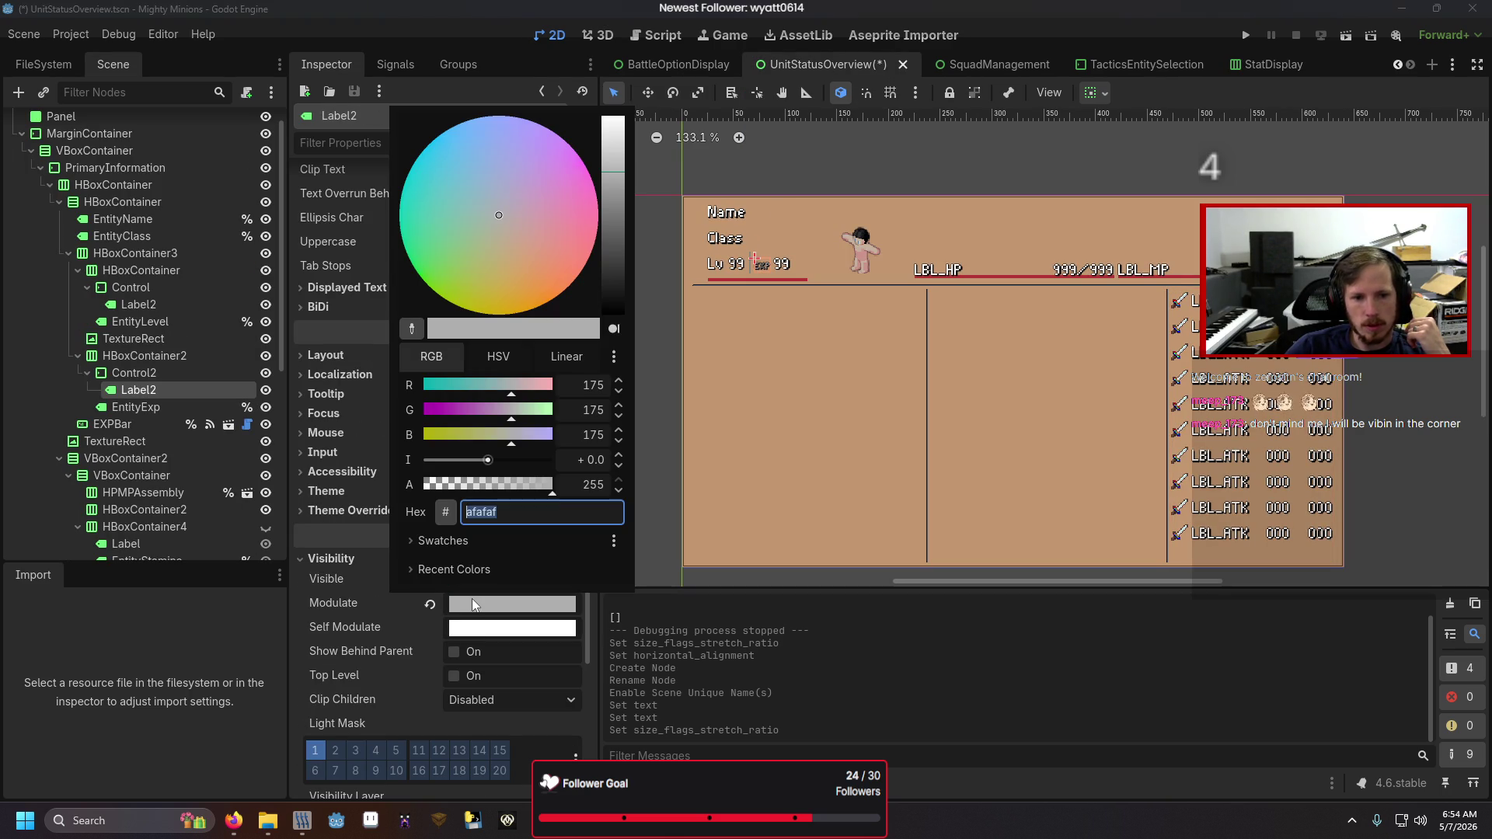
{"action": "key", "text": "Escape"}
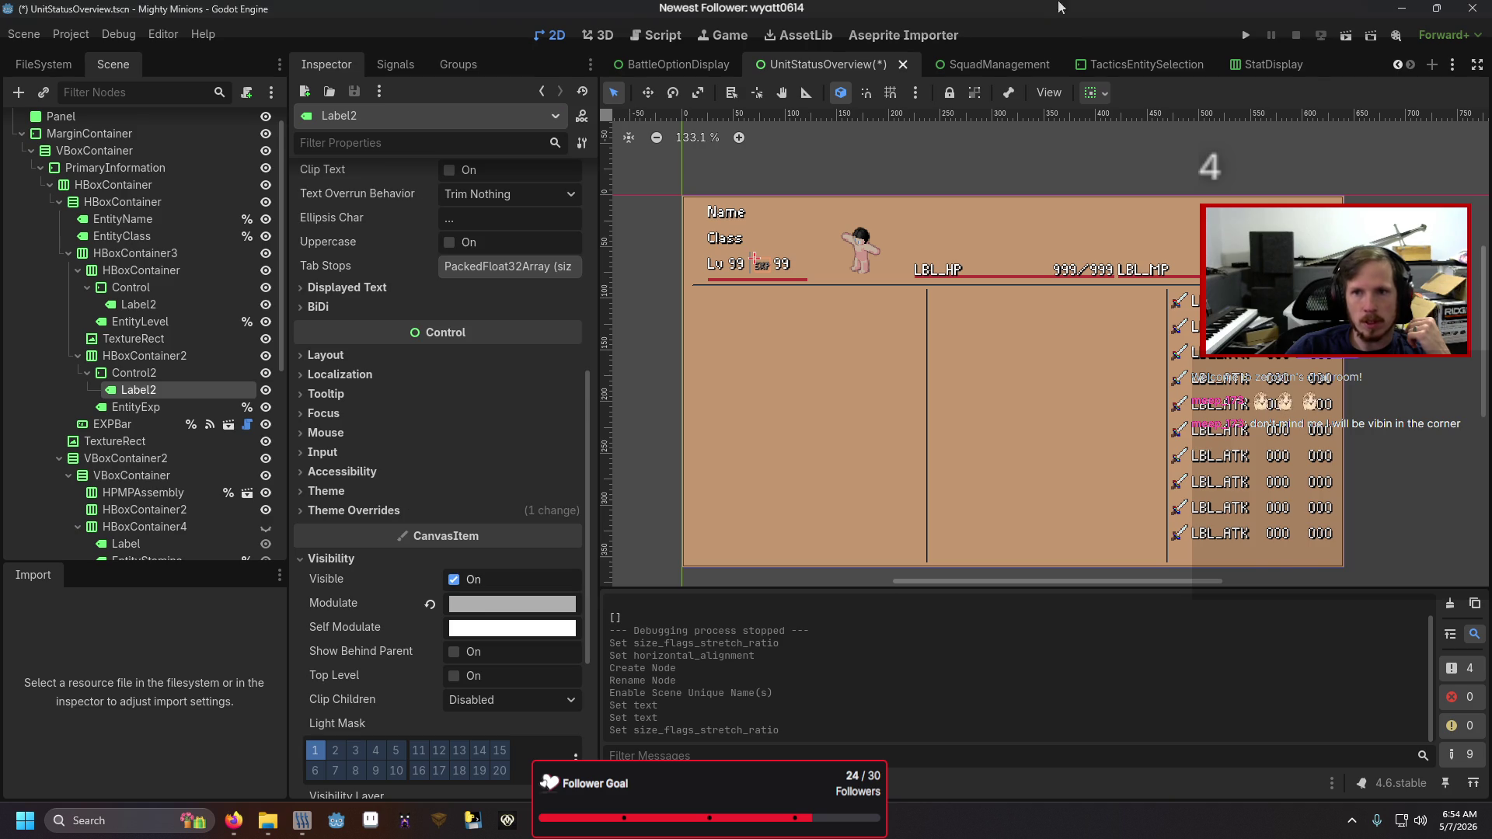
- Set ChangeValue's Modulate to RGB 175, 175, 175 and save StatDisplay
{"action": "left_click", "coordinate": [1249, 64]}
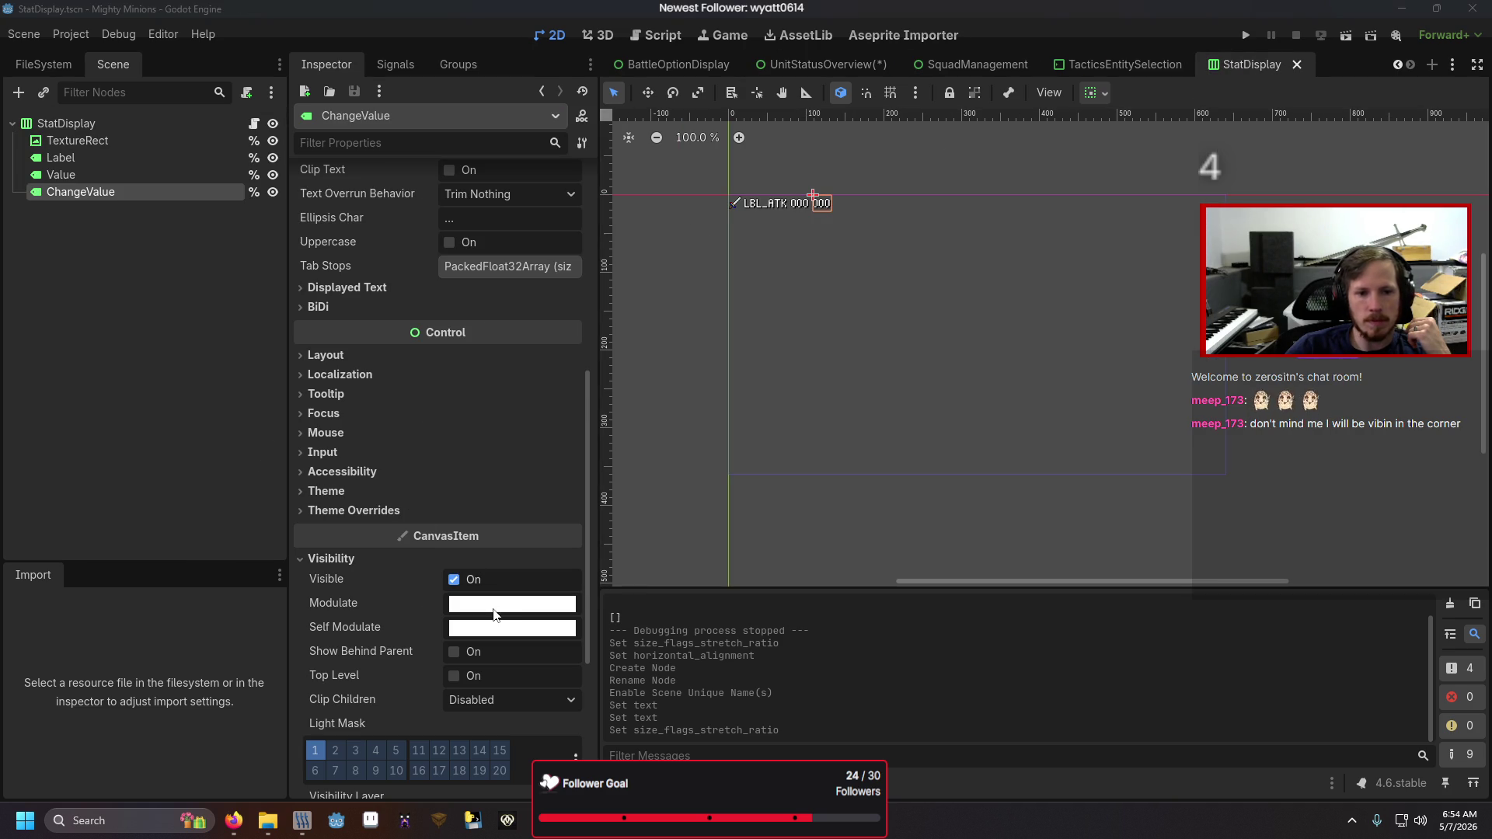
{"action": "left_click", "coordinate": [496, 609]}
{"action": "left_click", "coordinate": [594, 385]}
{"action": "type", "text": "1"}
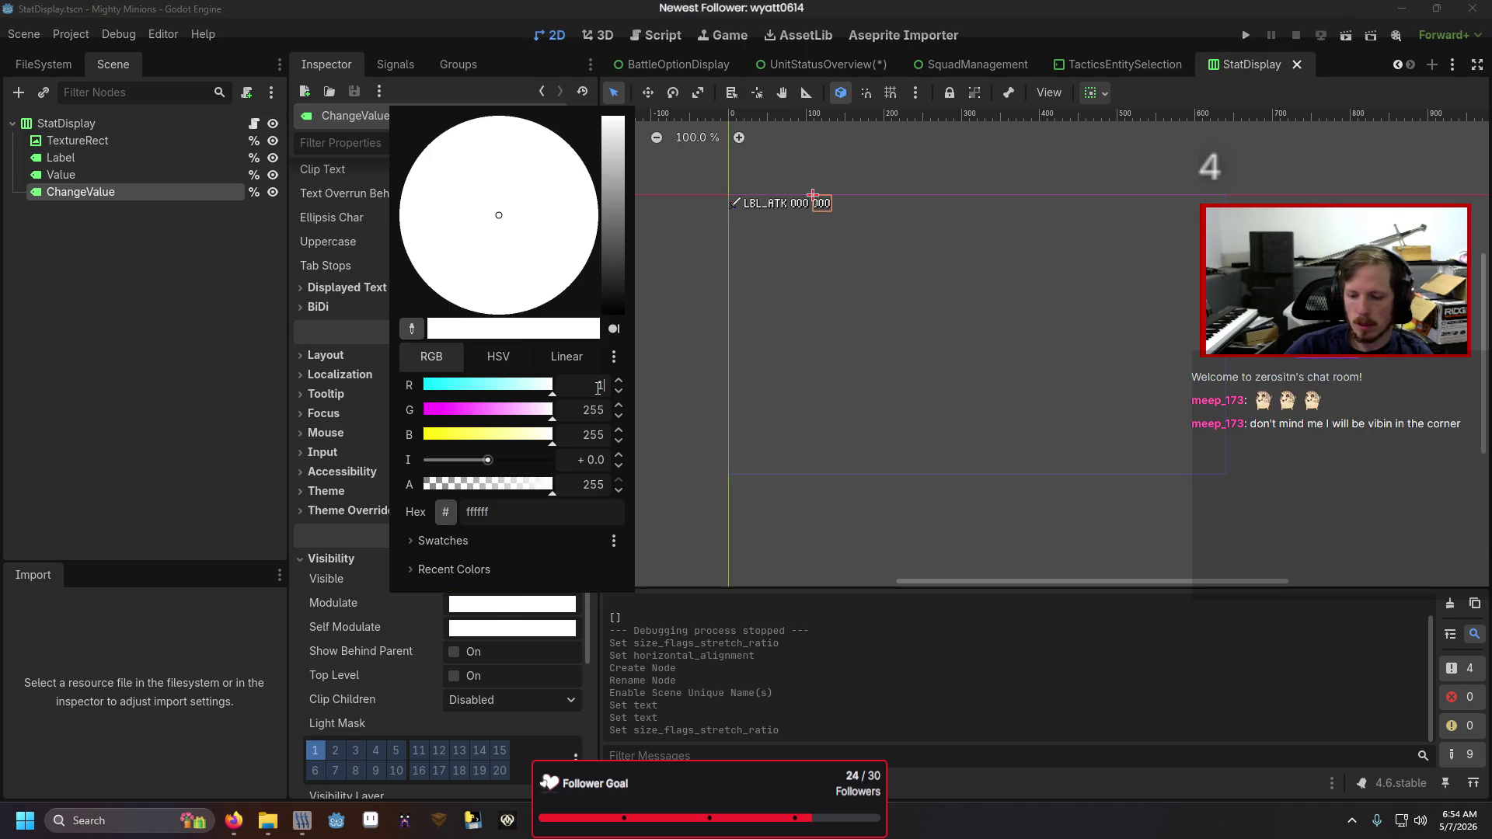
{"action": "key", "text": "Tab"}
{"action": "type", "text": "175"}
{"action": "key", "text": "Tab"}
{"action": "type", "text": "175"}
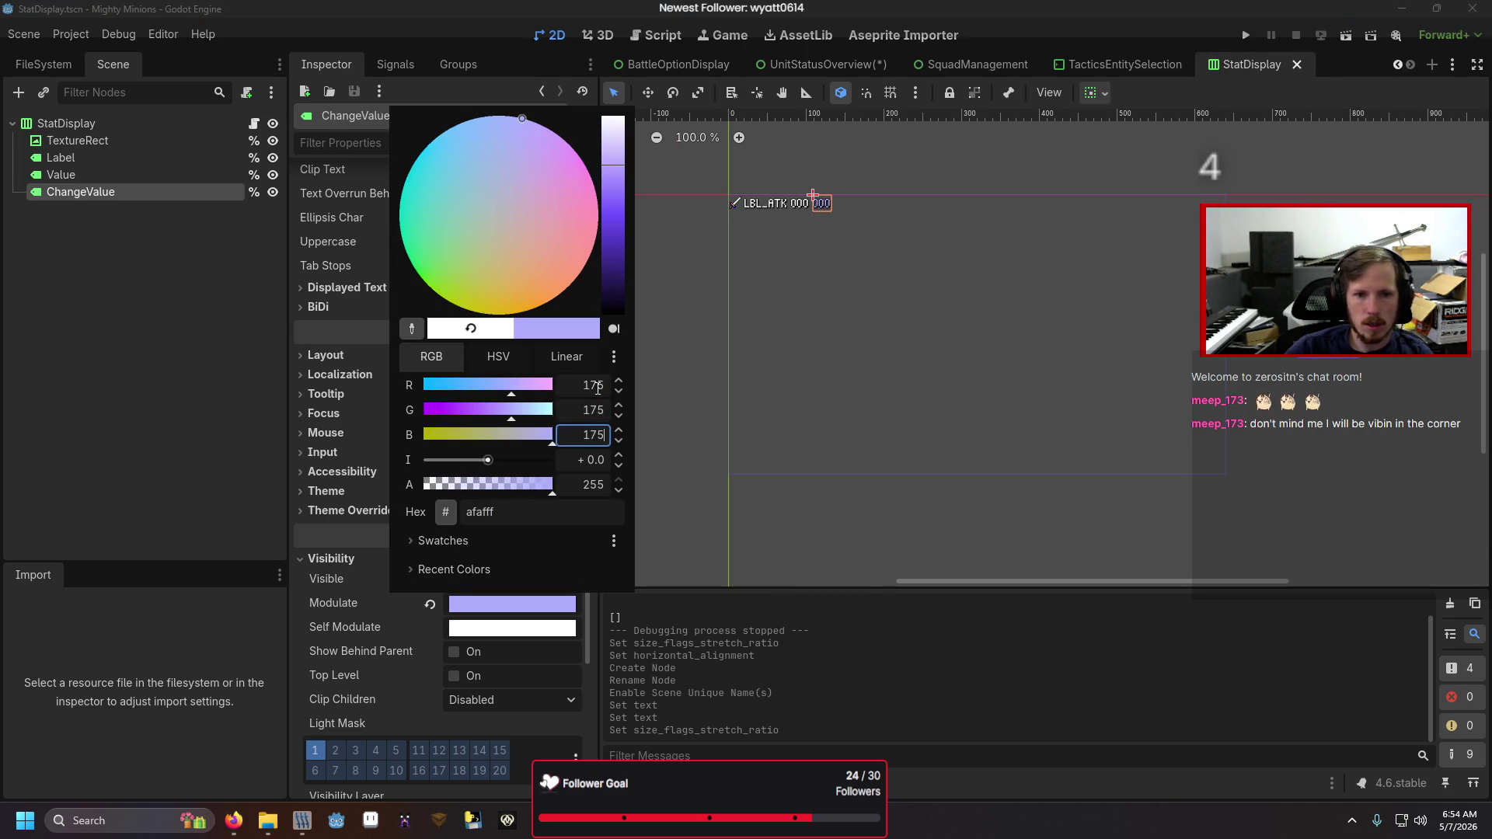
{"action": "key", "text": "Escape"}
{"action": "left_click", "coordinate": [138, 458]}
{"action": "key", "text": "ctrl+s"}
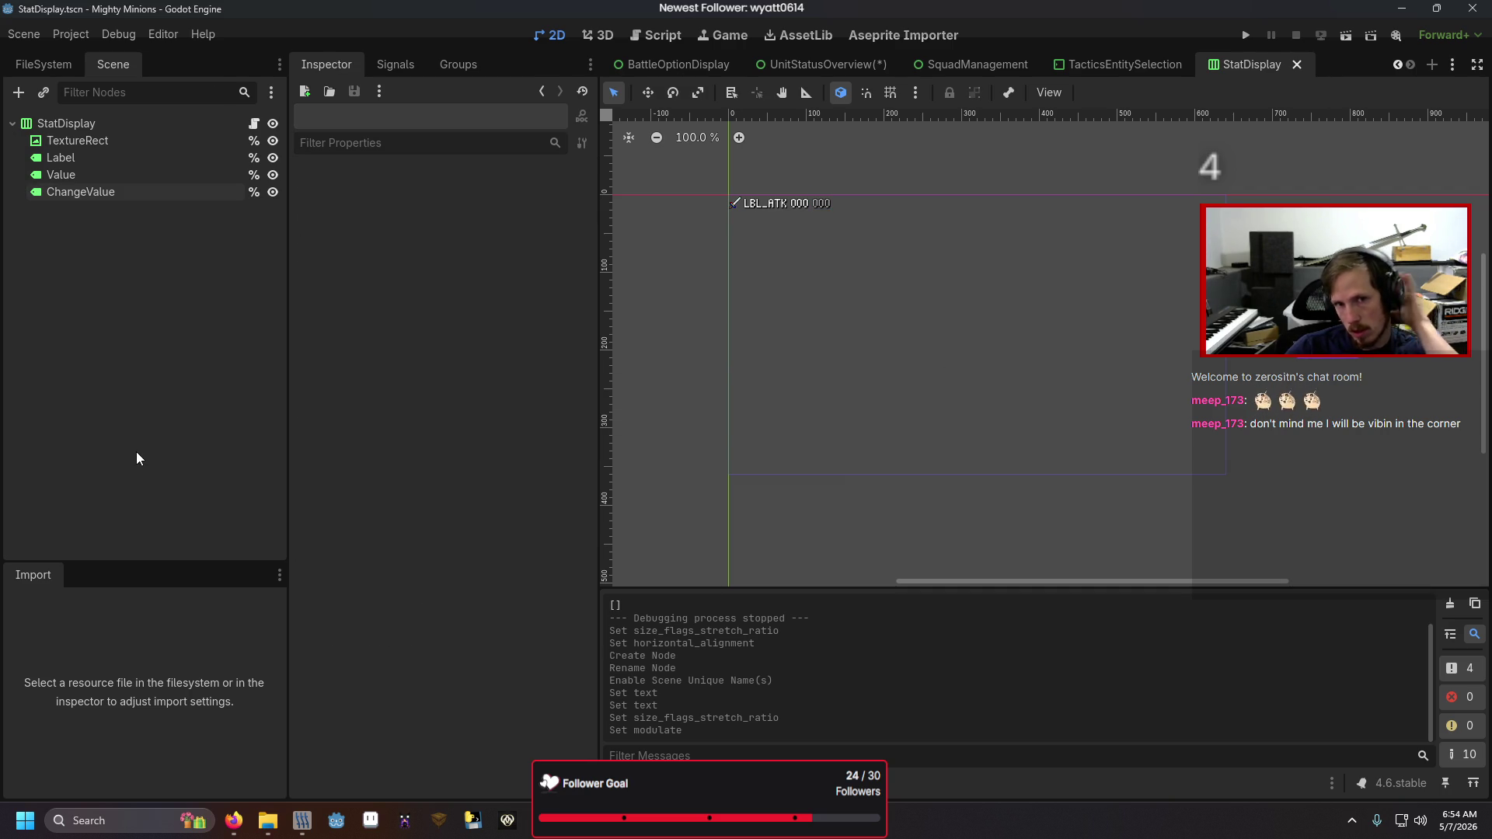
{"action": "left_click", "coordinate": [801, 57]}
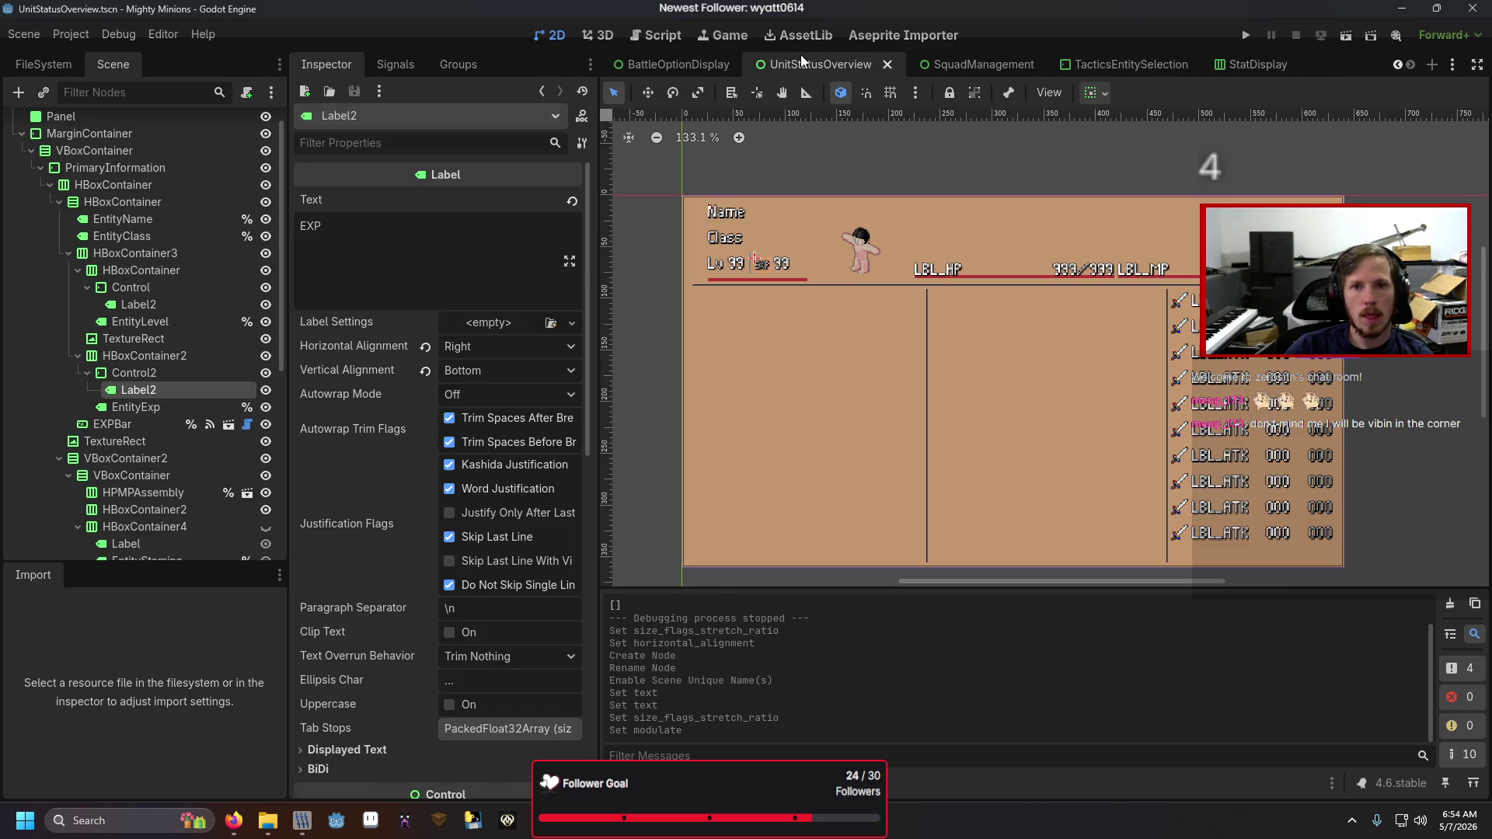
- Test-run the UnitStatusOverview scene with F6, then inspect its container nodes
{"action": "key", "text": "F6"}
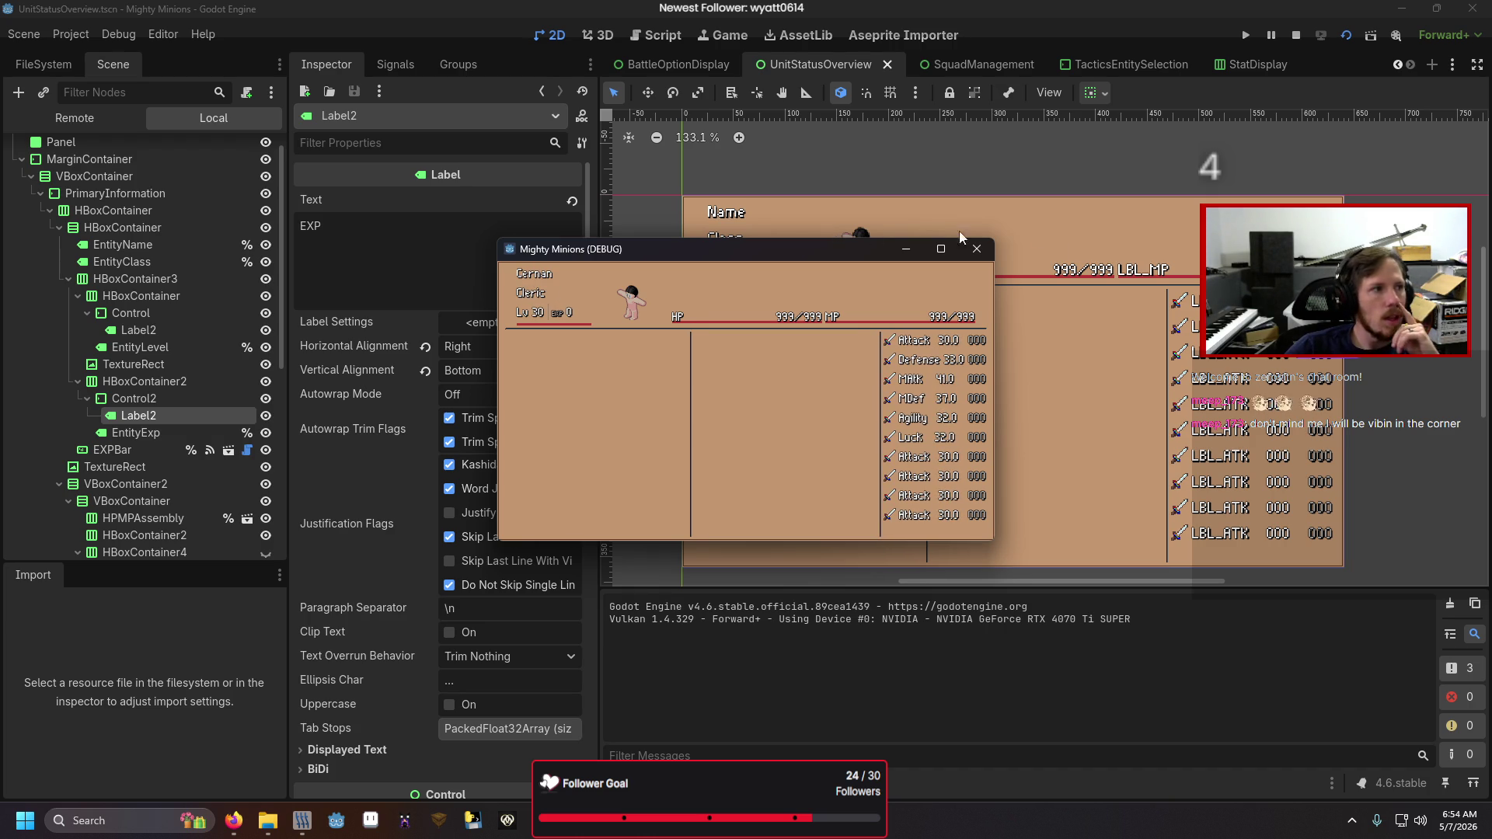
{"action": "left_click", "coordinate": [973, 251]}
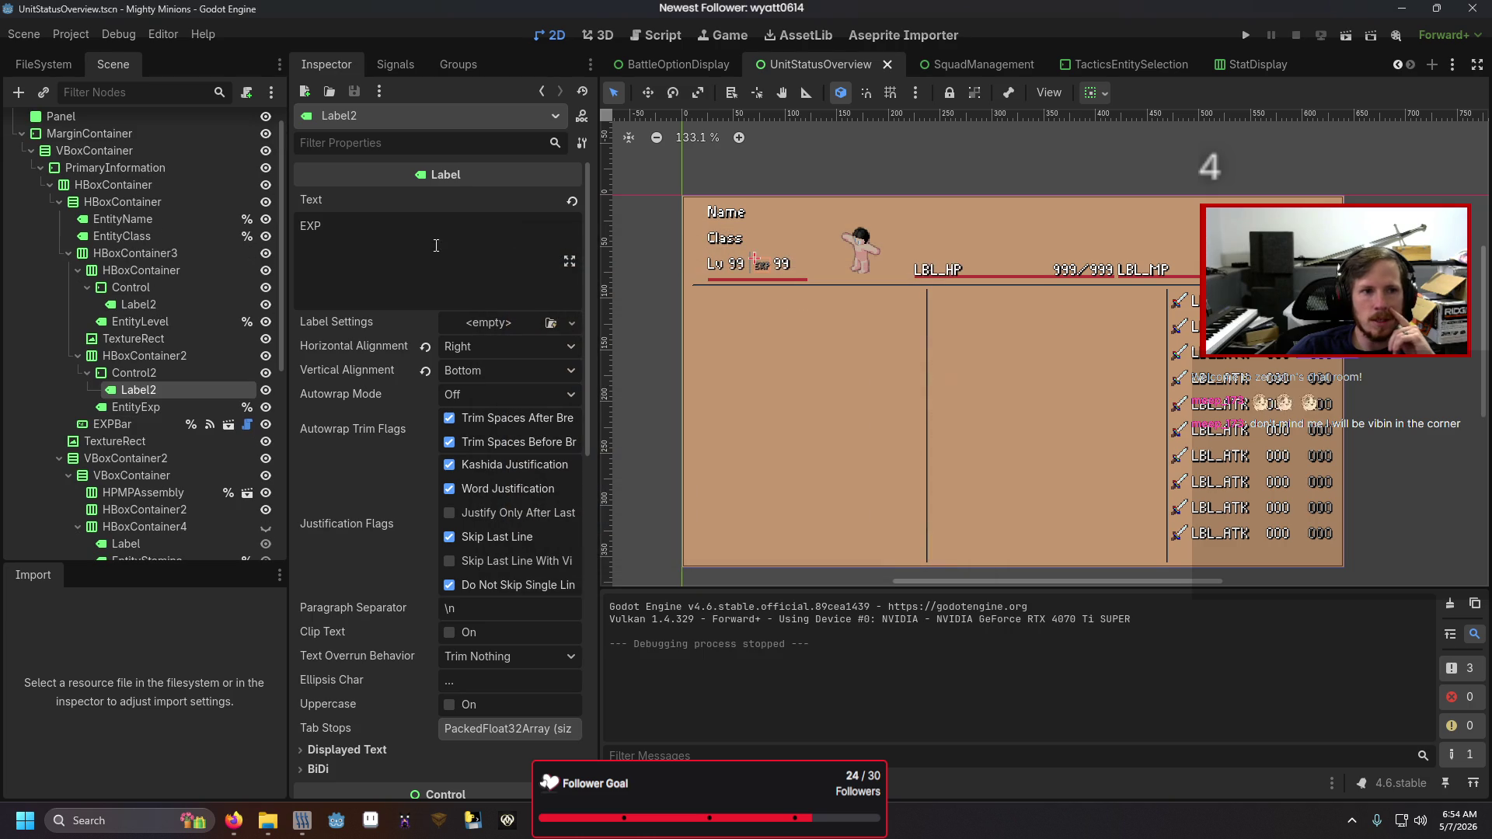
{"action": "left_click", "coordinate": [124, 355]}
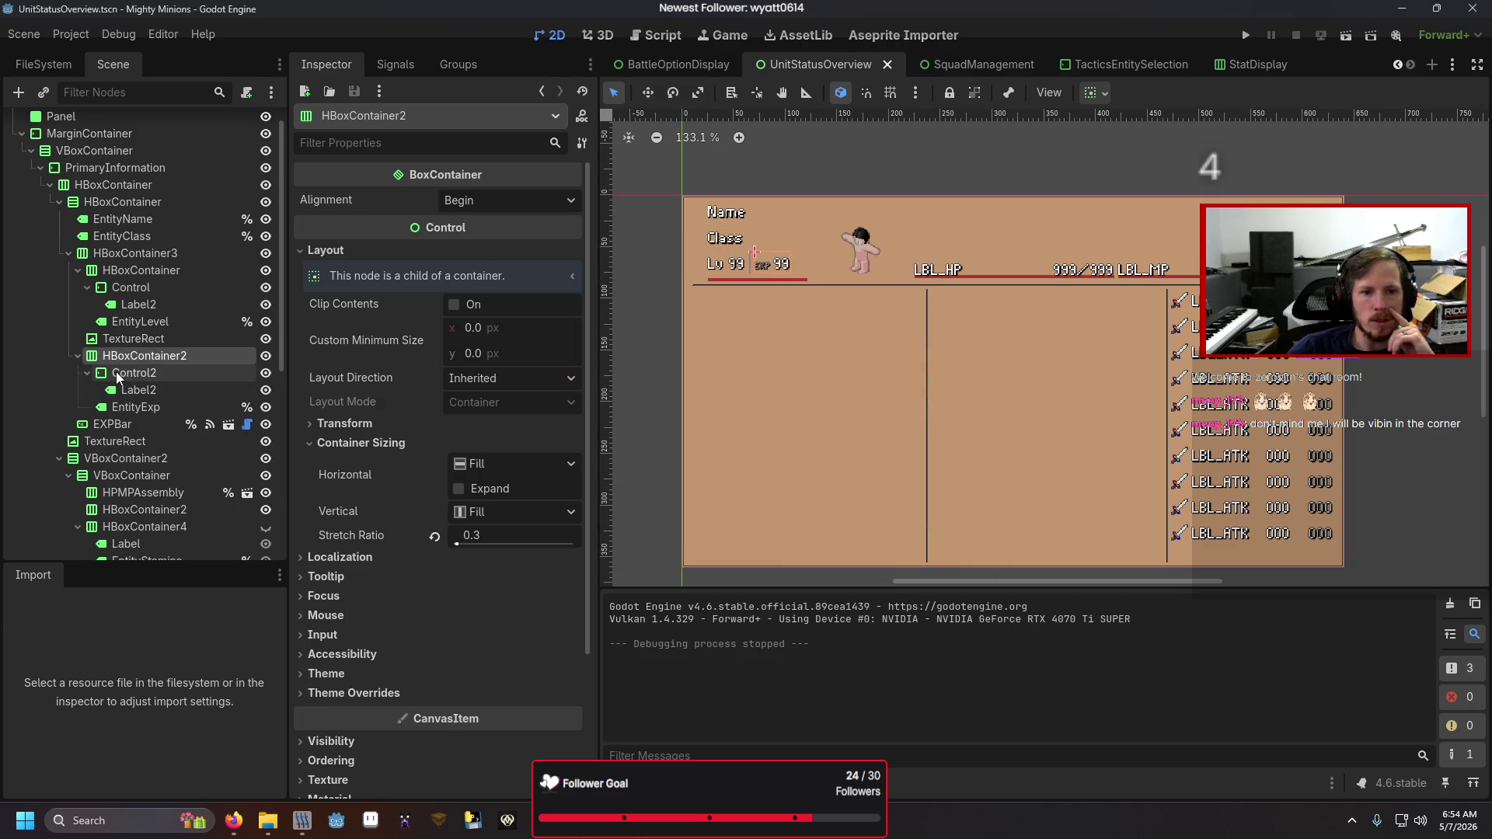
{"action": "left_click", "coordinate": [128, 372]}
{"action": "left_click", "coordinate": [109, 202]}
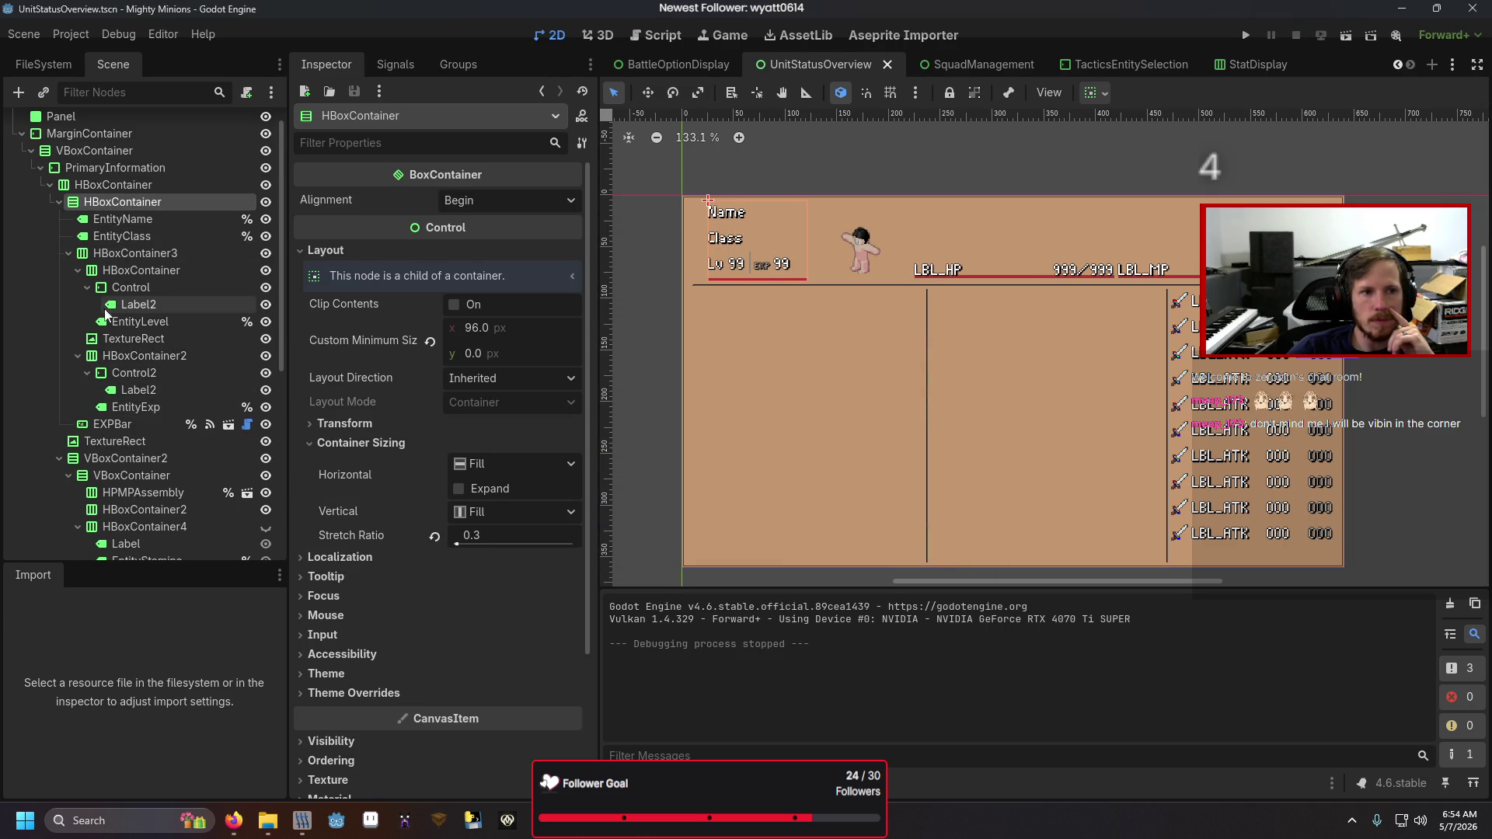
{"action": "scroll", "coordinate": [137, 437], "scroll_direction": "down", "scroll_amount": 5}
{"action": "left_click", "coordinate": [109, 463]}
- Reset StatsDisplay's Stretch Ratio to 1.0 and test the full game with F5
{"action": "left_click", "coordinate": [109, 475]}
{"action": "left_click", "coordinate": [434, 483]}
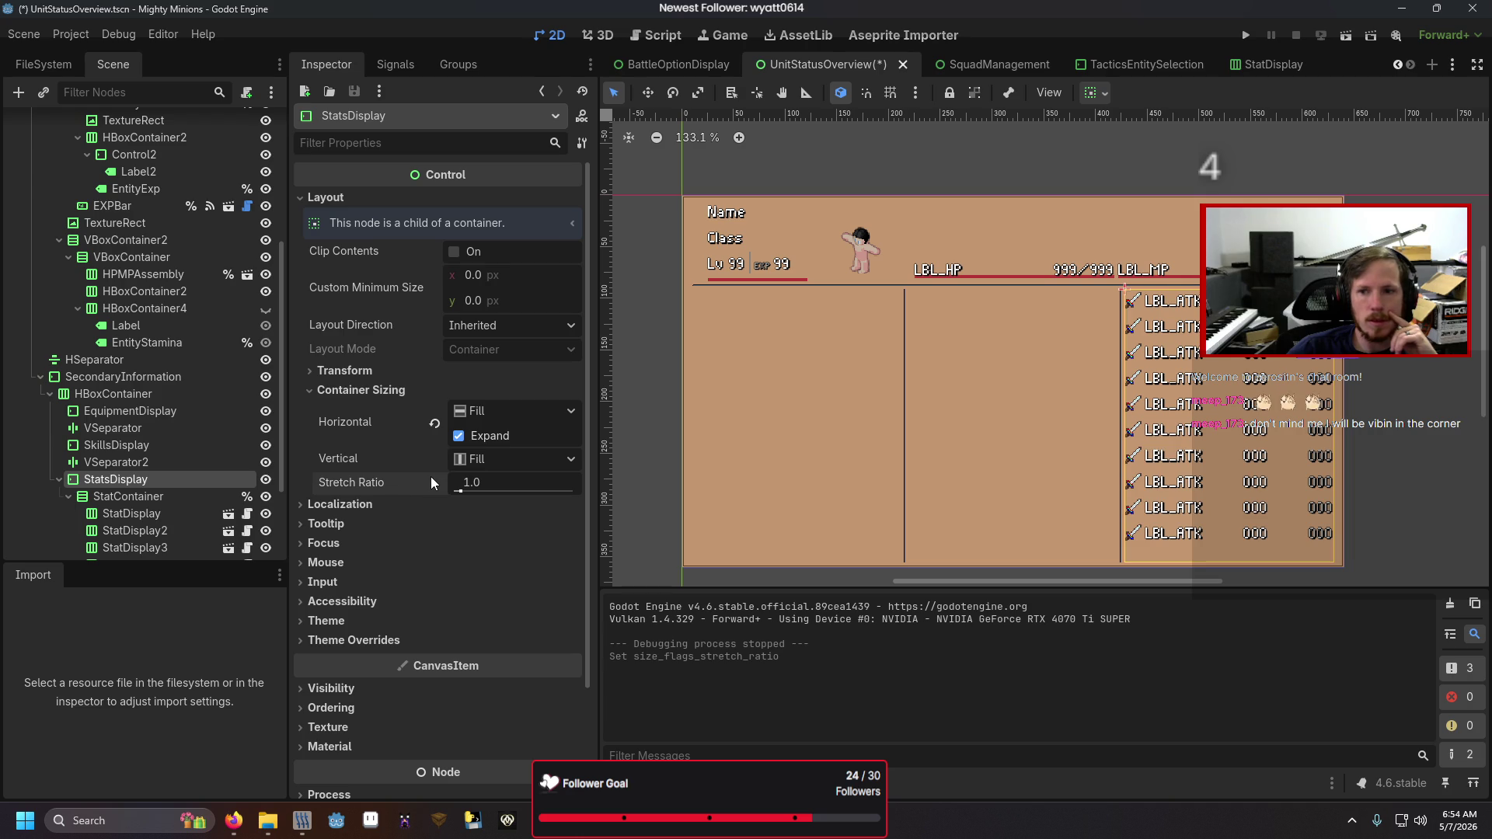
{"action": "key", "text": "F5"}
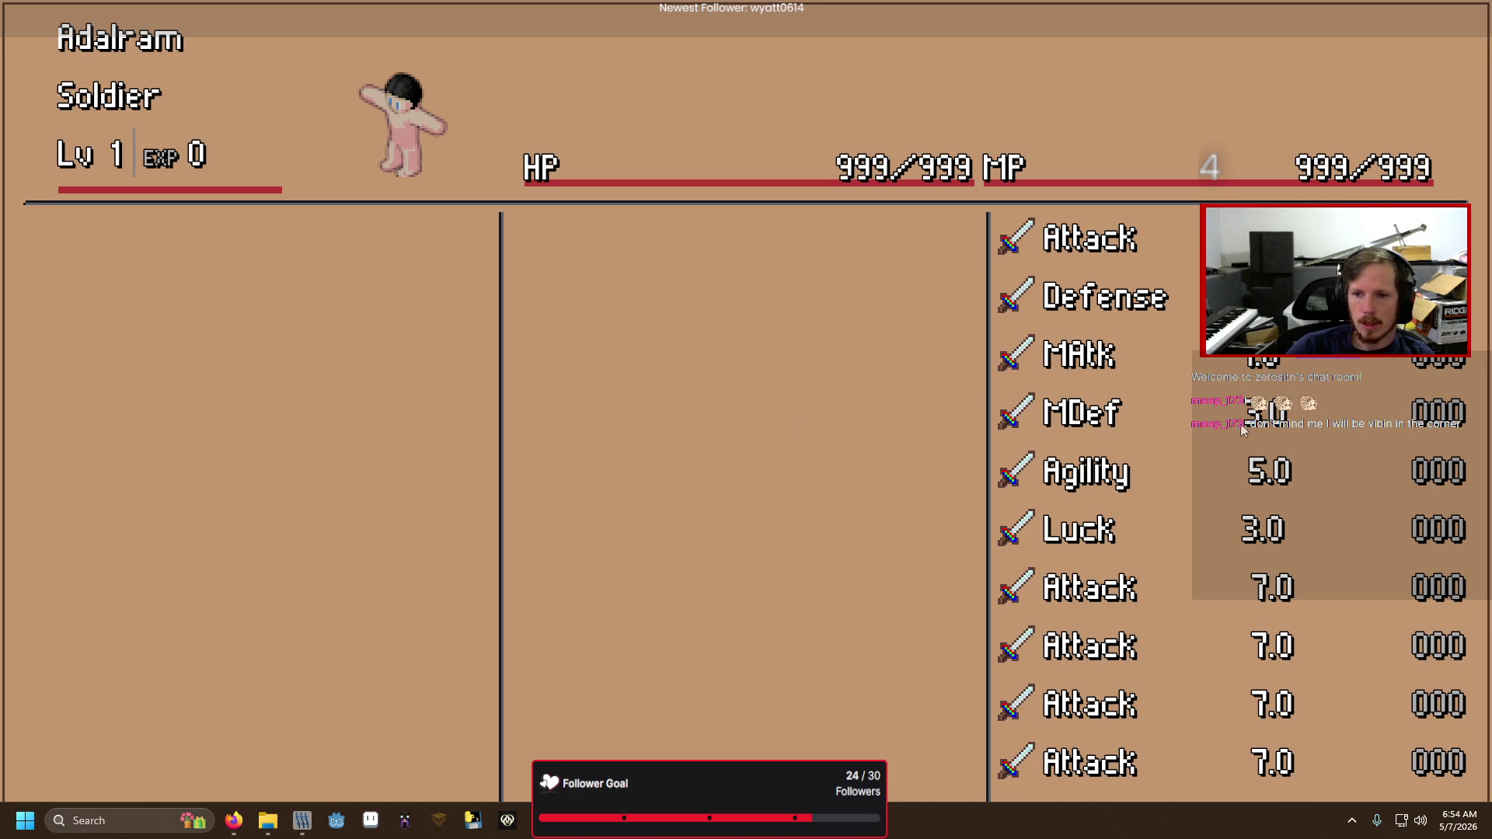
{"action": "key", "text": "alt+F4"}
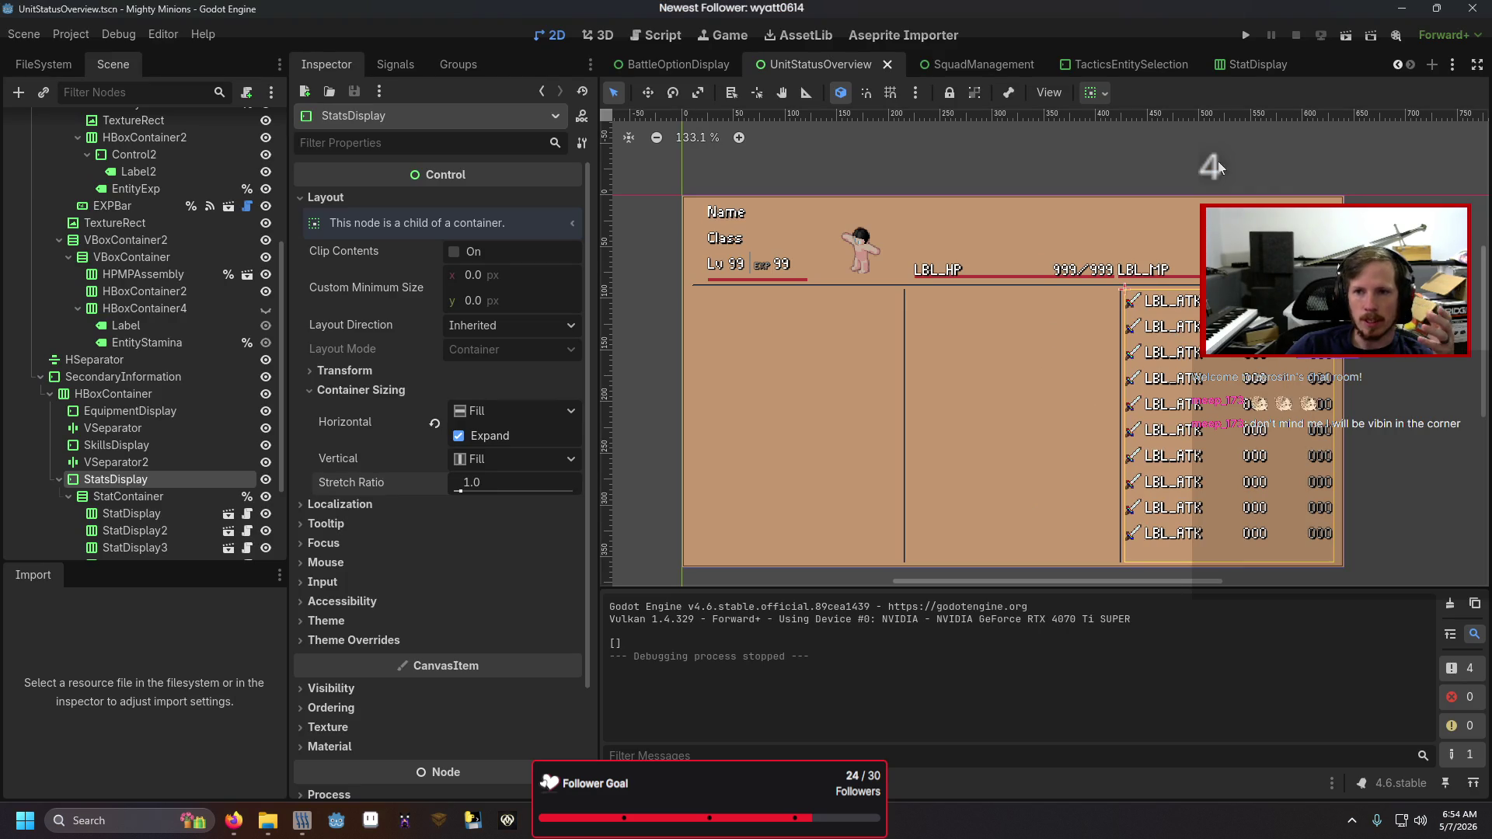
{"action": "left_click", "coordinate": [1235, 63]}
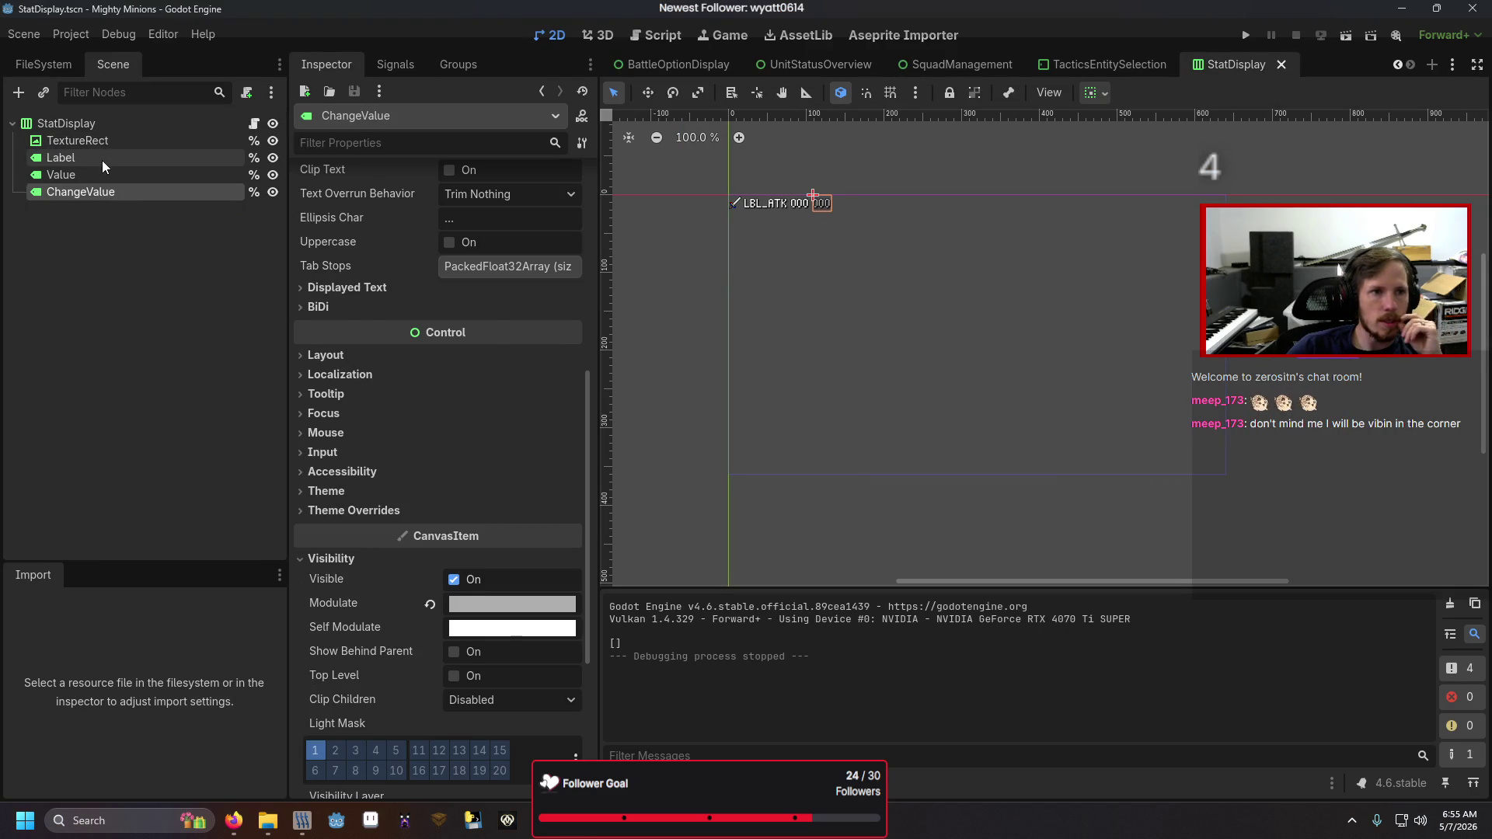
- Give the StatDisplay Label a 64 px custom minimum width and save
{"action": "left_click", "coordinate": [101, 160]}
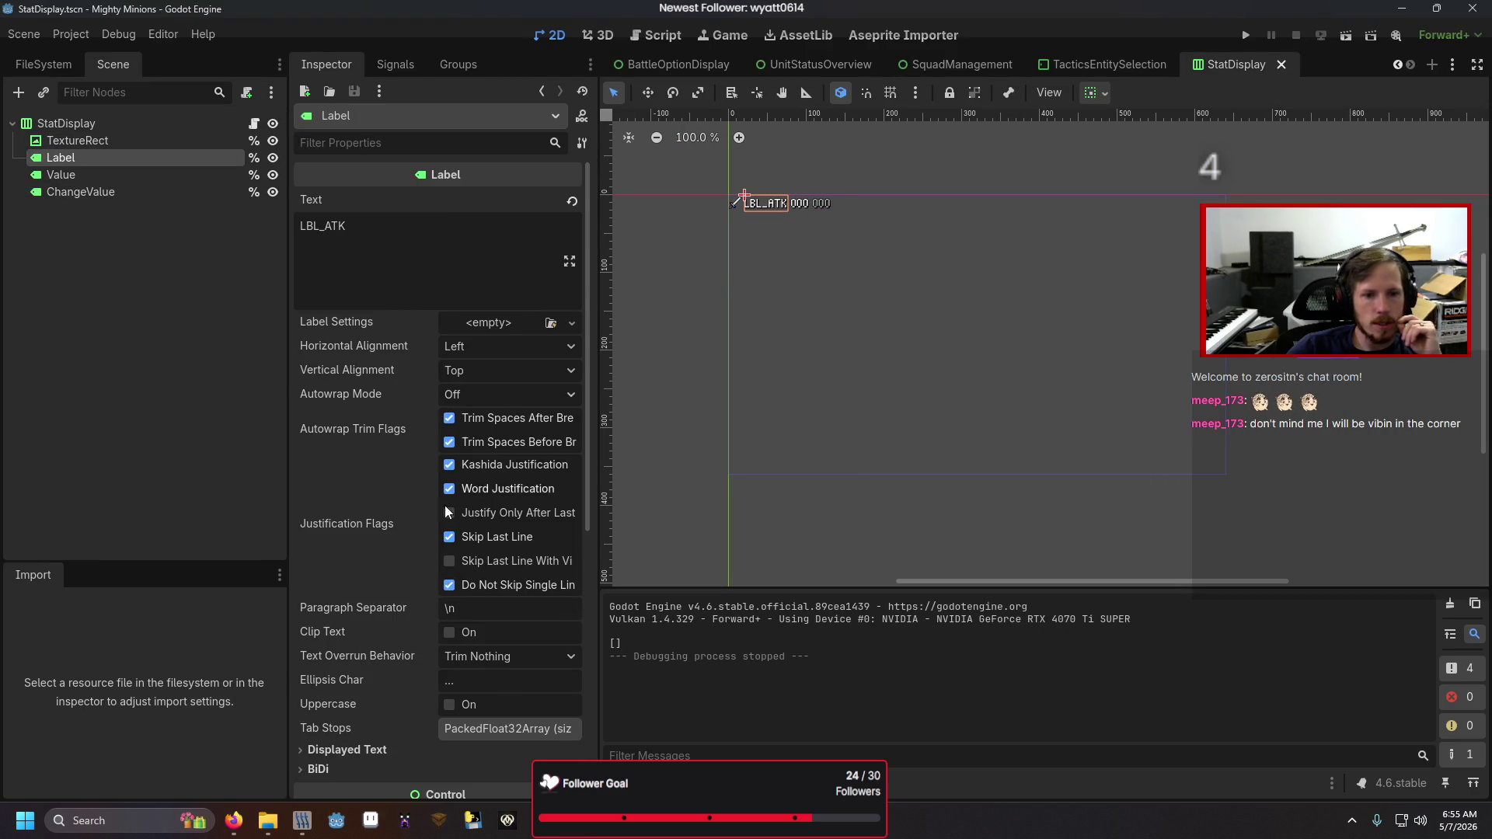
{"action": "scroll", "coordinate": [410, 303], "scroll_direction": "down", "scroll_amount": 5}
{"action": "scroll", "coordinate": [401, 365], "scroll_direction": "down", "scroll_amount": 5}
{"action": "left_click", "coordinate": [385, 354]}
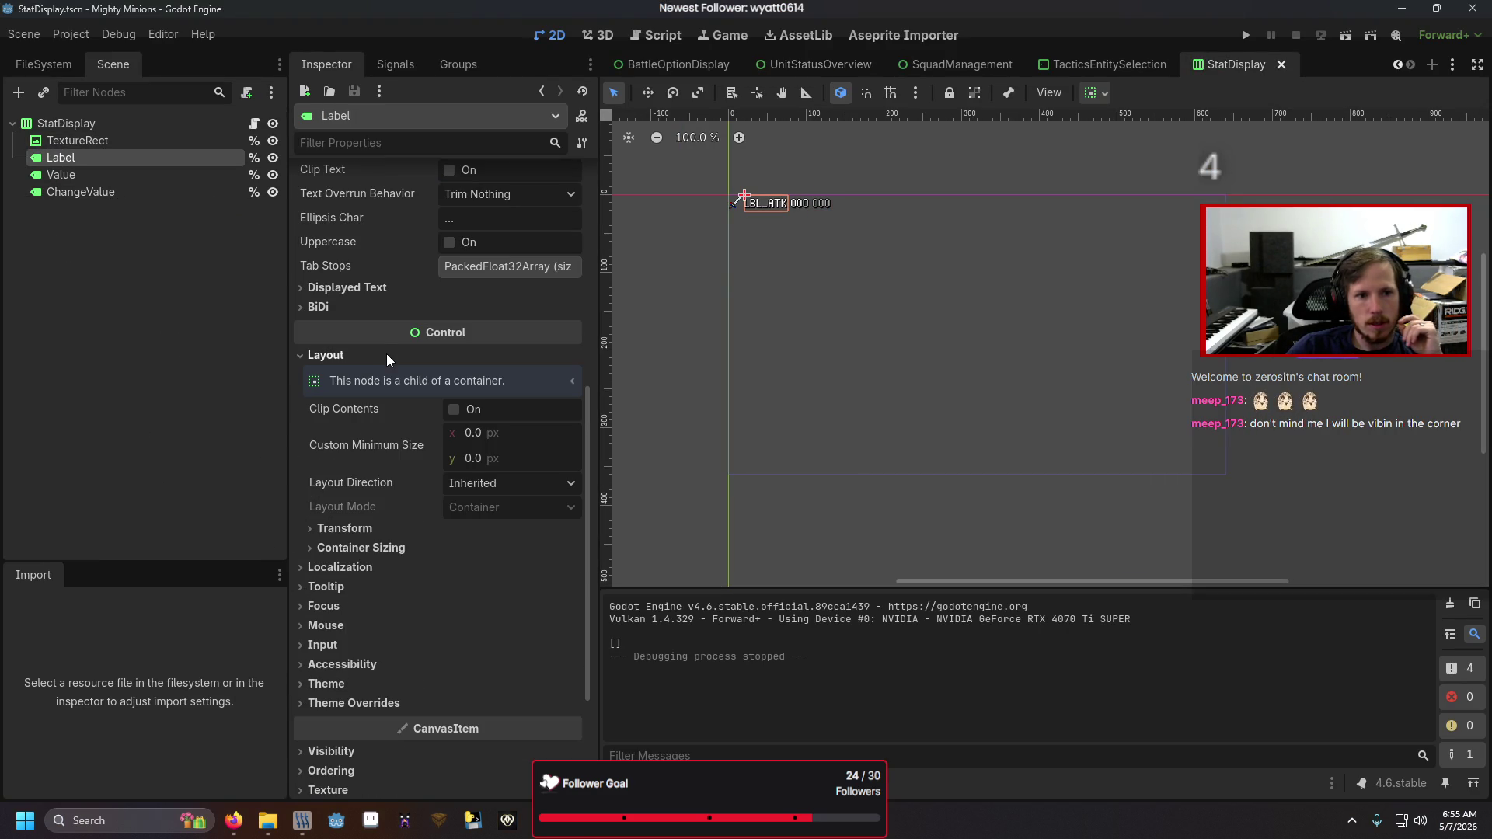
{"action": "left_click", "coordinate": [417, 528]}
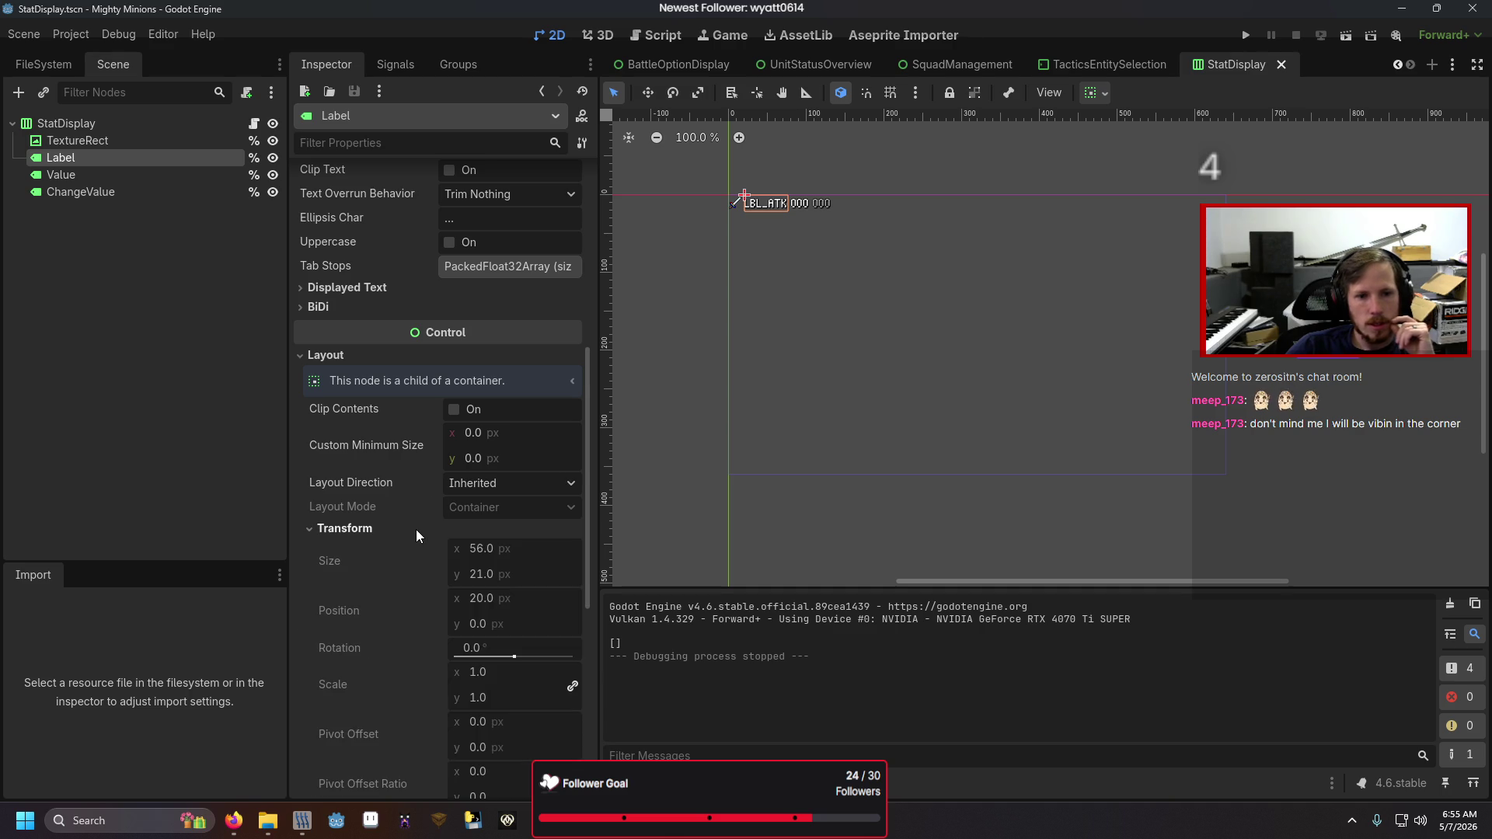
{"action": "left_click", "coordinate": [416, 529]}
{"action": "left_click", "coordinate": [481, 431]}
{"action": "type", "text": "64"}
{"action": "key", "text": "Return"}
{"action": "key", "text": "ctrl+s"}
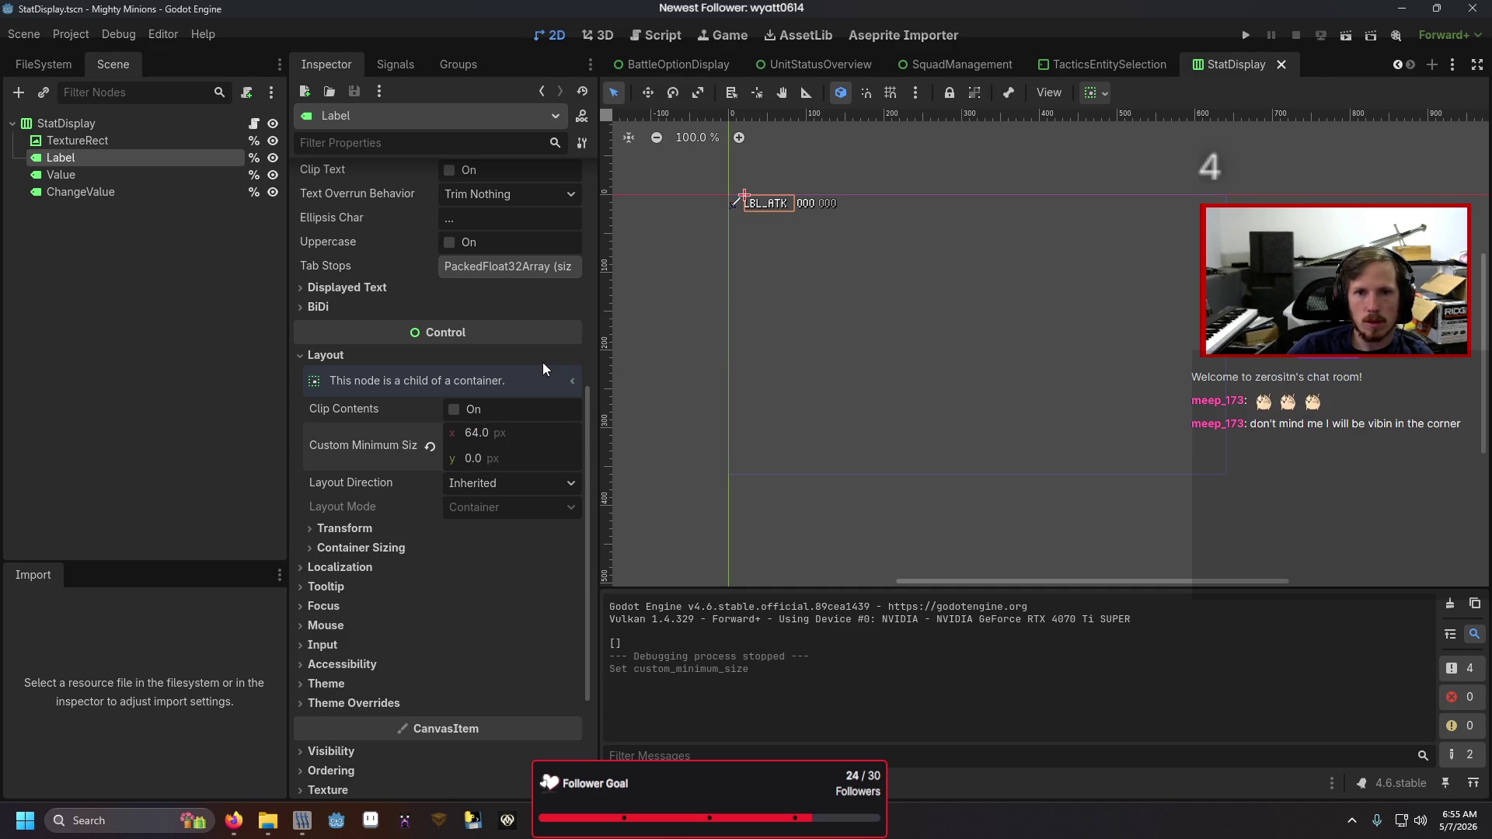
- Set the Value node's custom minimum width to 32 px and save
{"action": "left_click", "coordinate": [808, 207]}
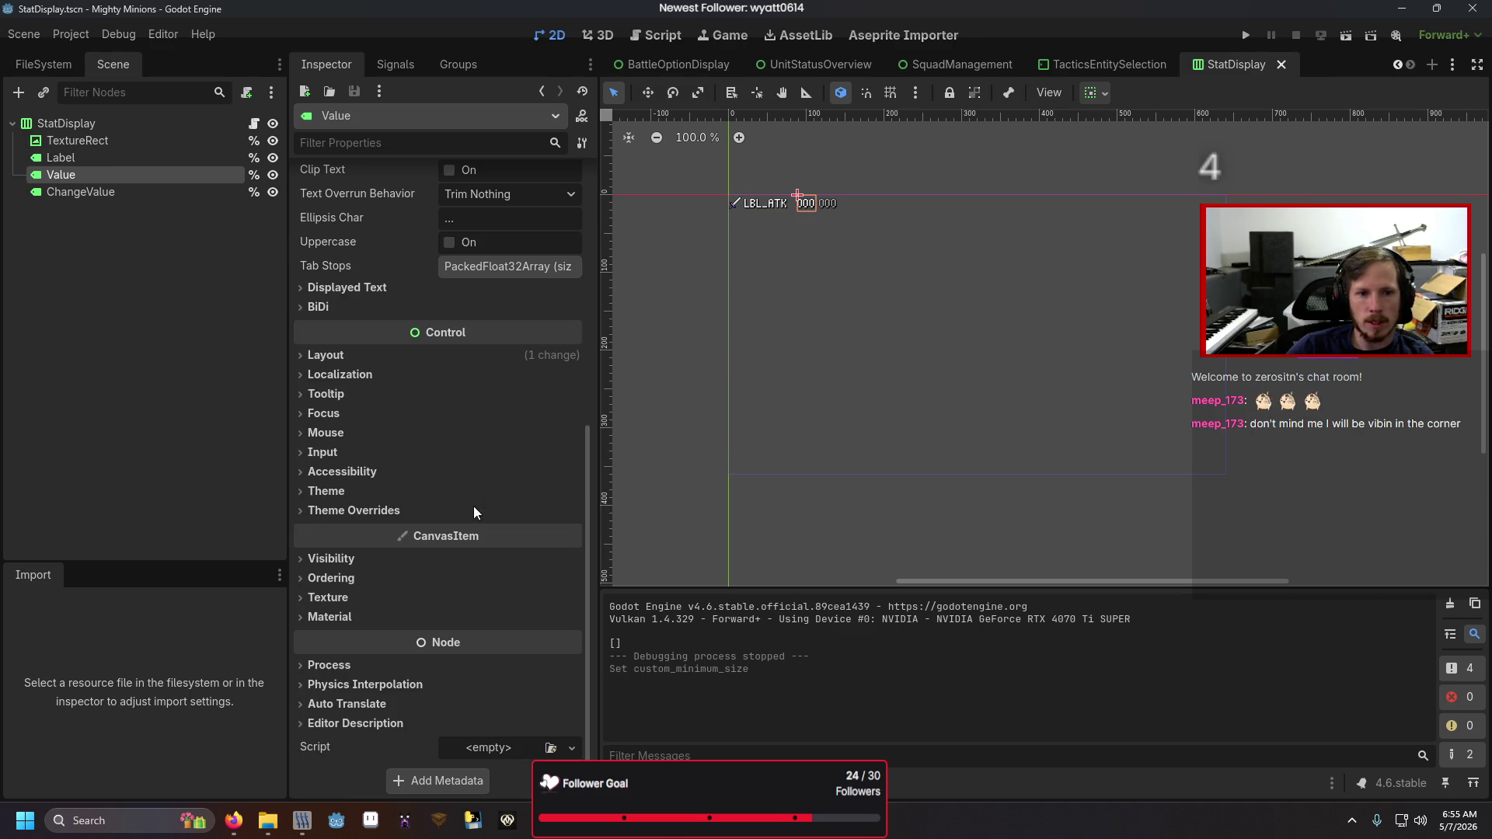
{"action": "left_click", "coordinate": [378, 347]}
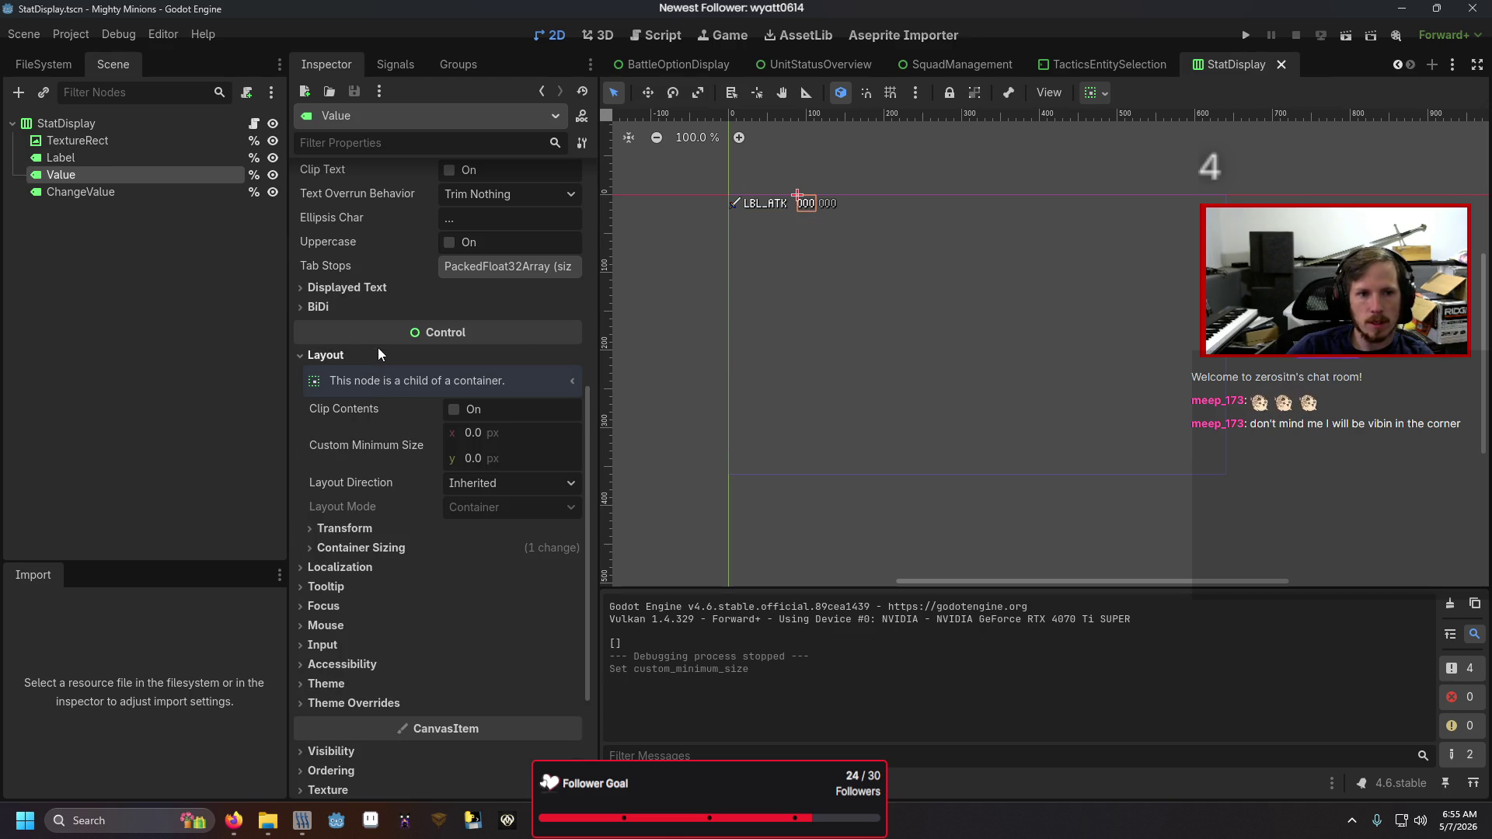
{"action": "left_click", "coordinate": [389, 526]}
{"action": "left_click", "coordinate": [477, 435]}
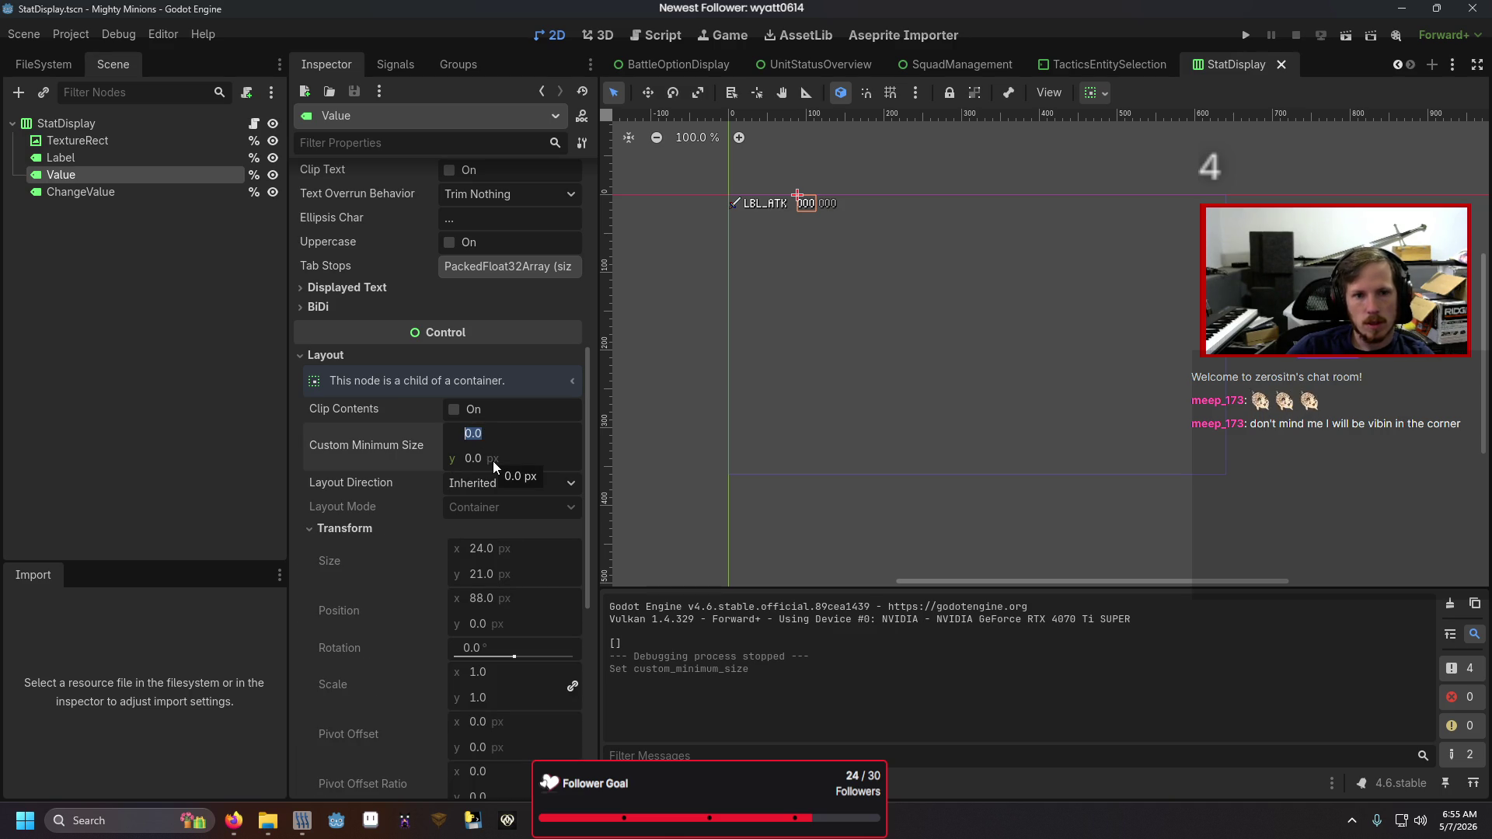
{"action": "key", "text": "Return"}
{"action": "key", "text": "ctrl+s"}
{"action": "left_click", "coordinate": [825, 65]}
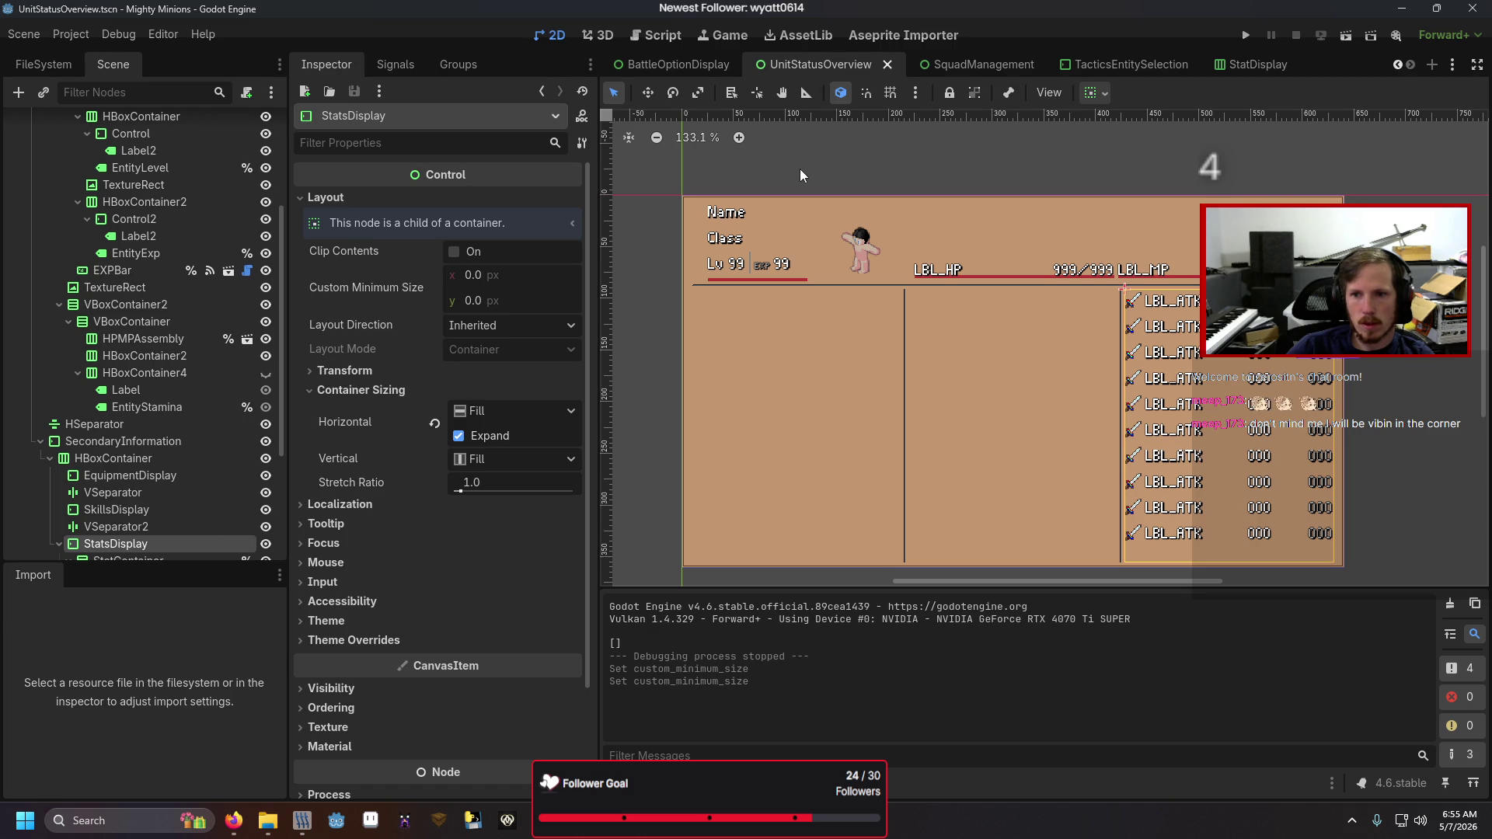
- Set the StatsDisplay column's stretch ratio to 0.7, then change it to 0.8
{"action": "left_click", "coordinate": [503, 480]}
{"action": "type", "text": "0.7"}
{"action": "key", "text": "Return"}
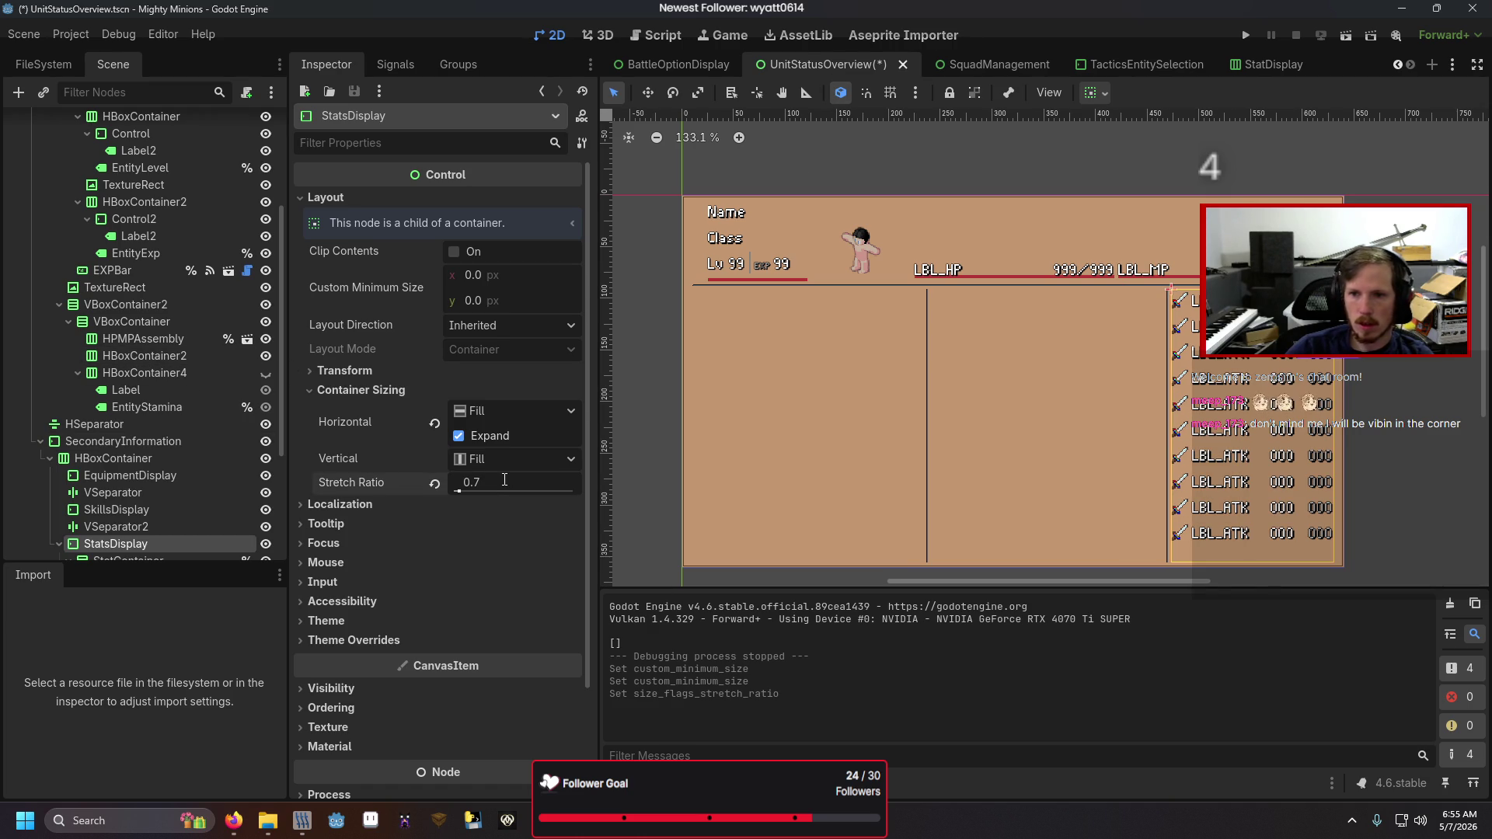
{"action": "type", "text": "0.8"}
{"action": "key", "text": "Return"}
- Save and run the game to check the status screen, then open the StatDisplay script
{"action": "key", "text": "F5"}
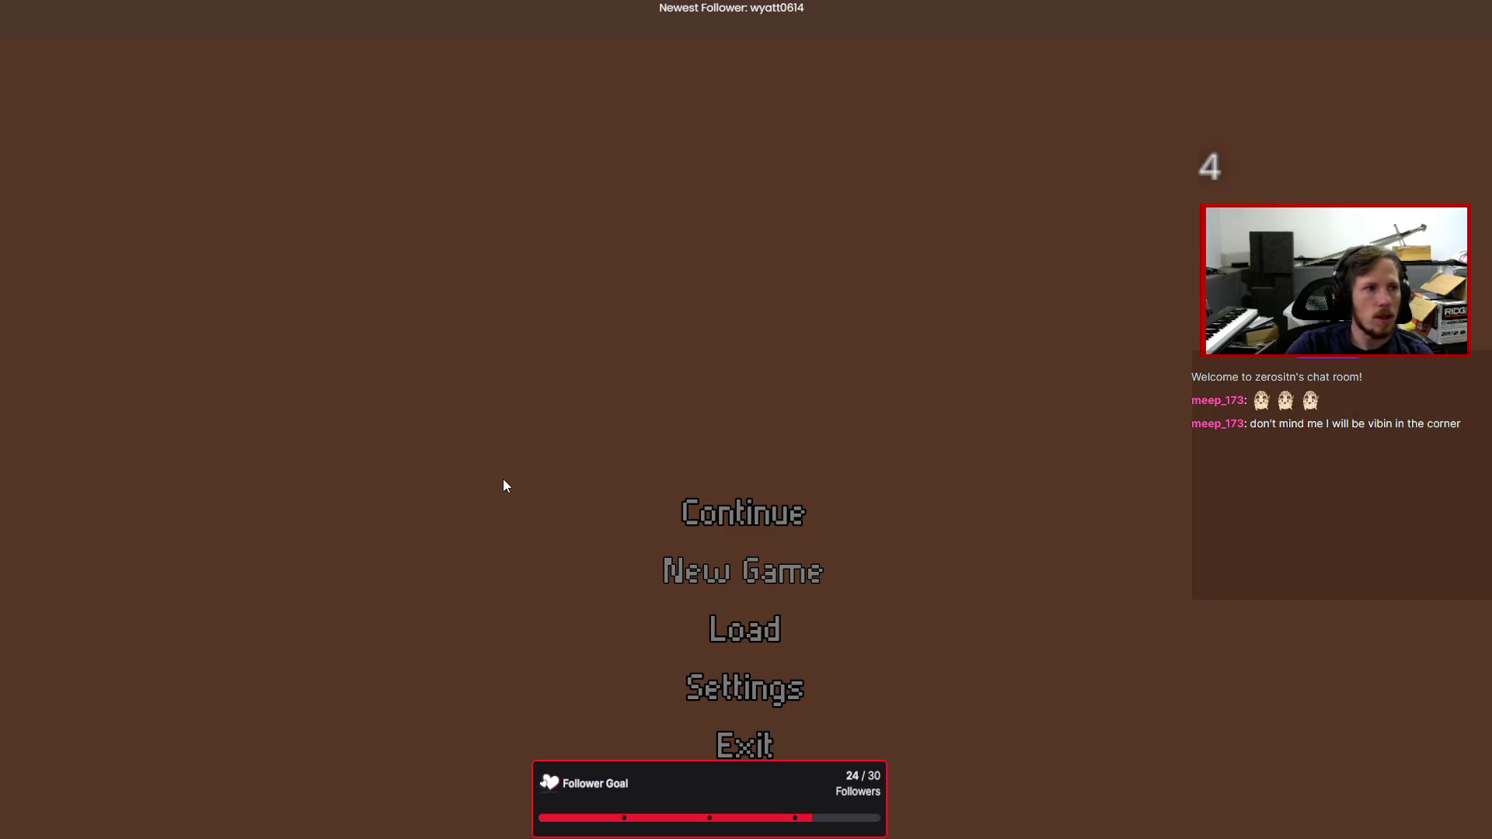
{"action": "key", "text": "Return"}
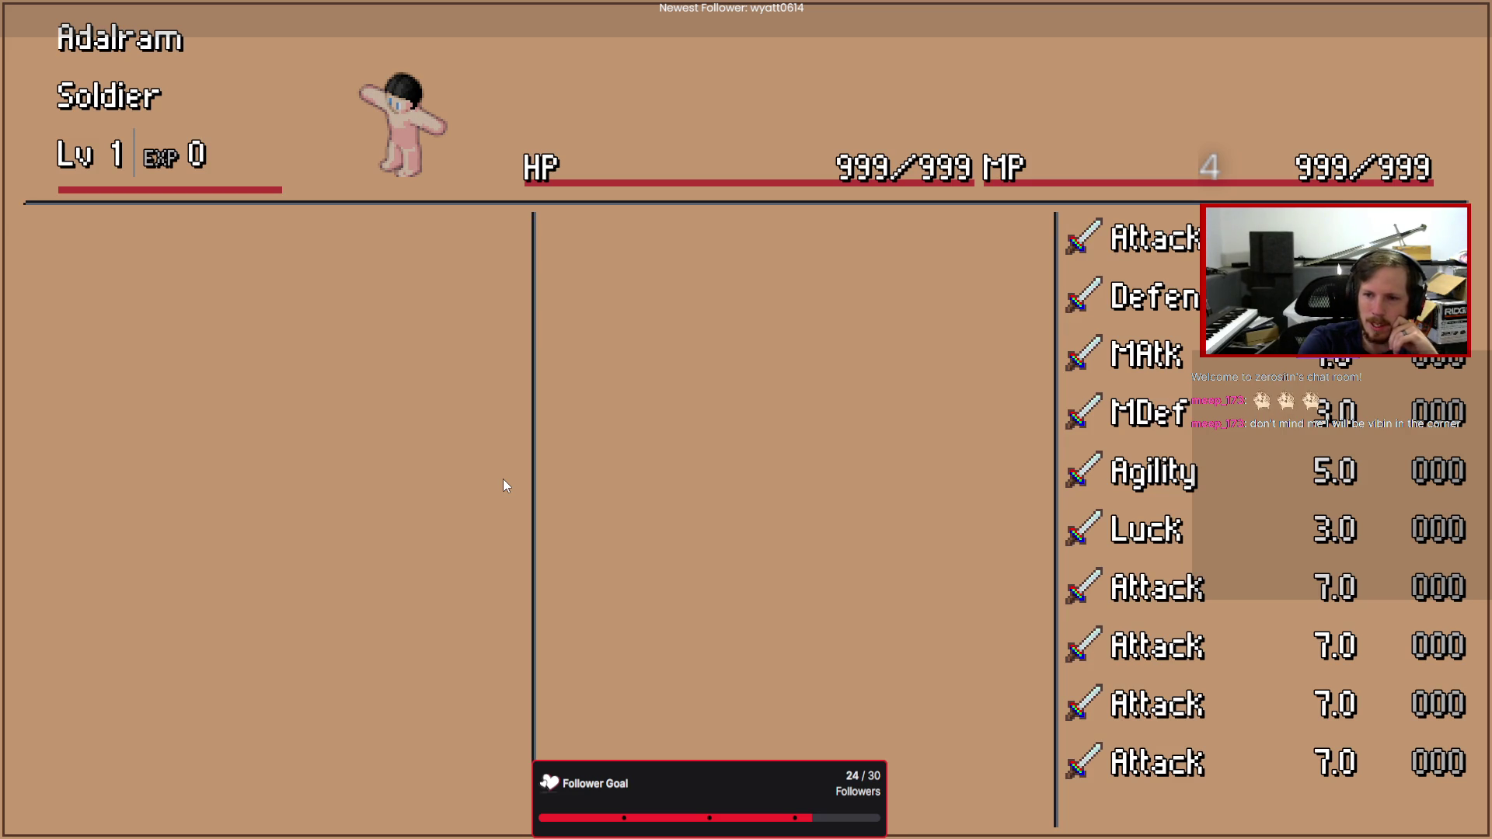
{"action": "key", "text": "alt+F4"}
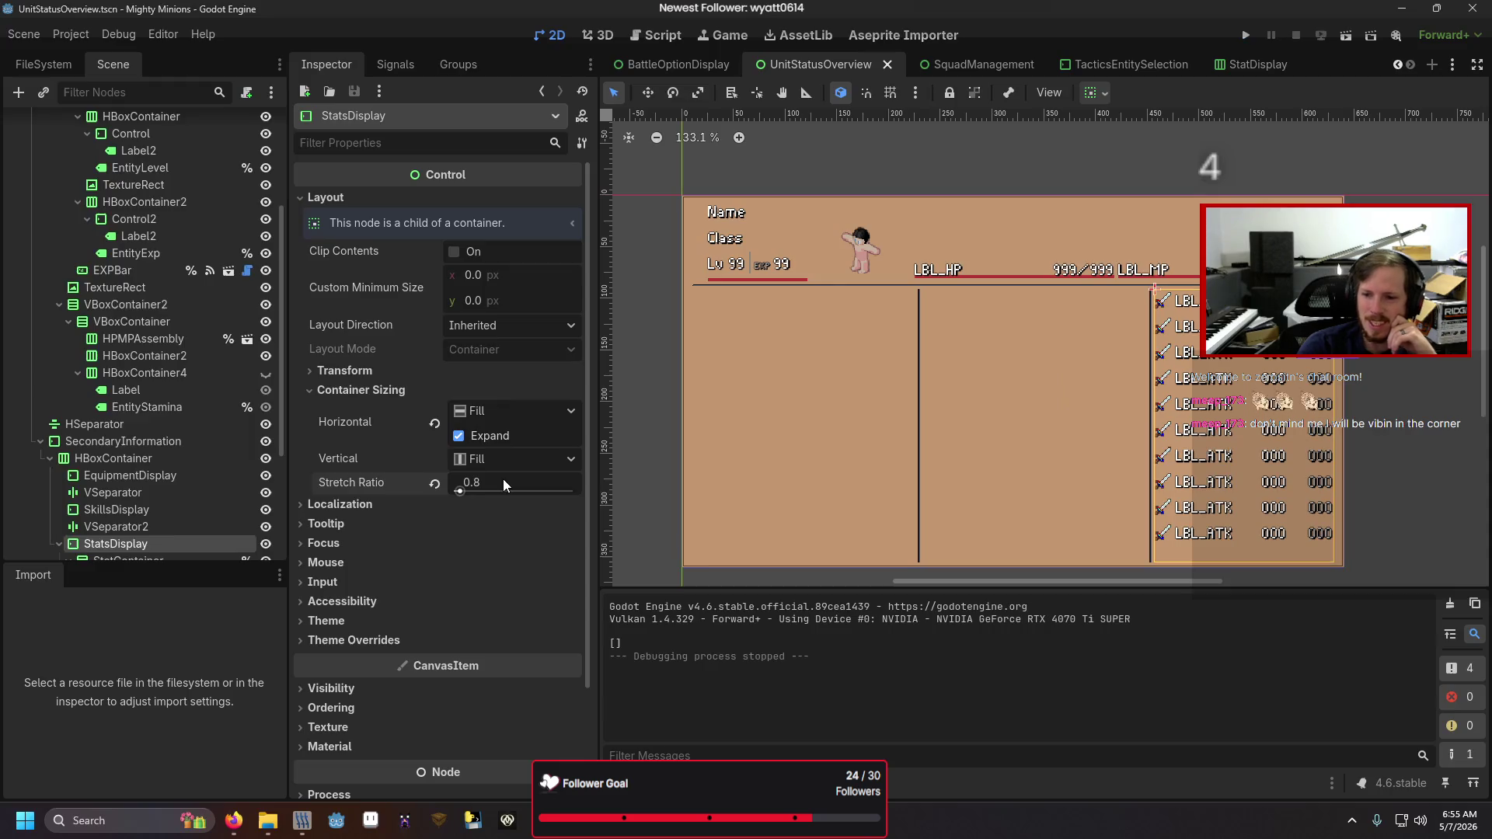
{"action": "left_click", "coordinate": [1232, 62]}
{"action": "left_click", "coordinate": [254, 124]}
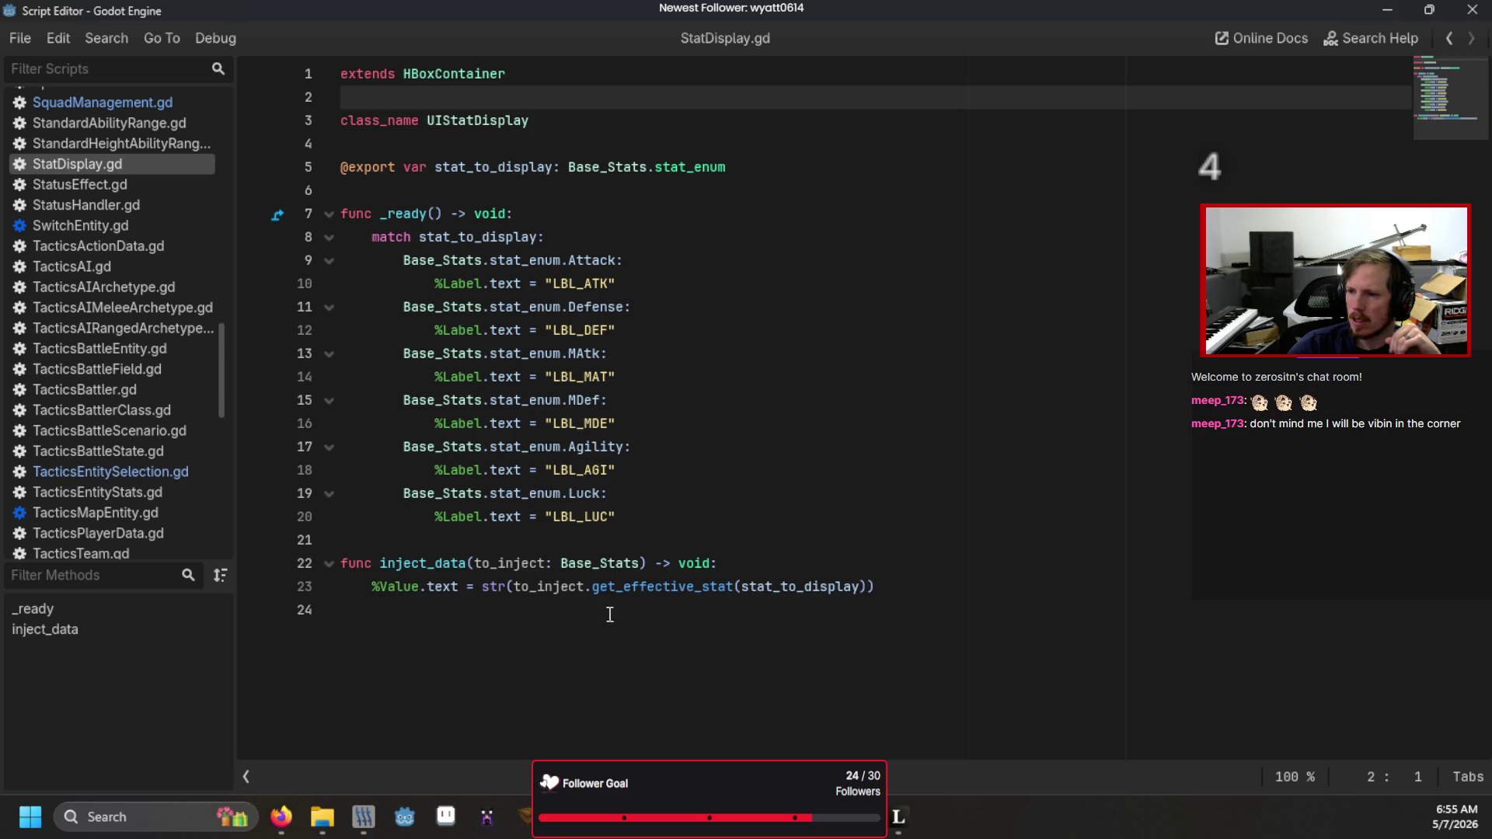
- Wrap the effective stat value on line 23 in int()
{"action": "left_click", "coordinate": [514, 588]}
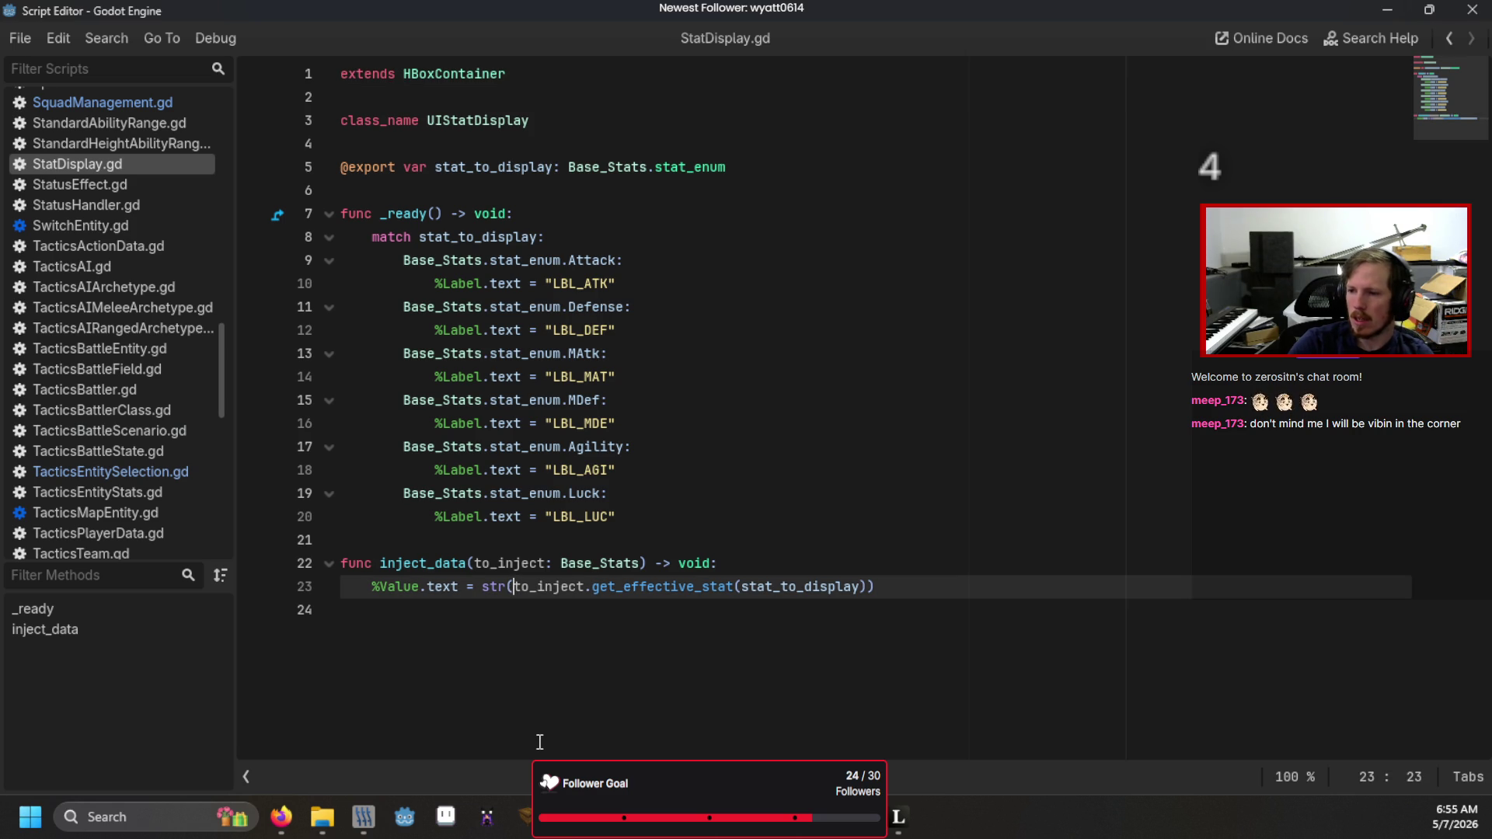
{"action": "type", "text": "int("}
{"action": "key", "text": "End"}
{"action": "type", "text": ")"}
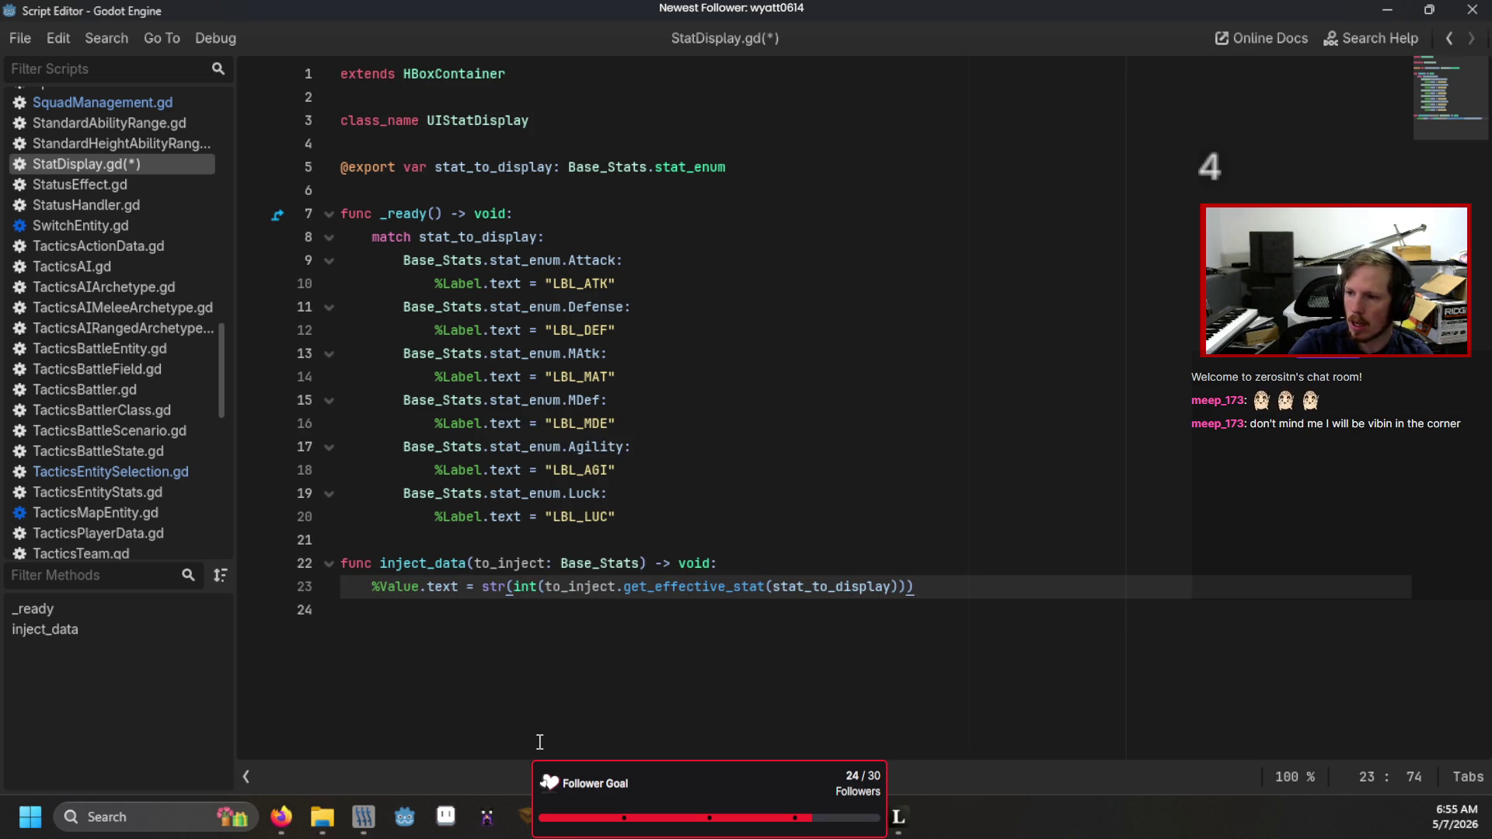
- Save and run the game to confirm stats read 7, 5 and 3
{"action": "key", "text": "F5"}
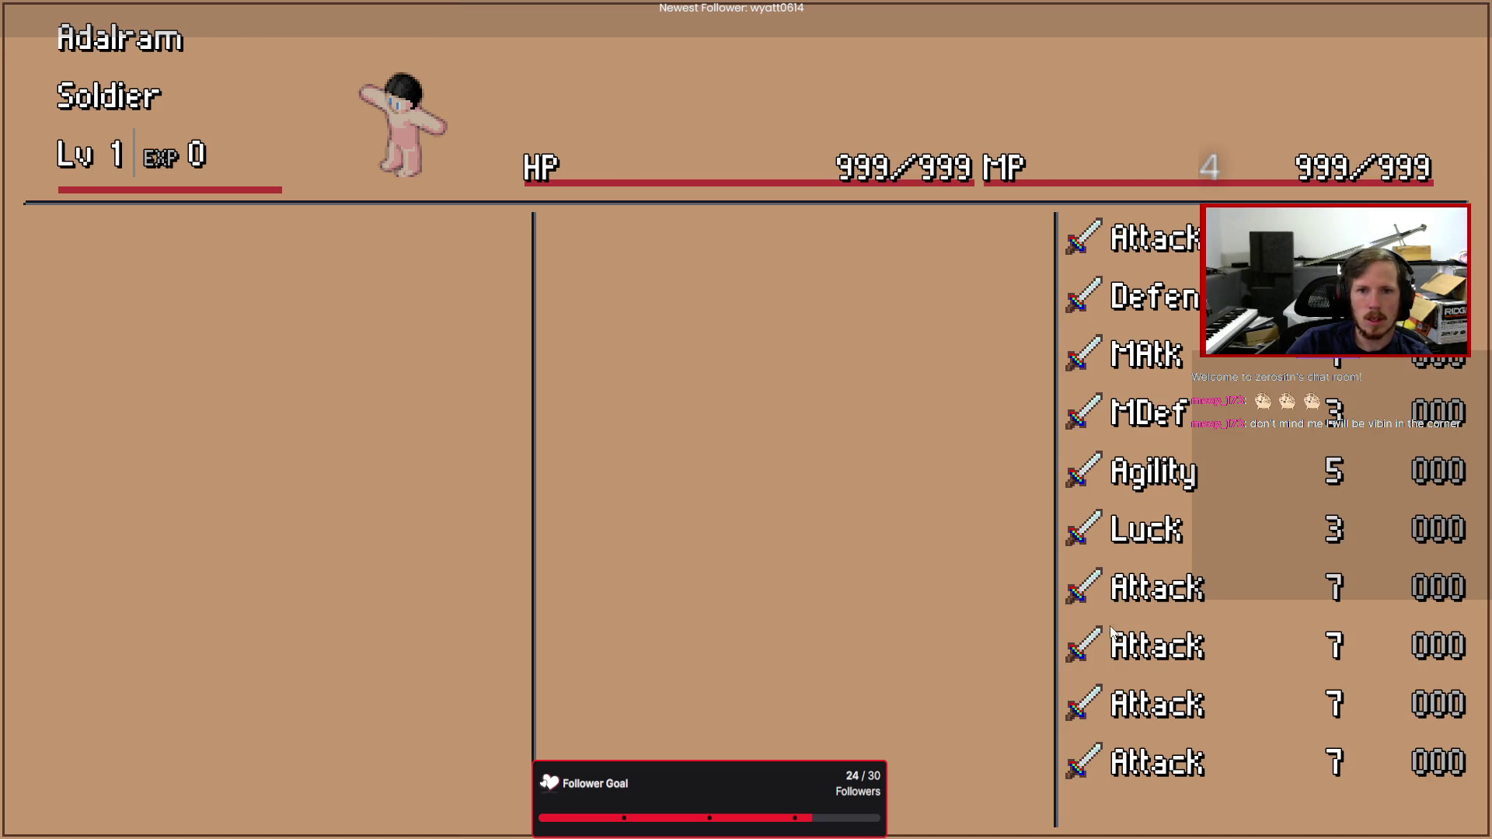
{"action": "key", "text": "F8"}
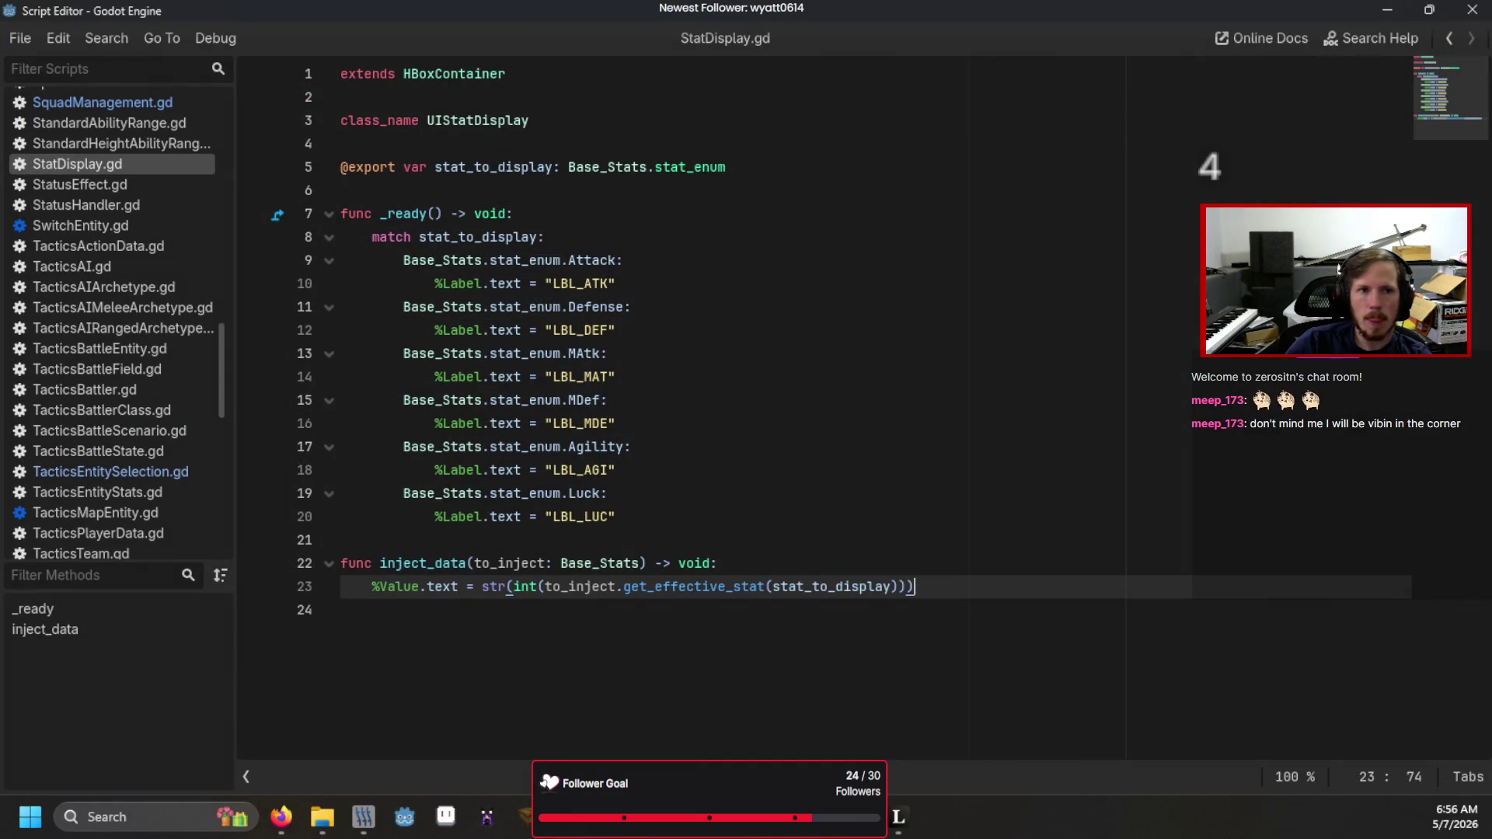
{"action": "left_click", "coordinate": [509, 280]}
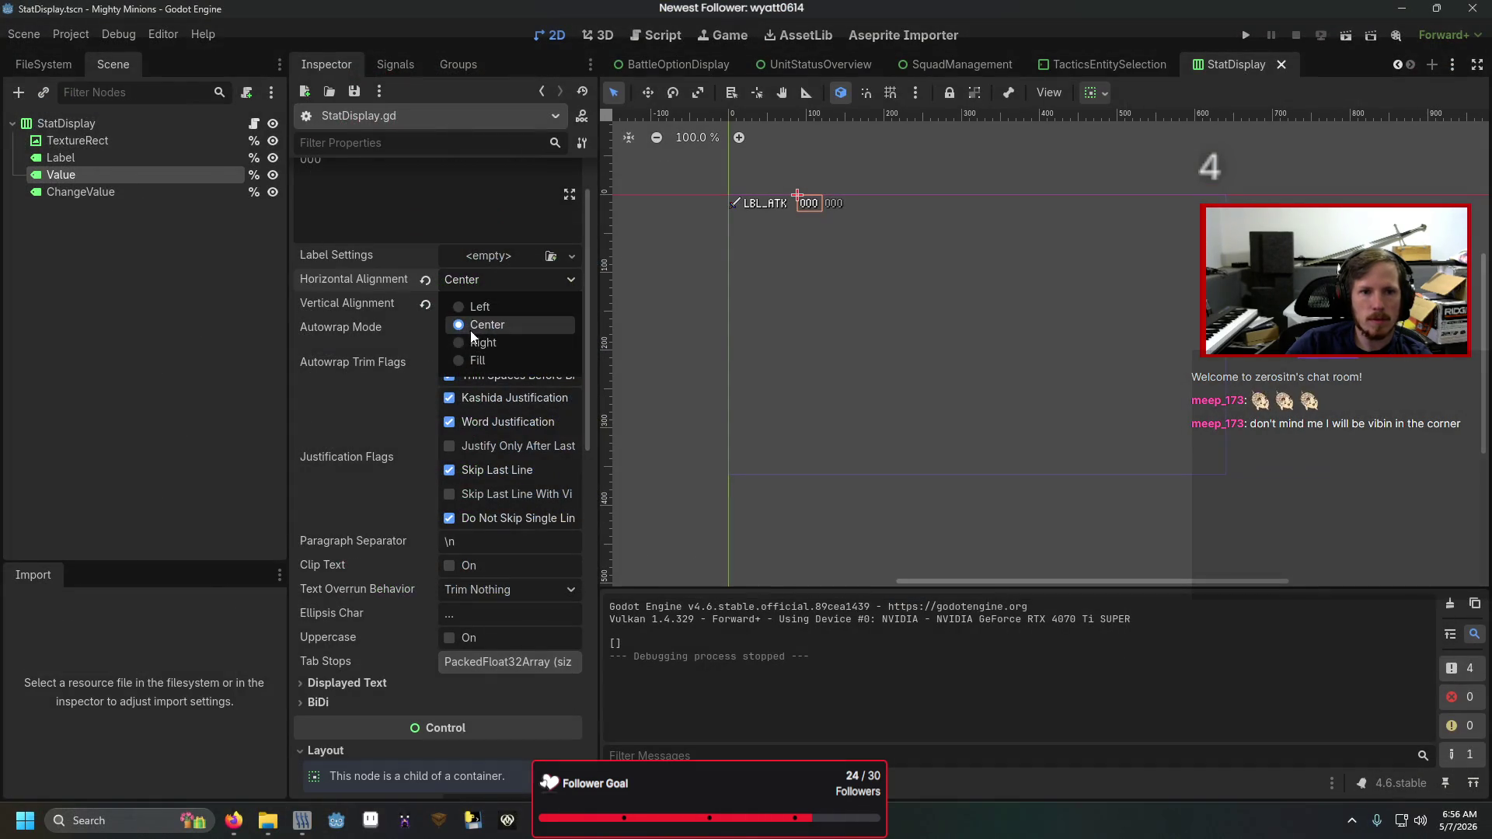
- Right-align the Value label's text and test it on the status screen
{"action": "left_click", "coordinate": [471, 351]}
{"action": "key", "text": "F5"}
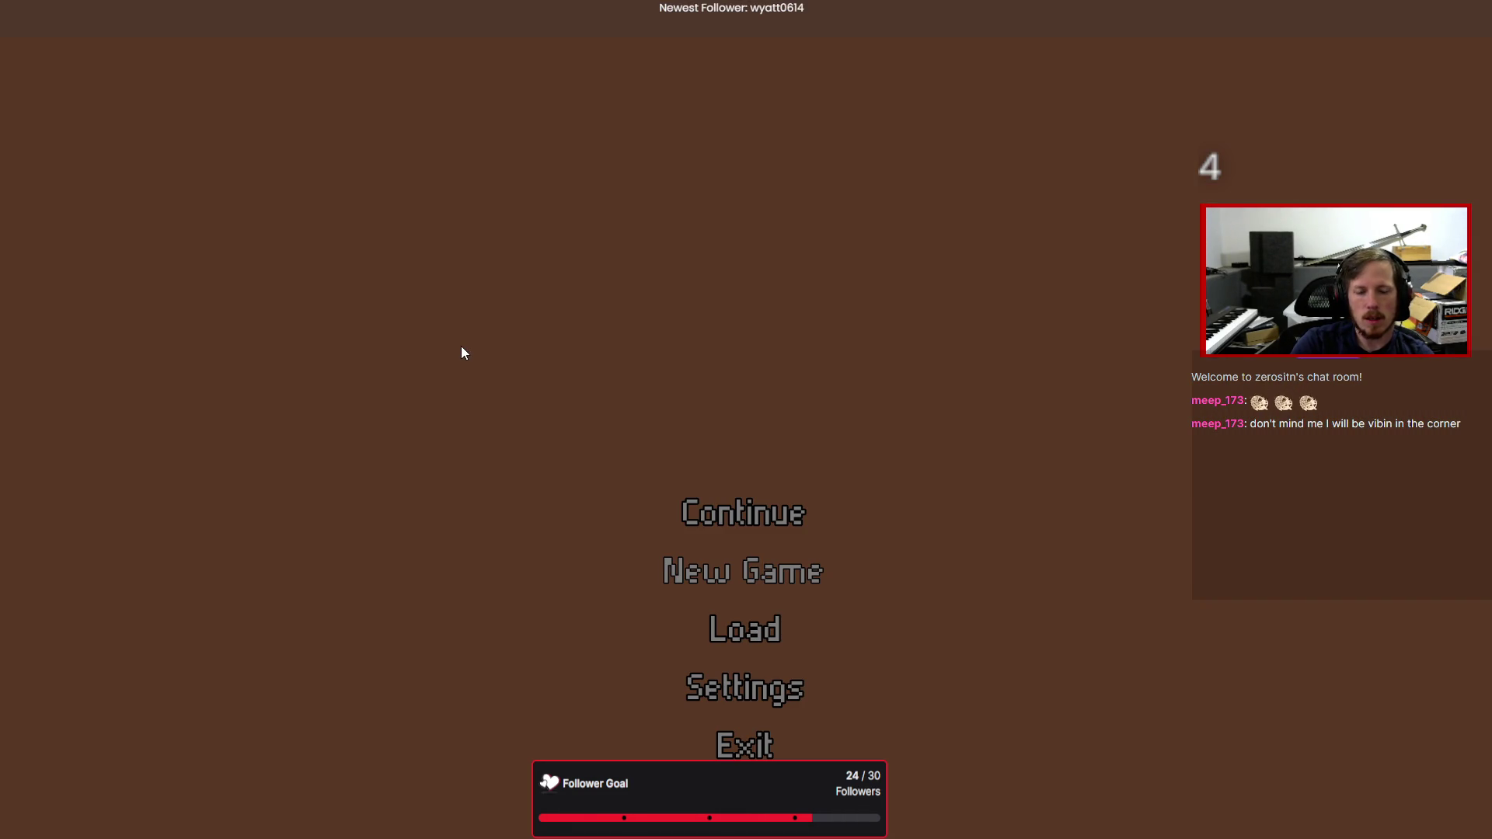
{"action": "key", "text": "Return"}
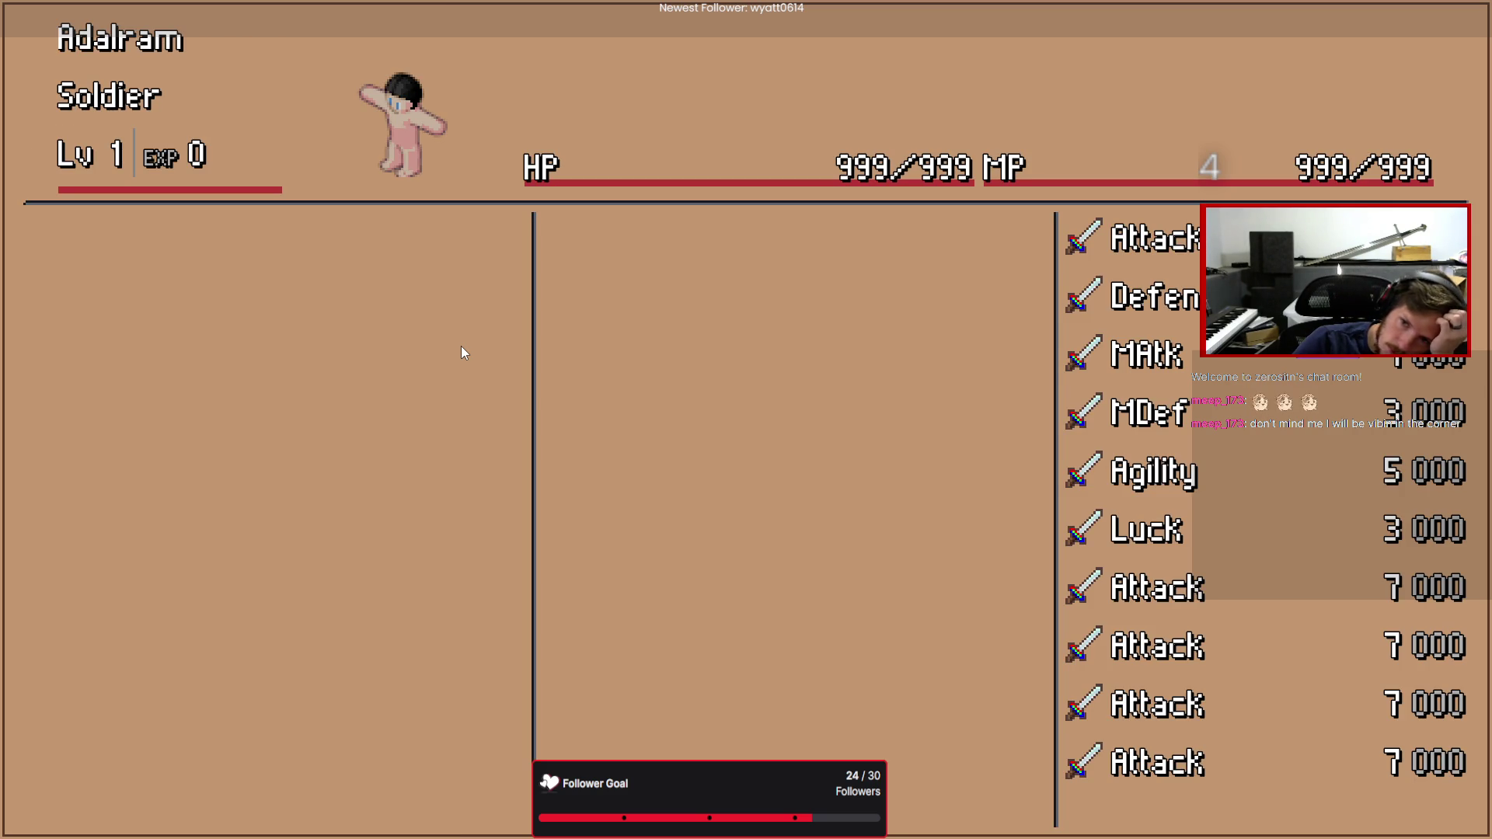
{"action": "key", "text": "F8"}
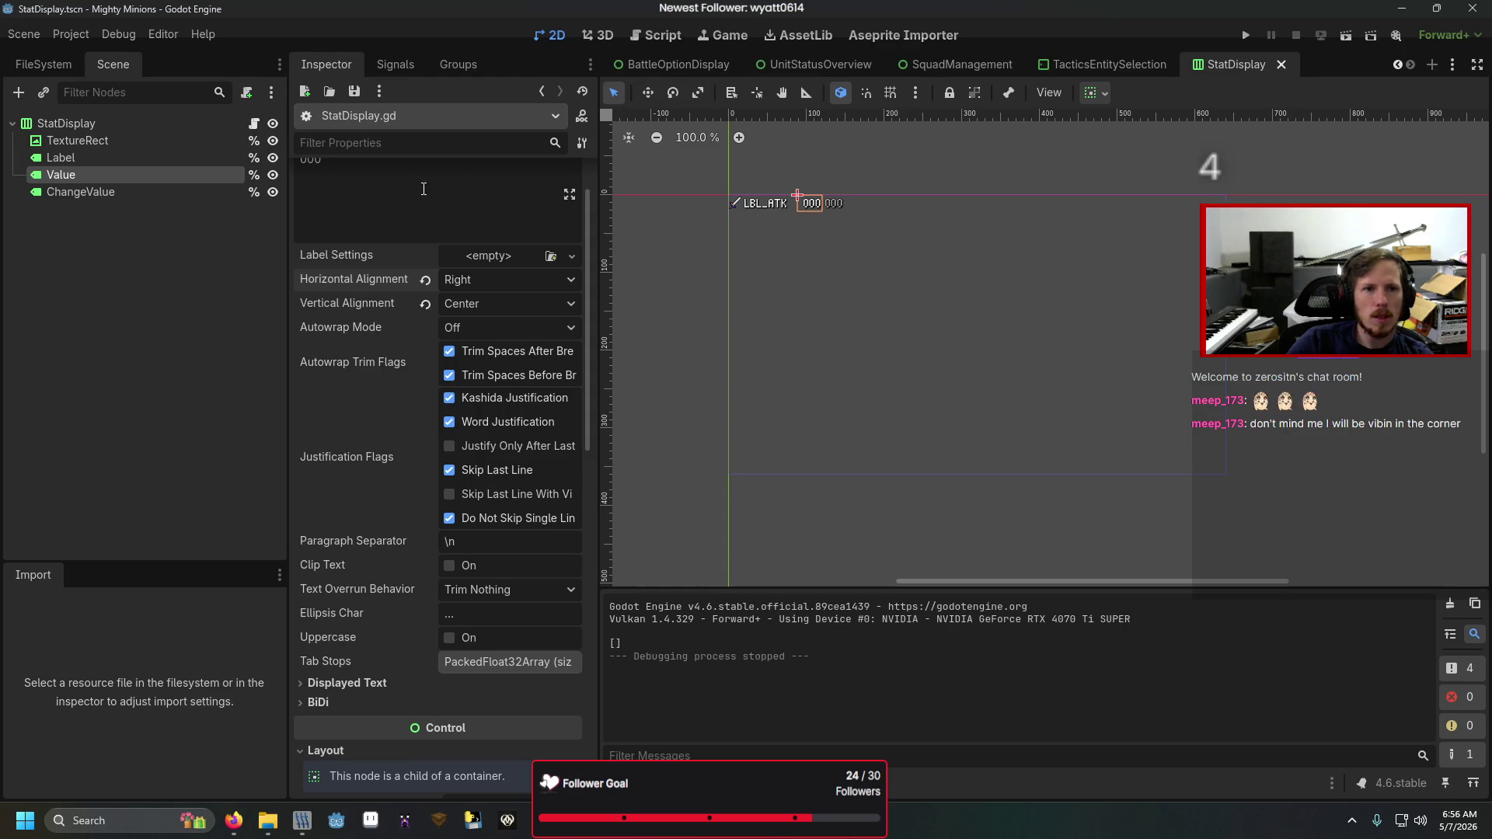
- Set the UnitStatusOverview stats column stretch ratio back to 0.7, test it, and return to StatDisplay
{"action": "scroll", "coordinate": [423, 189], "scroll_direction": "up", "scroll_amount": 2}
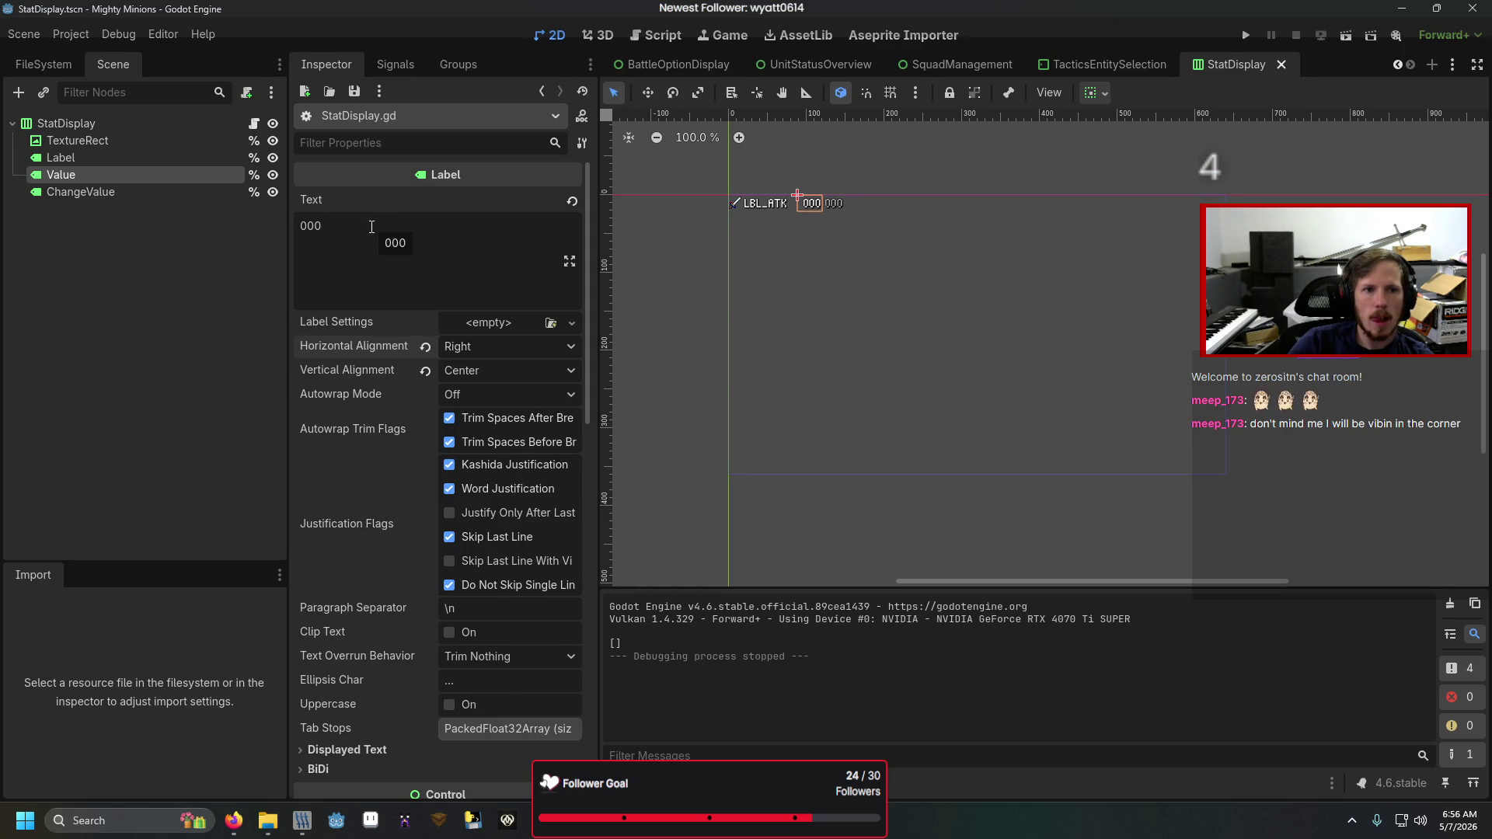
{"action": "left_click", "coordinate": [821, 64]}
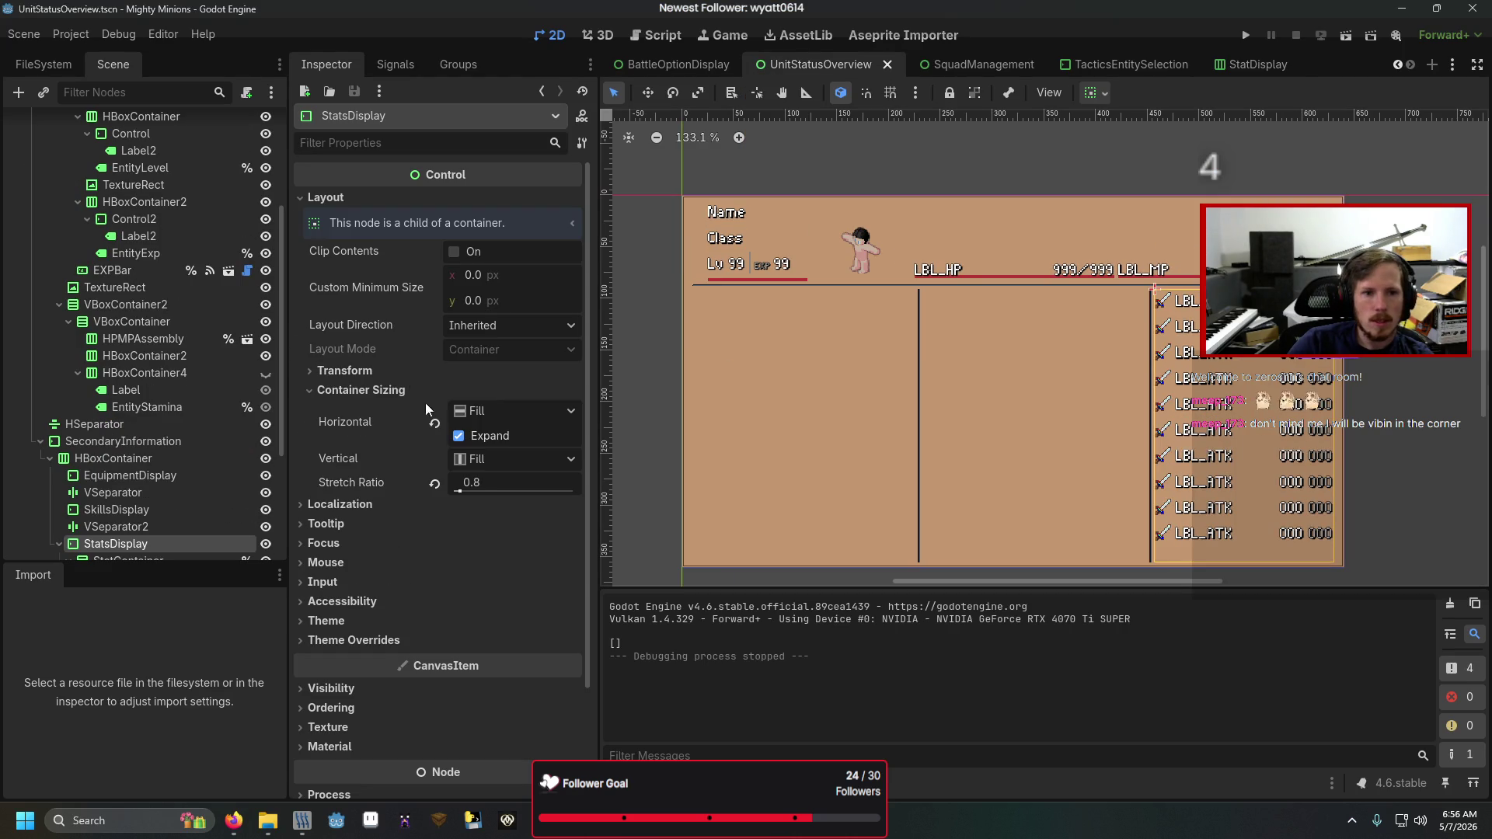
{"action": "left_click", "coordinate": [481, 481]}
{"action": "type", "text": "0.7"}
{"action": "key", "text": "Return"}
{"action": "key", "text": "F5"}
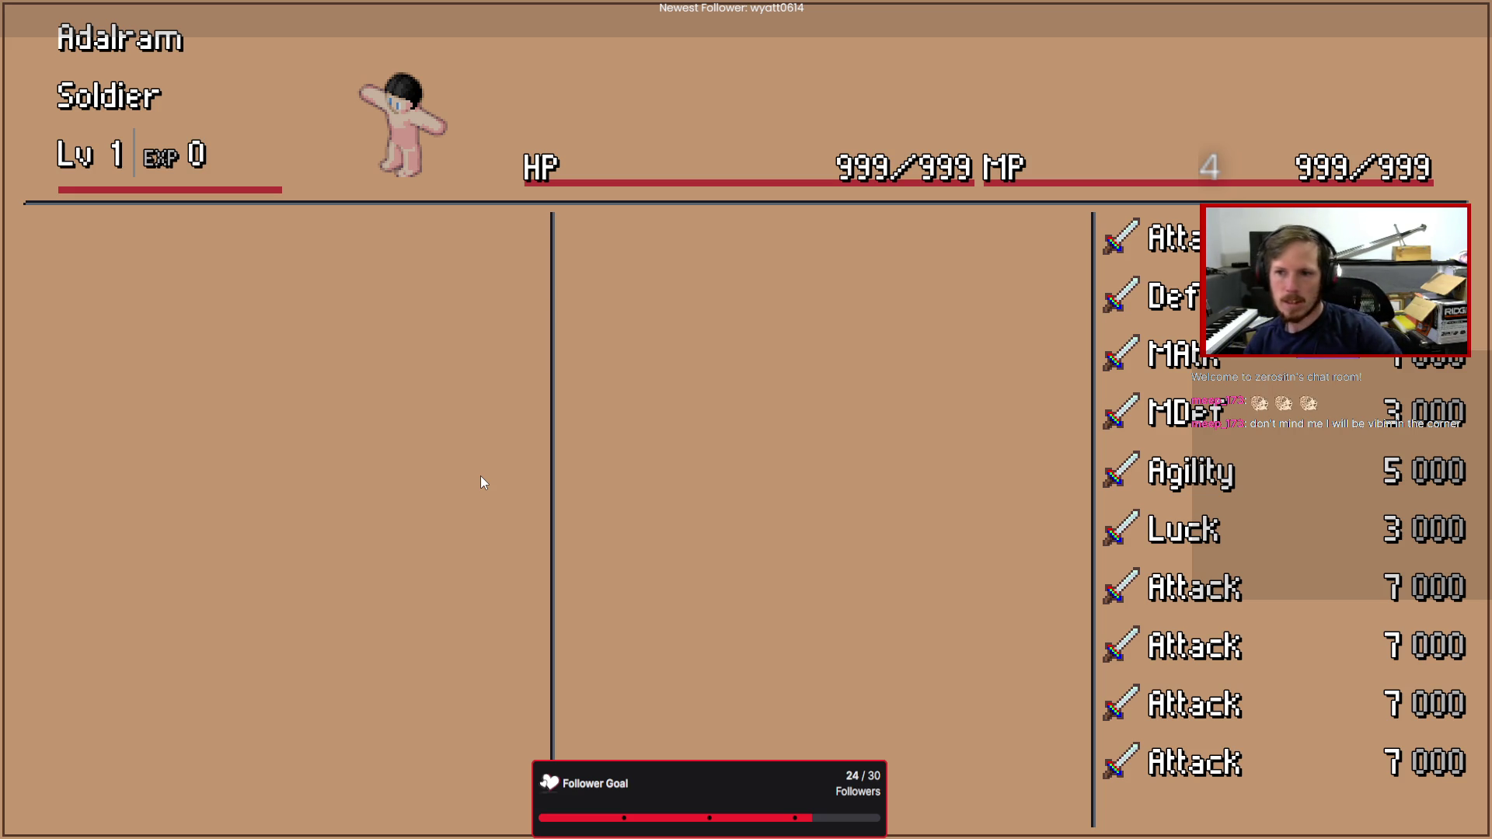
{"action": "key", "text": "alt+F4"}
{"action": "left_click", "coordinate": [1250, 64]}
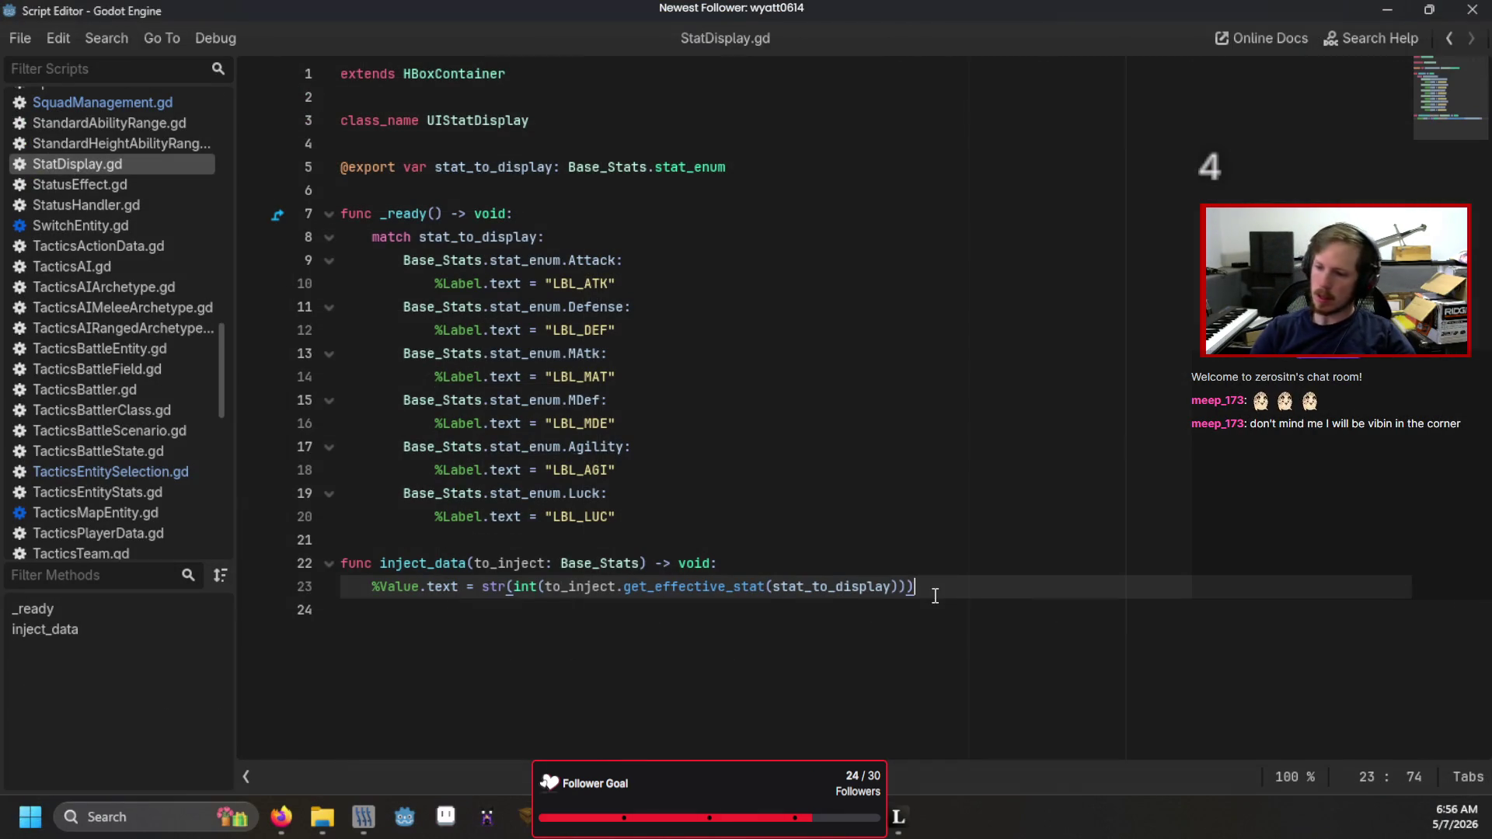
- Append .lpad(4, 0) to the stat value on line 23, save, and run the game
{"action": "type", "text": ".p"}
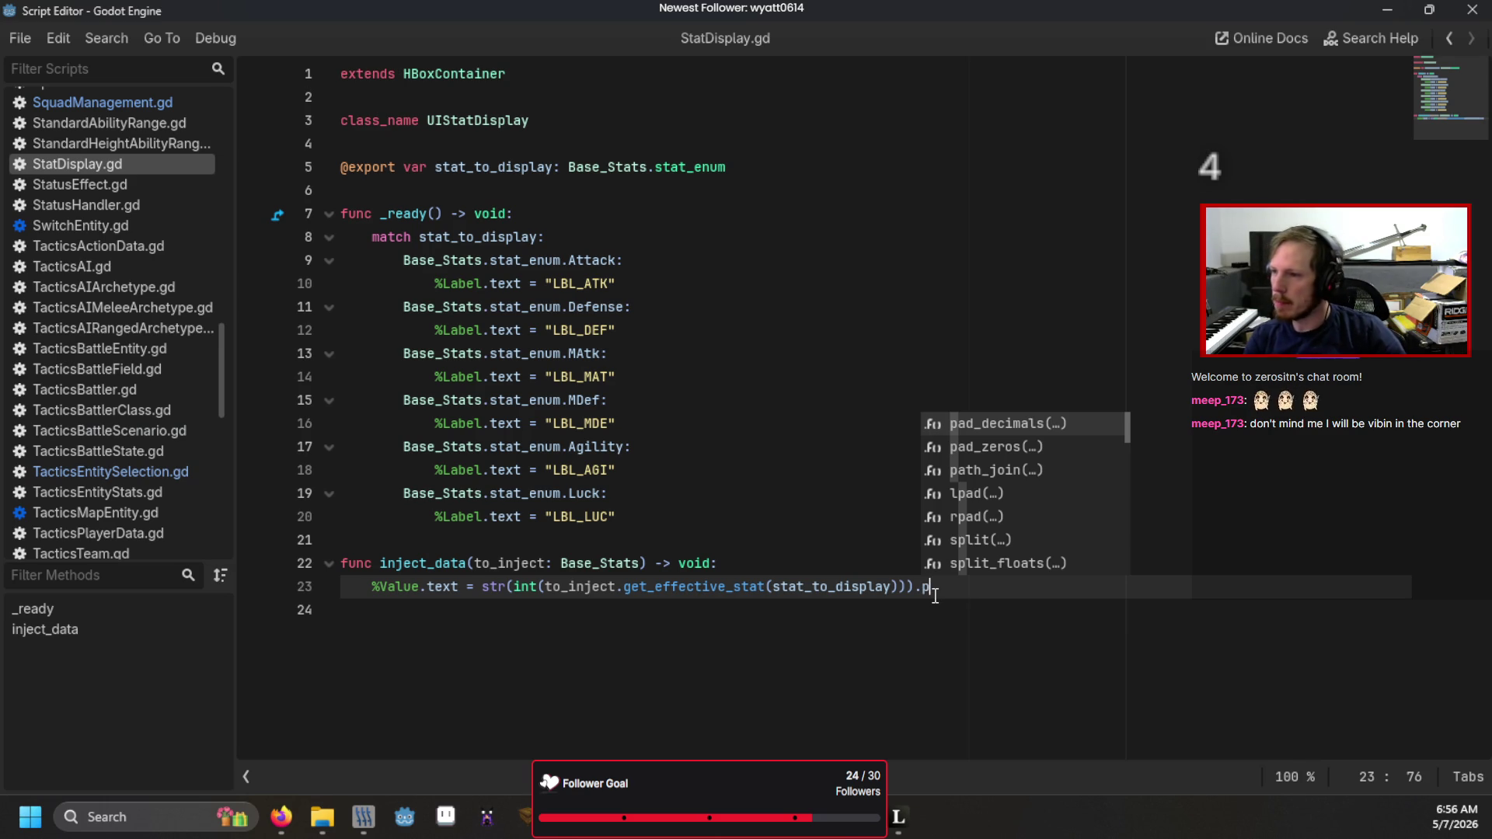
{"action": "key", "text": "Down"}
{"action": "key", "text": "Down"}
{"action": "key", "text": "Down"}
{"action": "key", "text": "Return"}
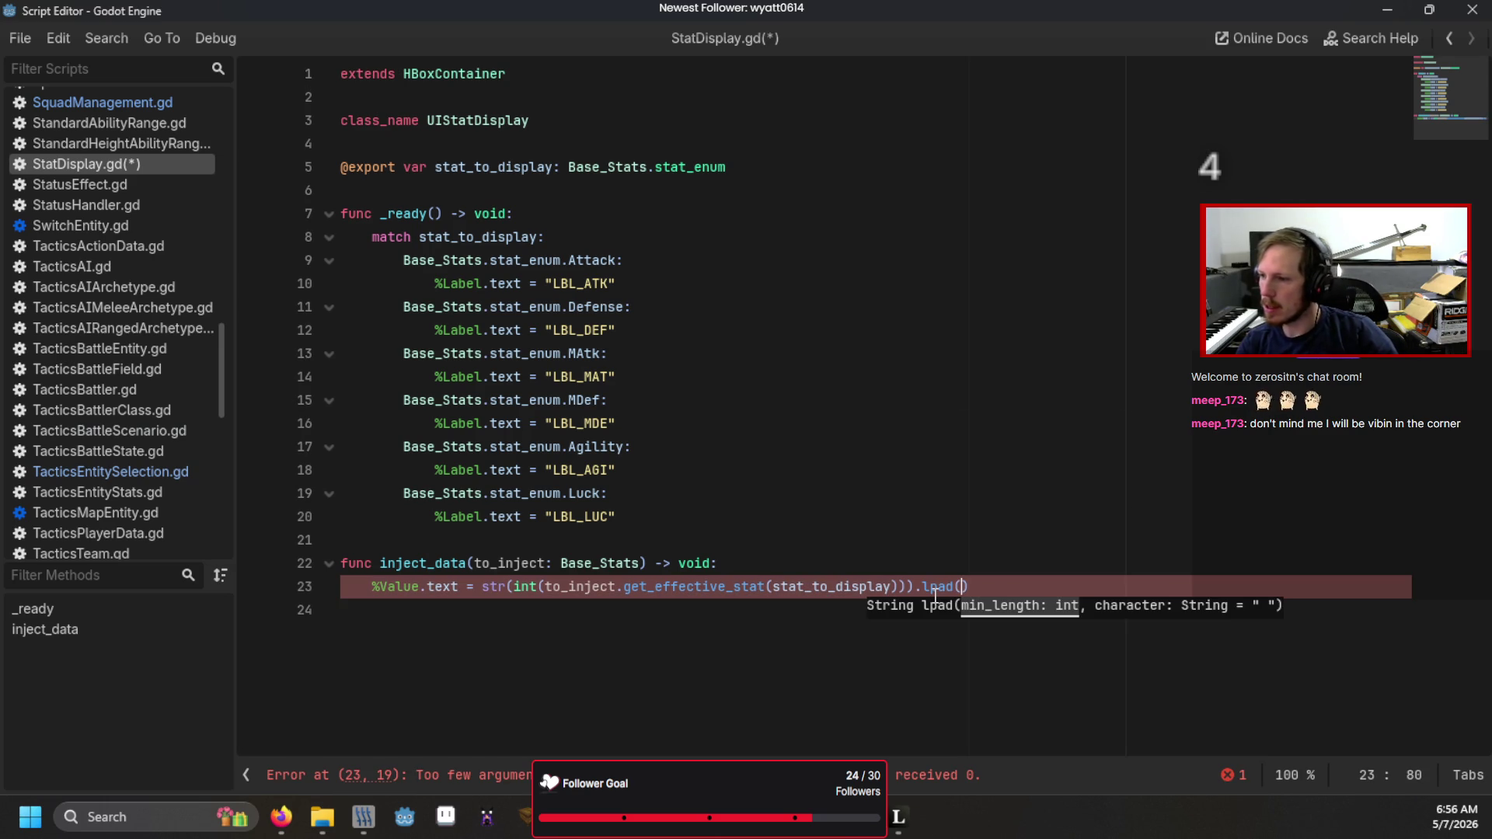
{"action": "type", "text": "4, 0"}
{"action": "key", "text": "ctrl+s"}
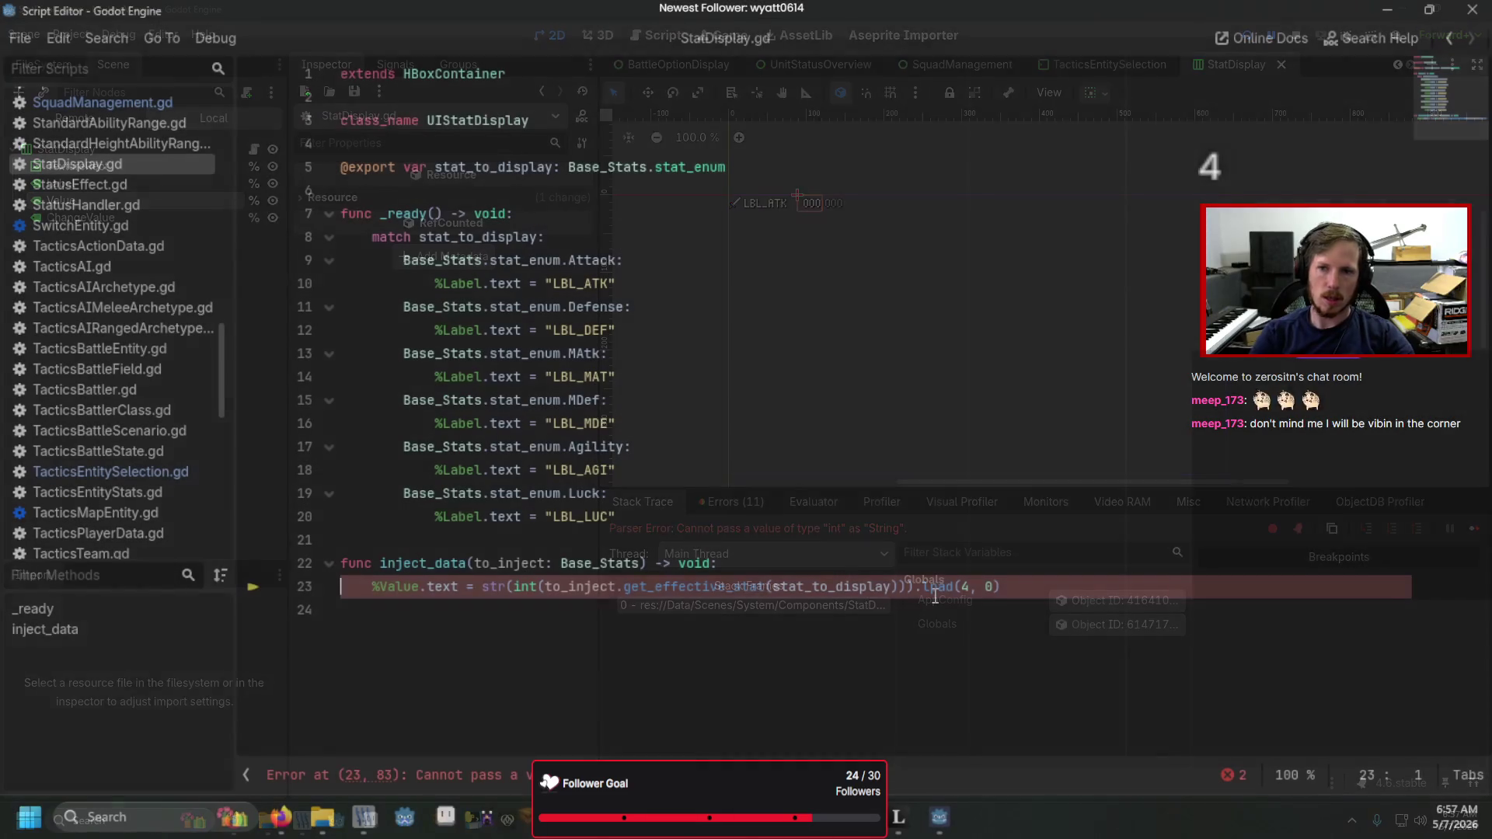
{"action": "key", "text": "F5"}
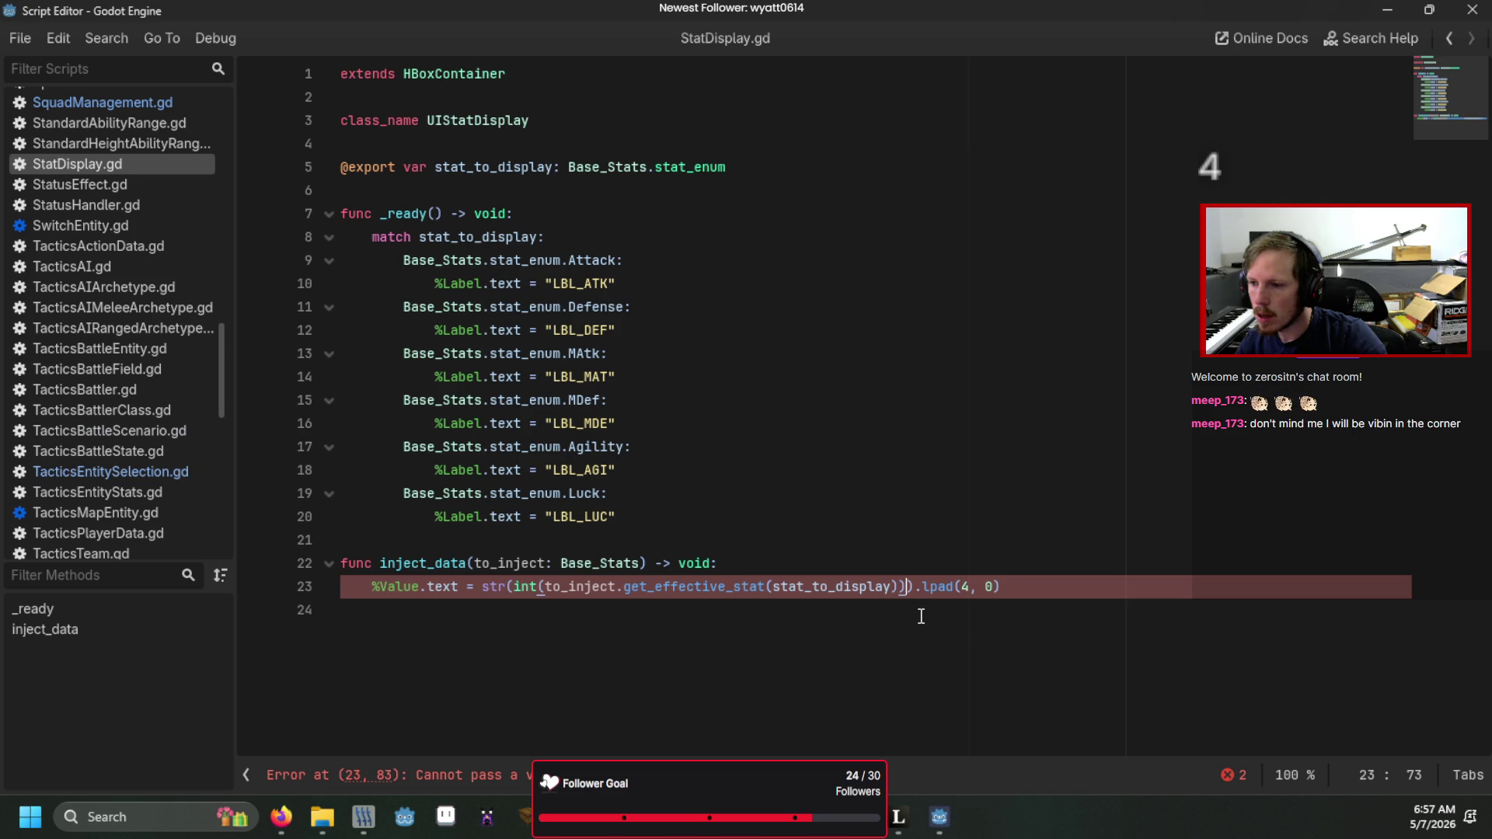
- Run the game again and load a saved game to check the padding
{"action": "key", "text": "Right"}
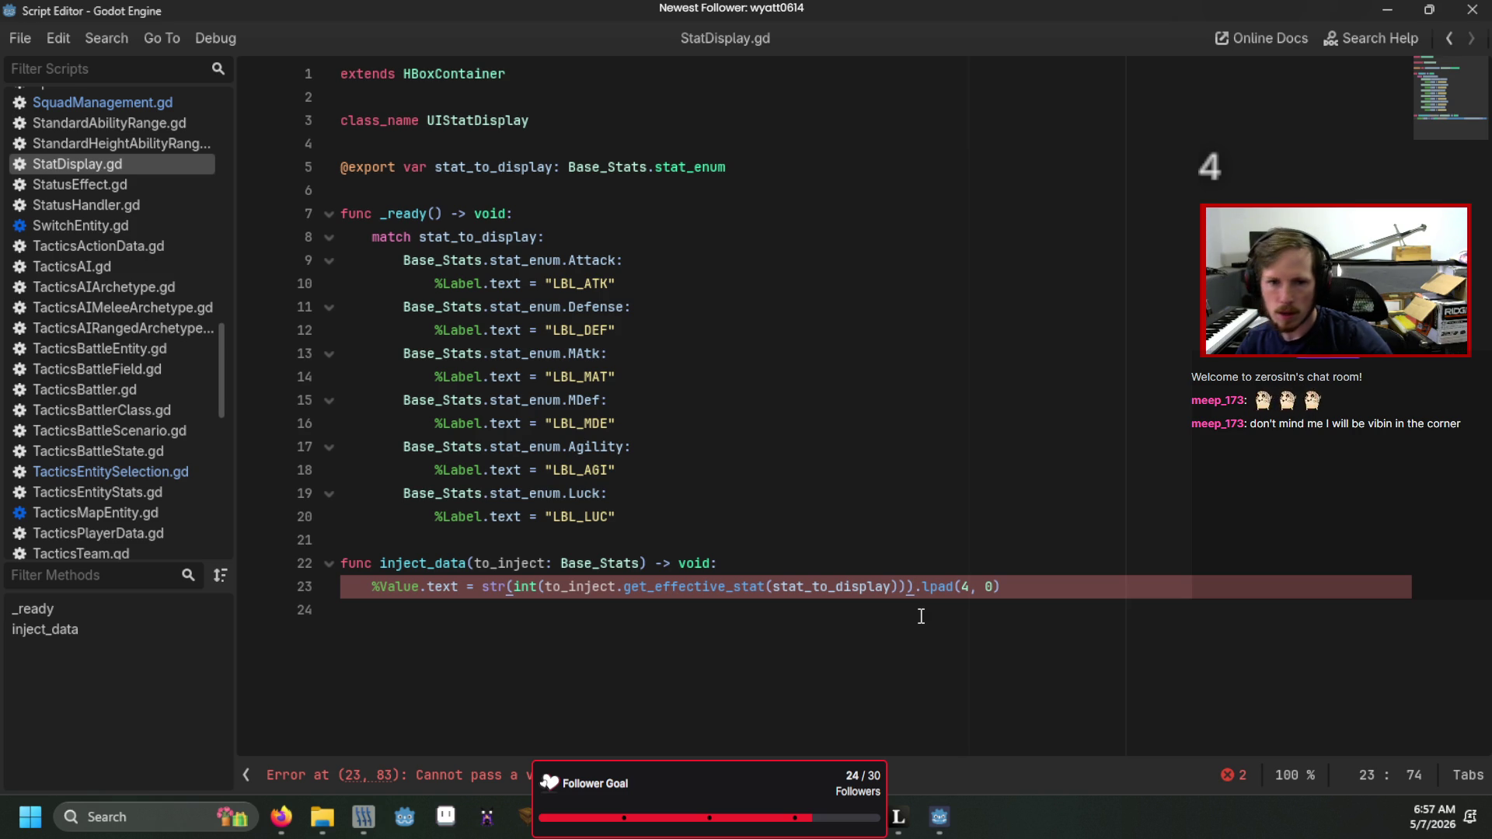
{"action": "key", "text": "F5"}
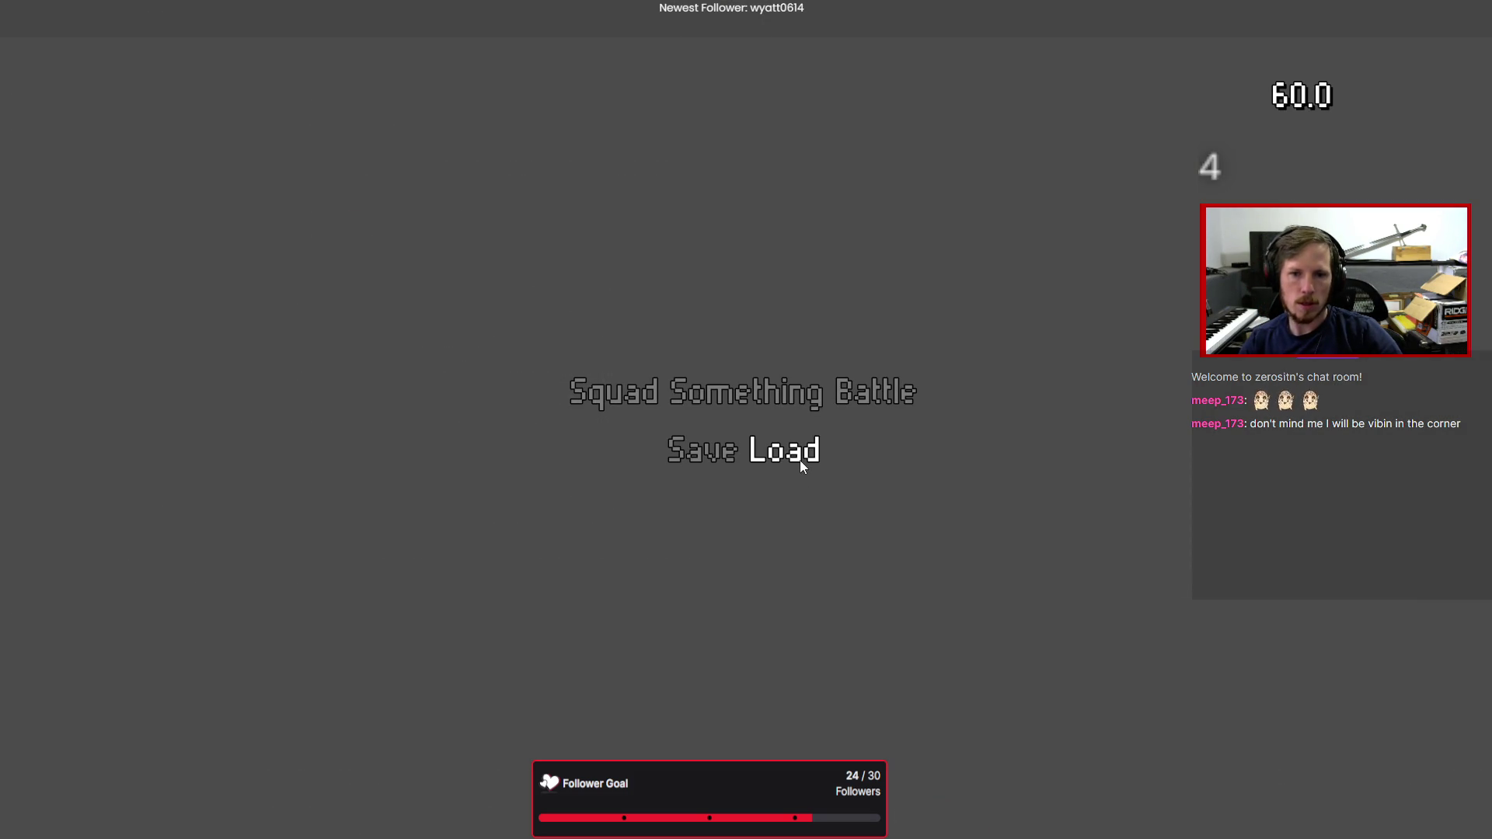
{"action": "left_click", "coordinate": [799, 460]}
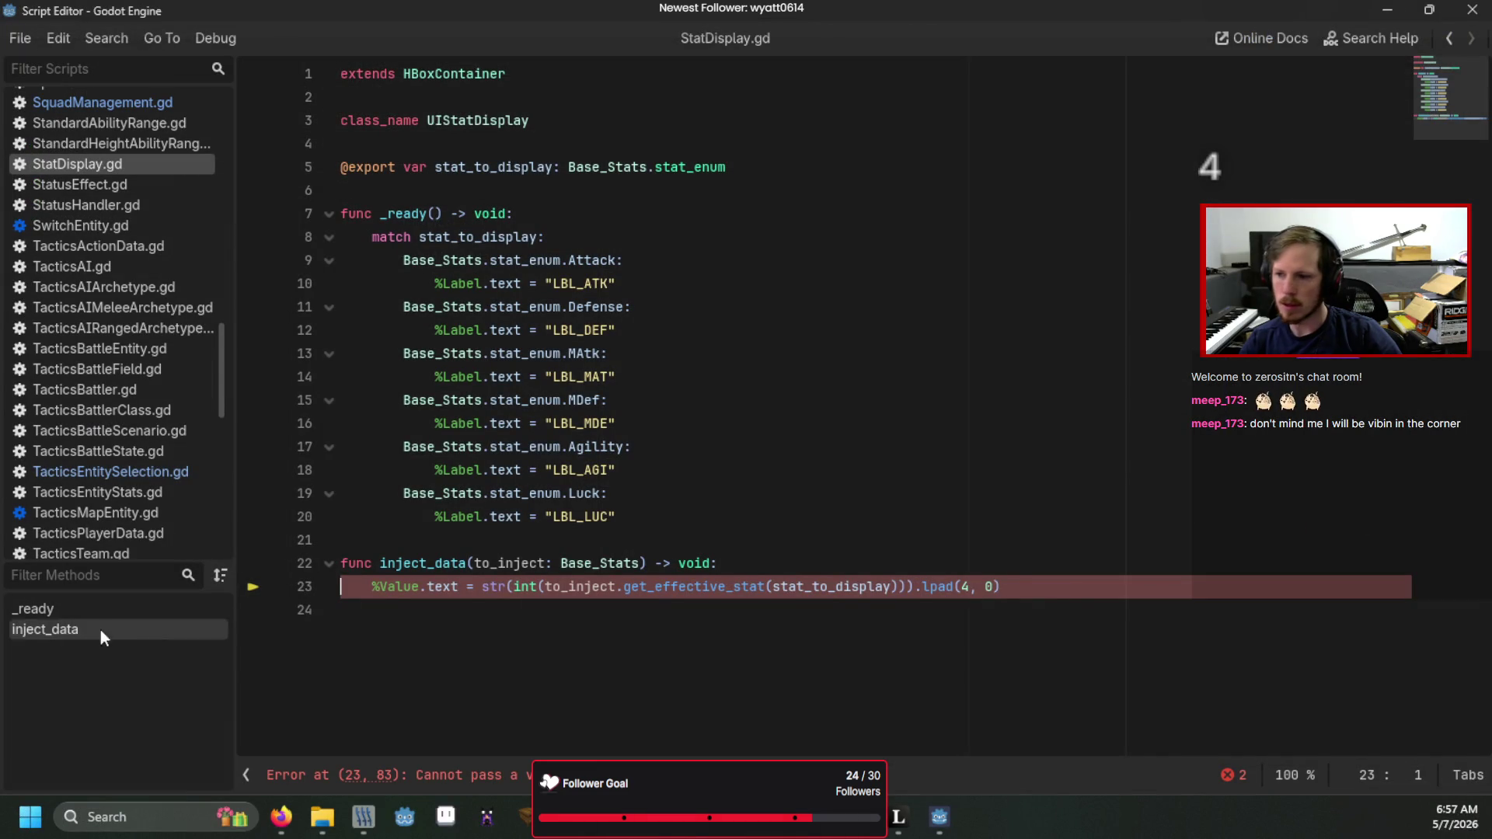
{"action": "left_click", "coordinate": [349, 618]}
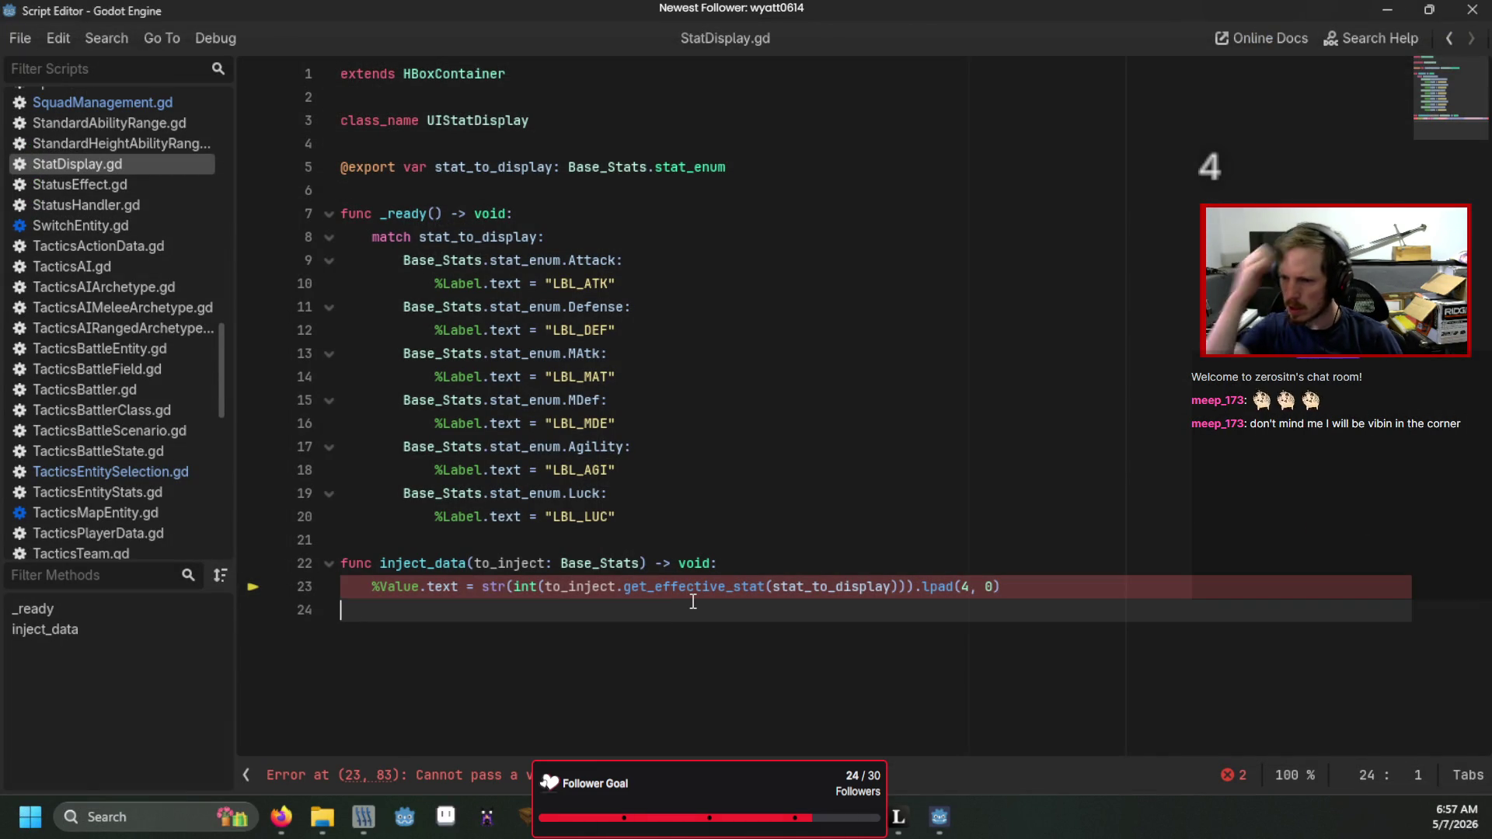
- Change the lpad padding character to the string "0" and test it, showing 0007
{"action": "left_click", "coordinate": [944, 585]}
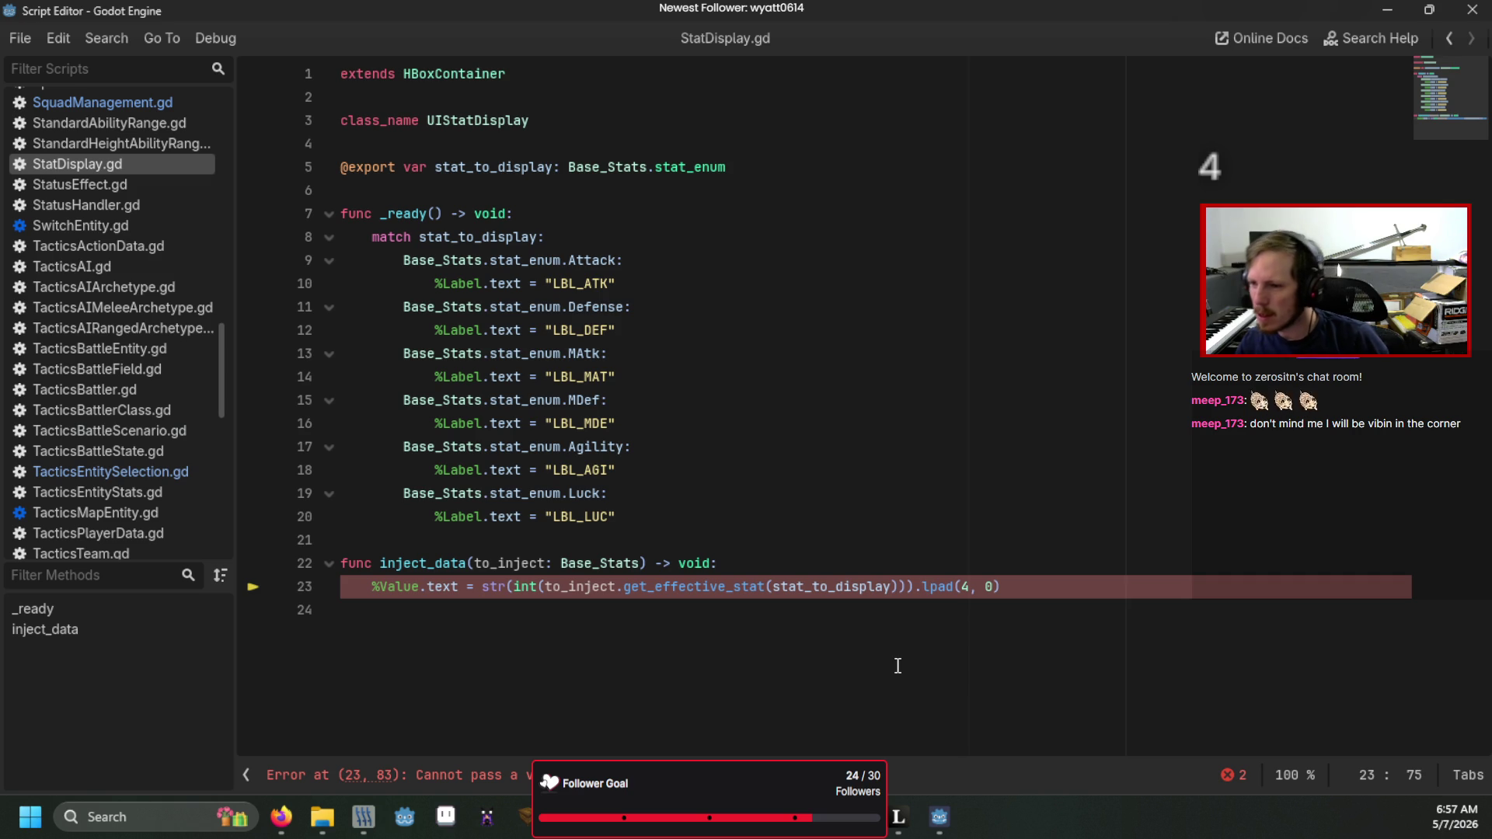
{"action": "key", "text": "Right"}
{"action": "key", "text": "Right"}
{"action": "key", "text": "Right"}
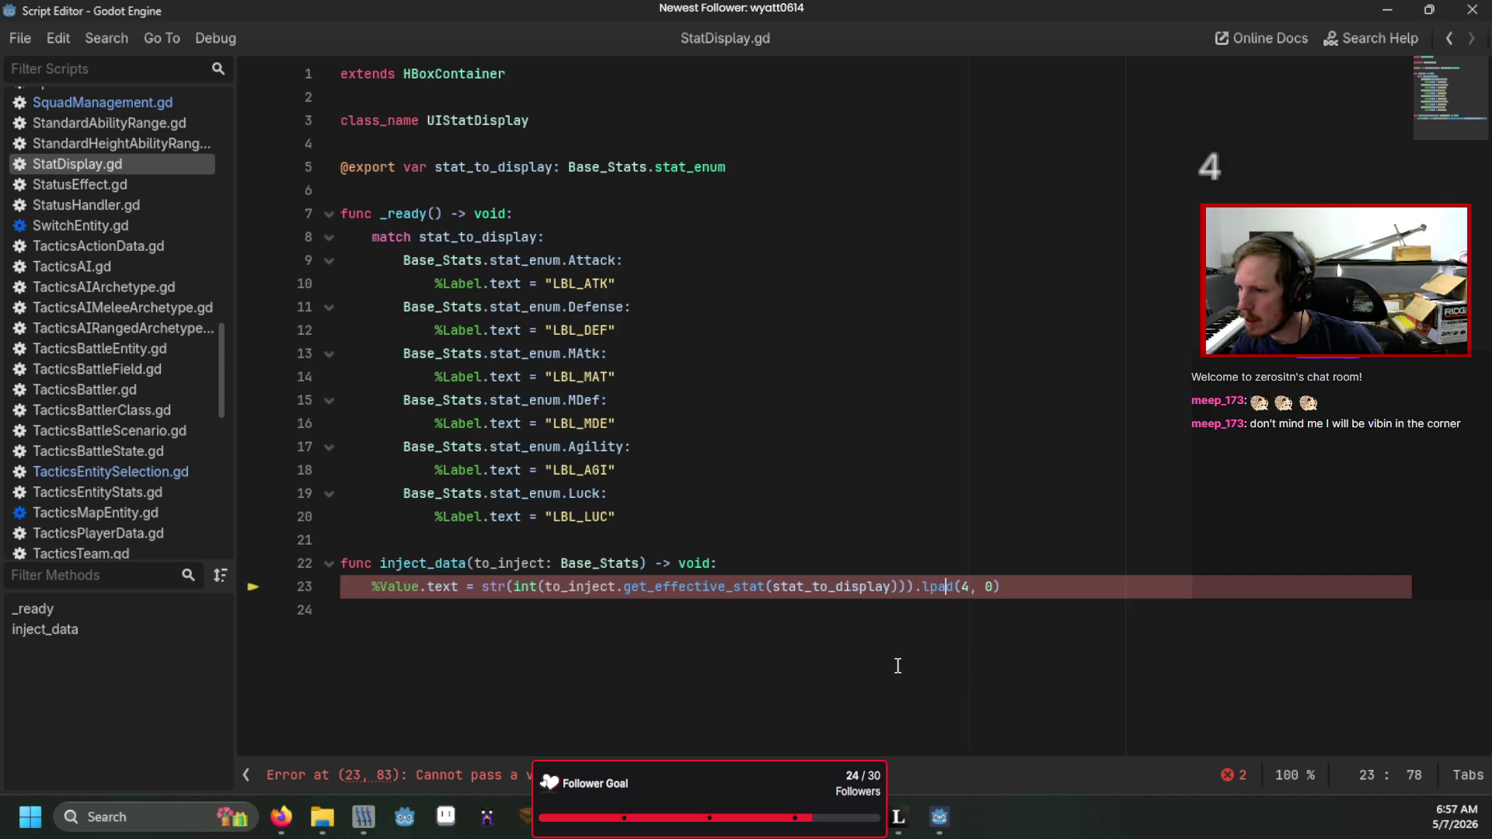
{"action": "key", "text": "Right"}
{"action": "key", "text": "Right"}
{"action": "key", "text": "Right"}
{"action": "key", "text": "Delete"}
{"action": "type", "text": "\"0"}
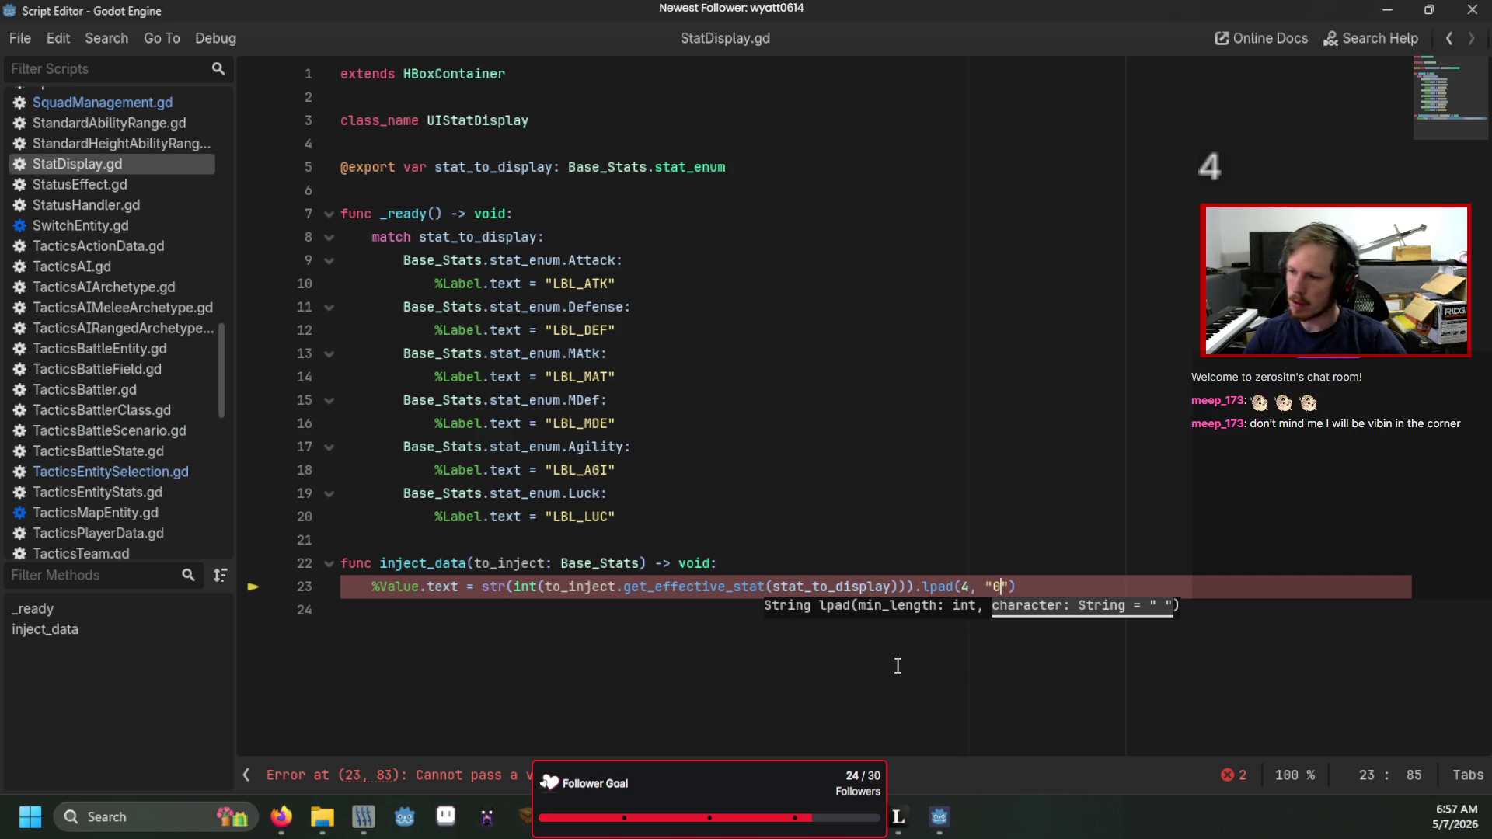
{"action": "key", "text": "F5"}
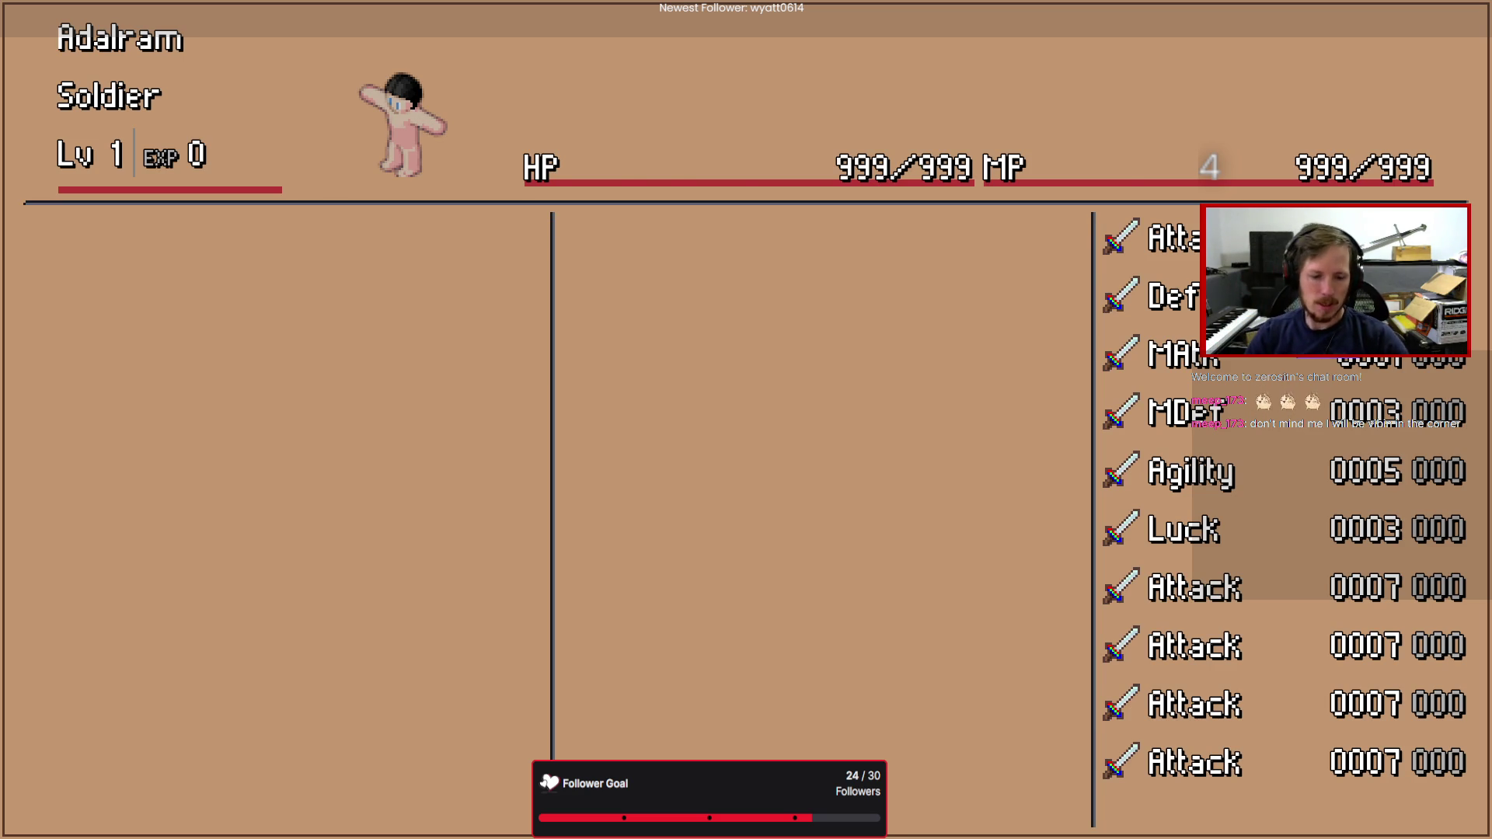
{"action": "key", "text": "F8"}
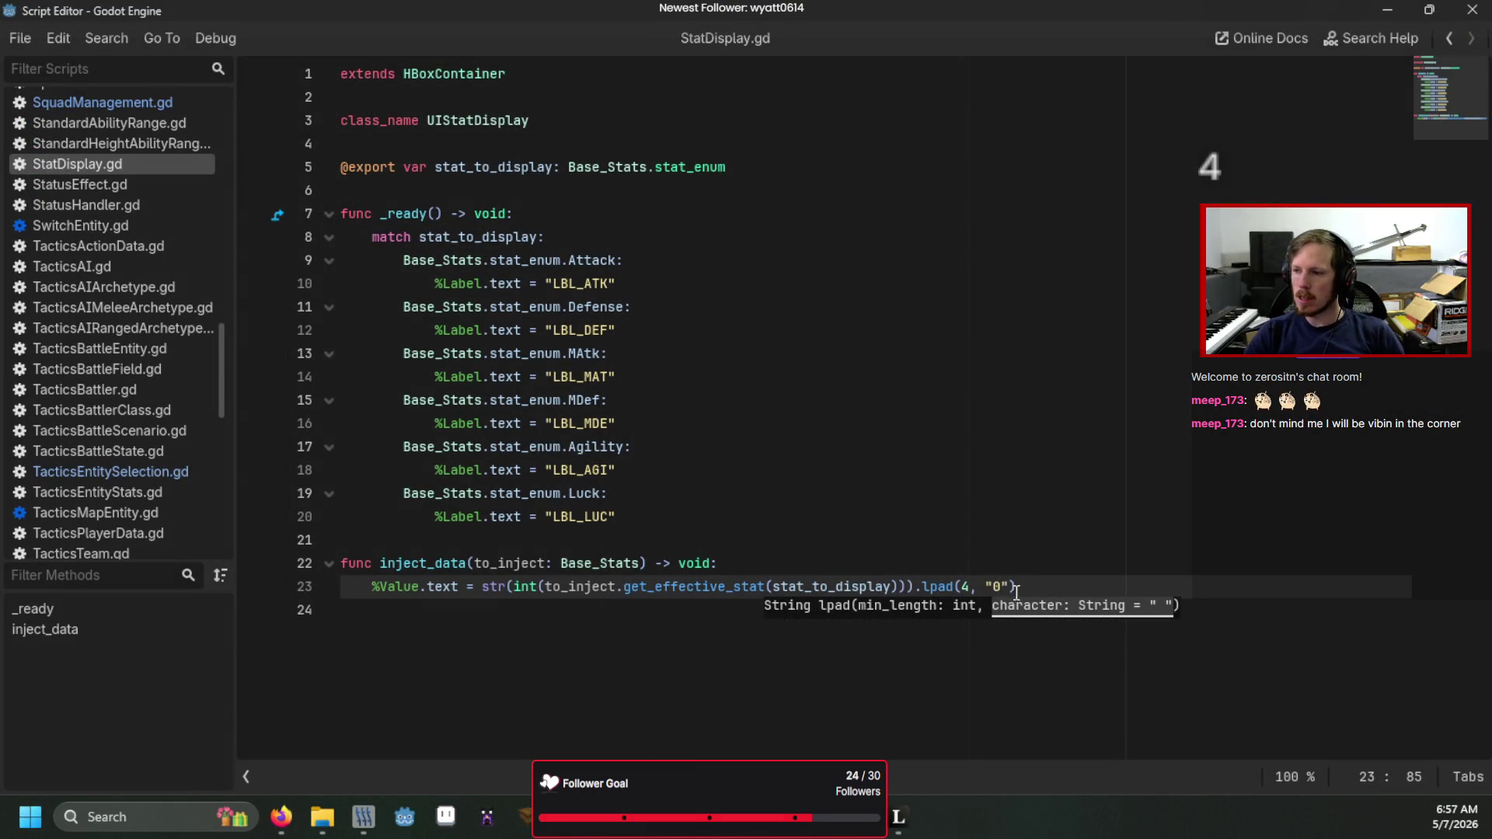
- Reduce the lpad padding width from 4 to 3
{"action": "left_click", "coordinate": [969, 586]}
{"action": "key", "text": "BackSpace"}
{"action": "type", "text": "3"}
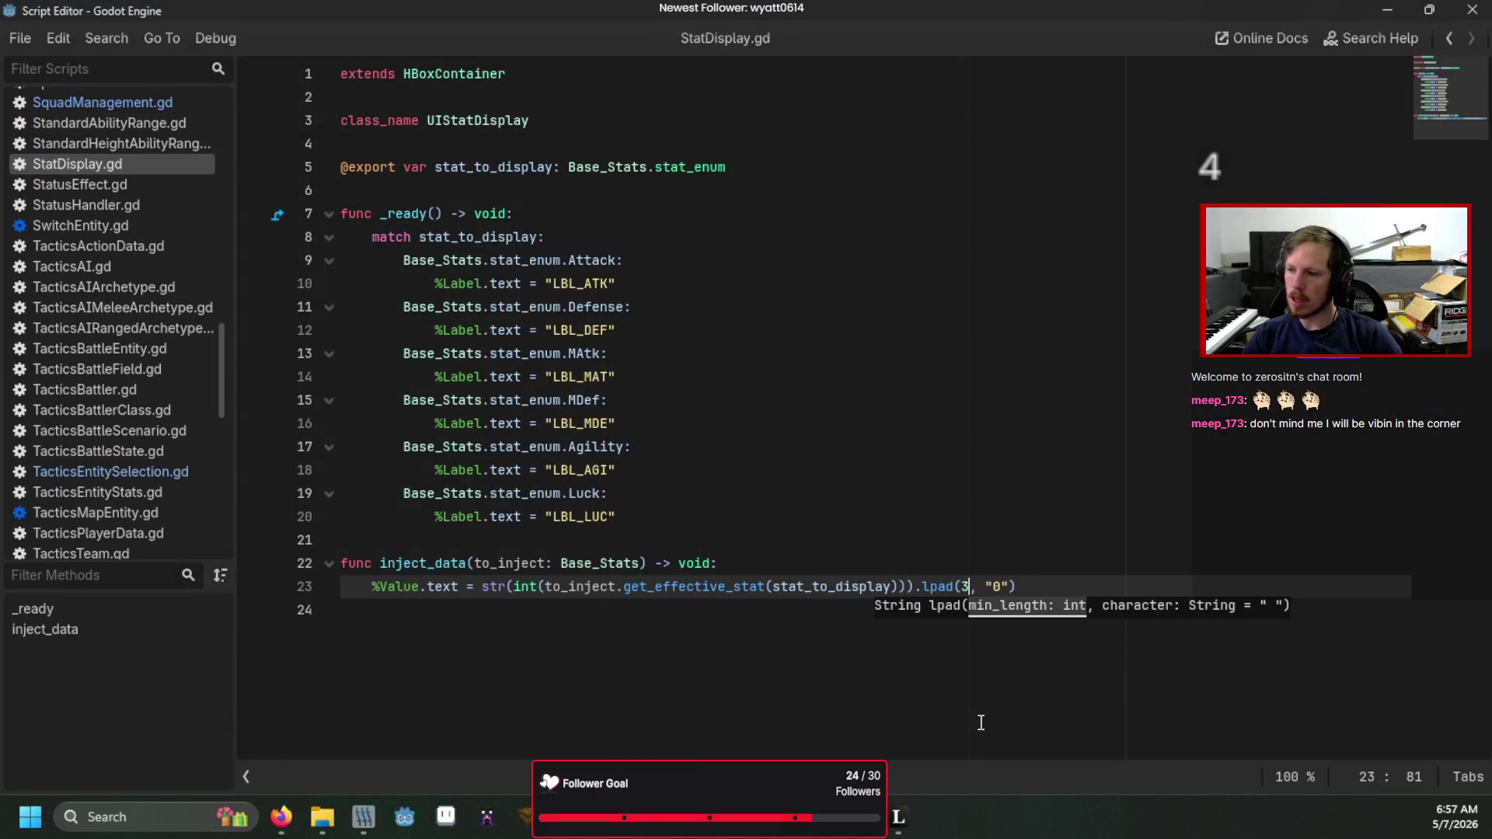
{"action": "key", "text": "Down"}
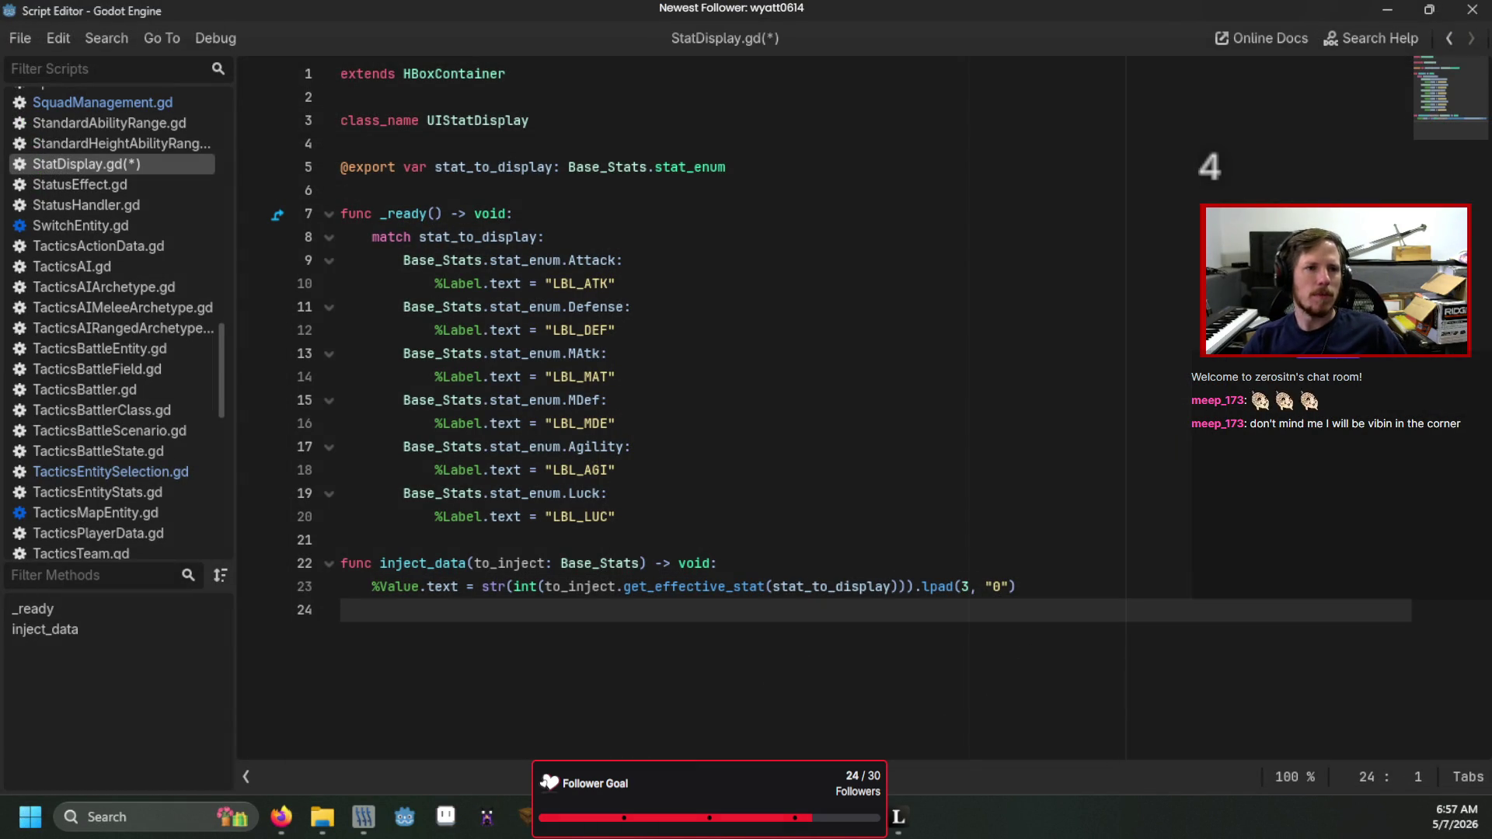
{"action": "key", "text": "alt+Tab"}
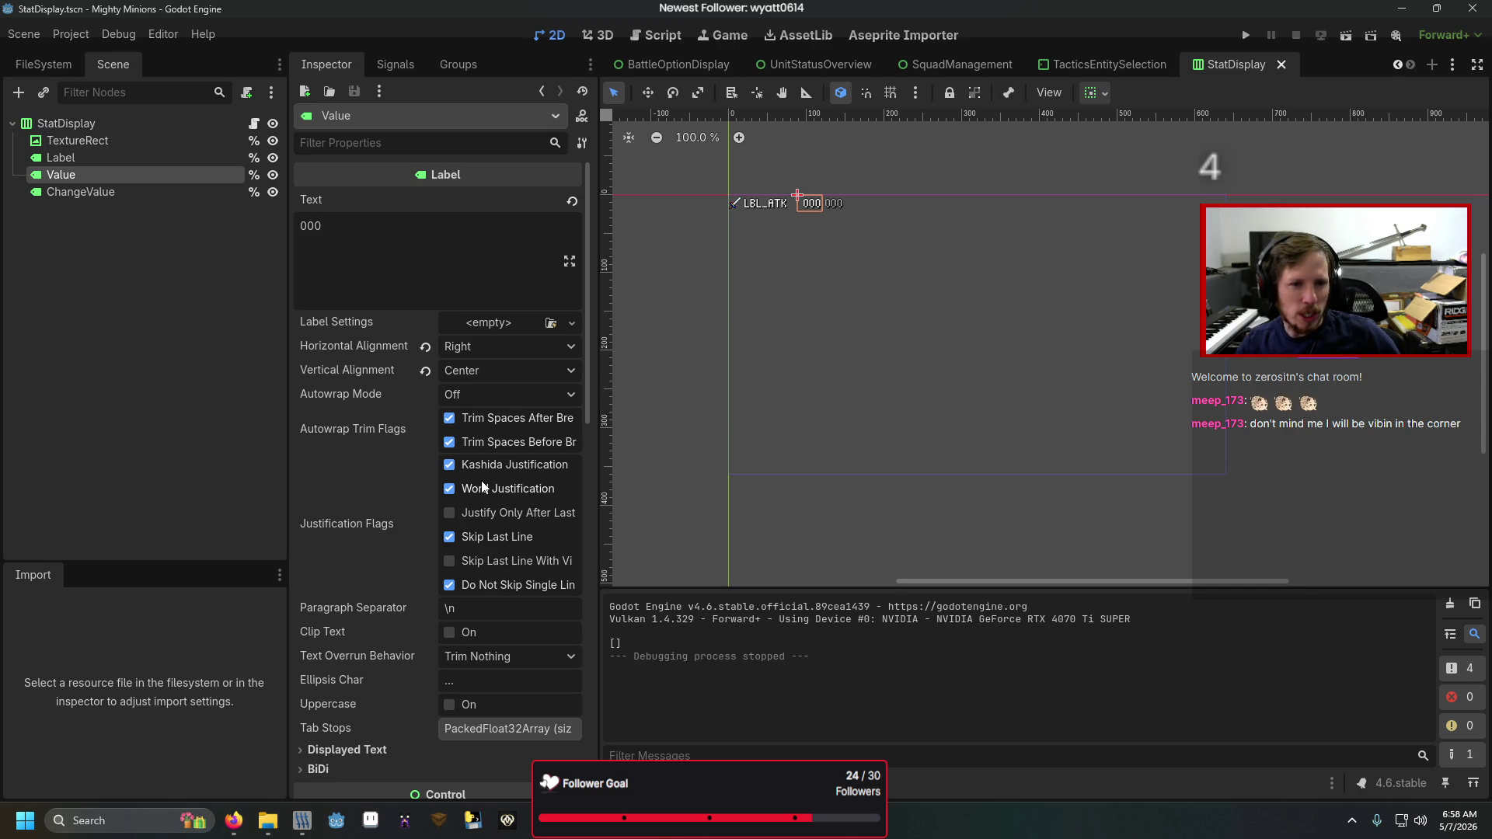
- Inspect the Value label's Displayed Text properties in the StatDisplay scene
{"action": "scroll", "coordinate": [481, 488], "scroll_direction": "down", "scroll_amount": 3}
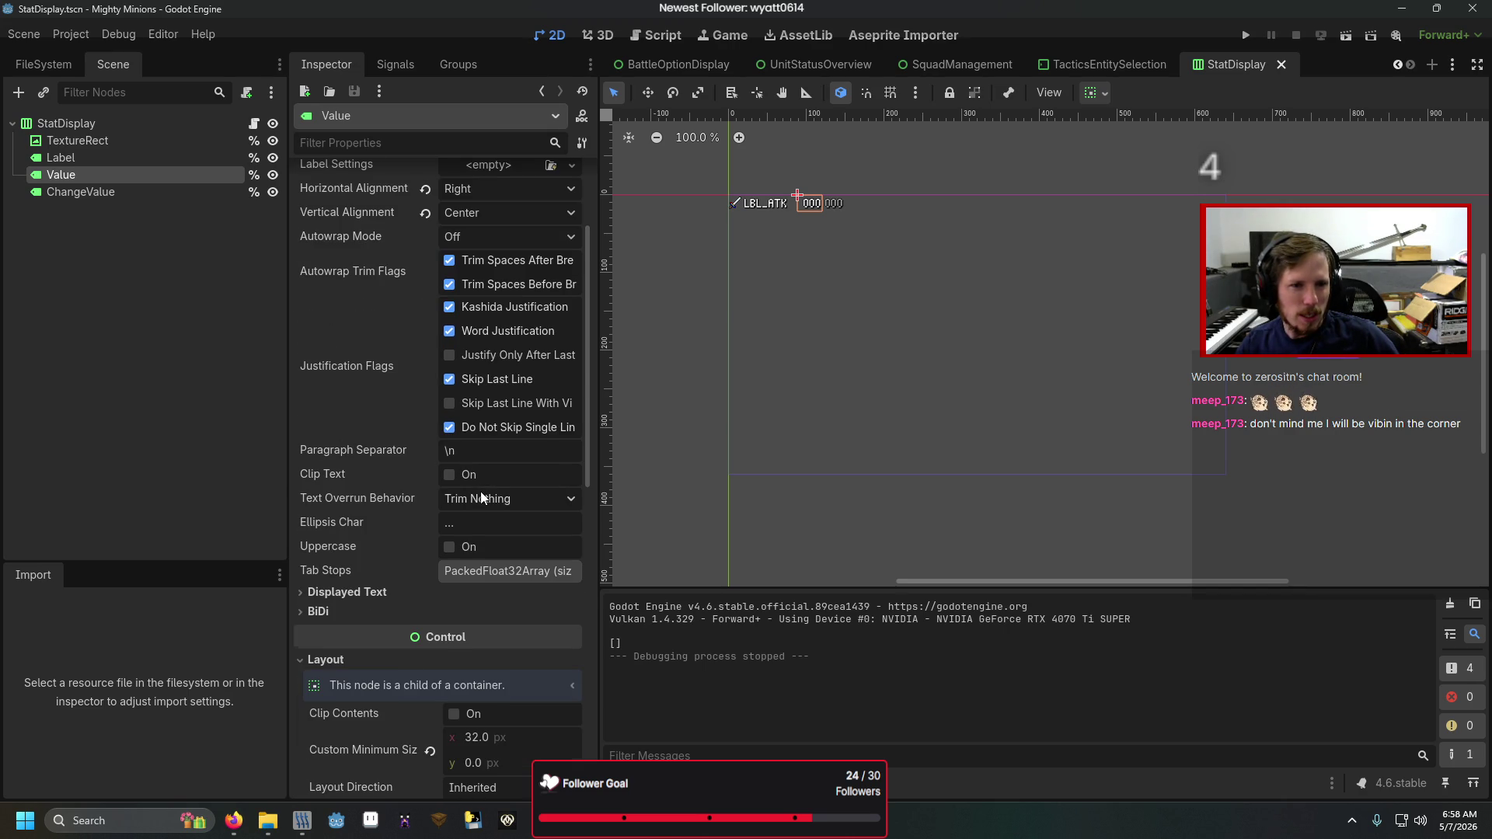
{"action": "left_click", "coordinate": [469, 516]}
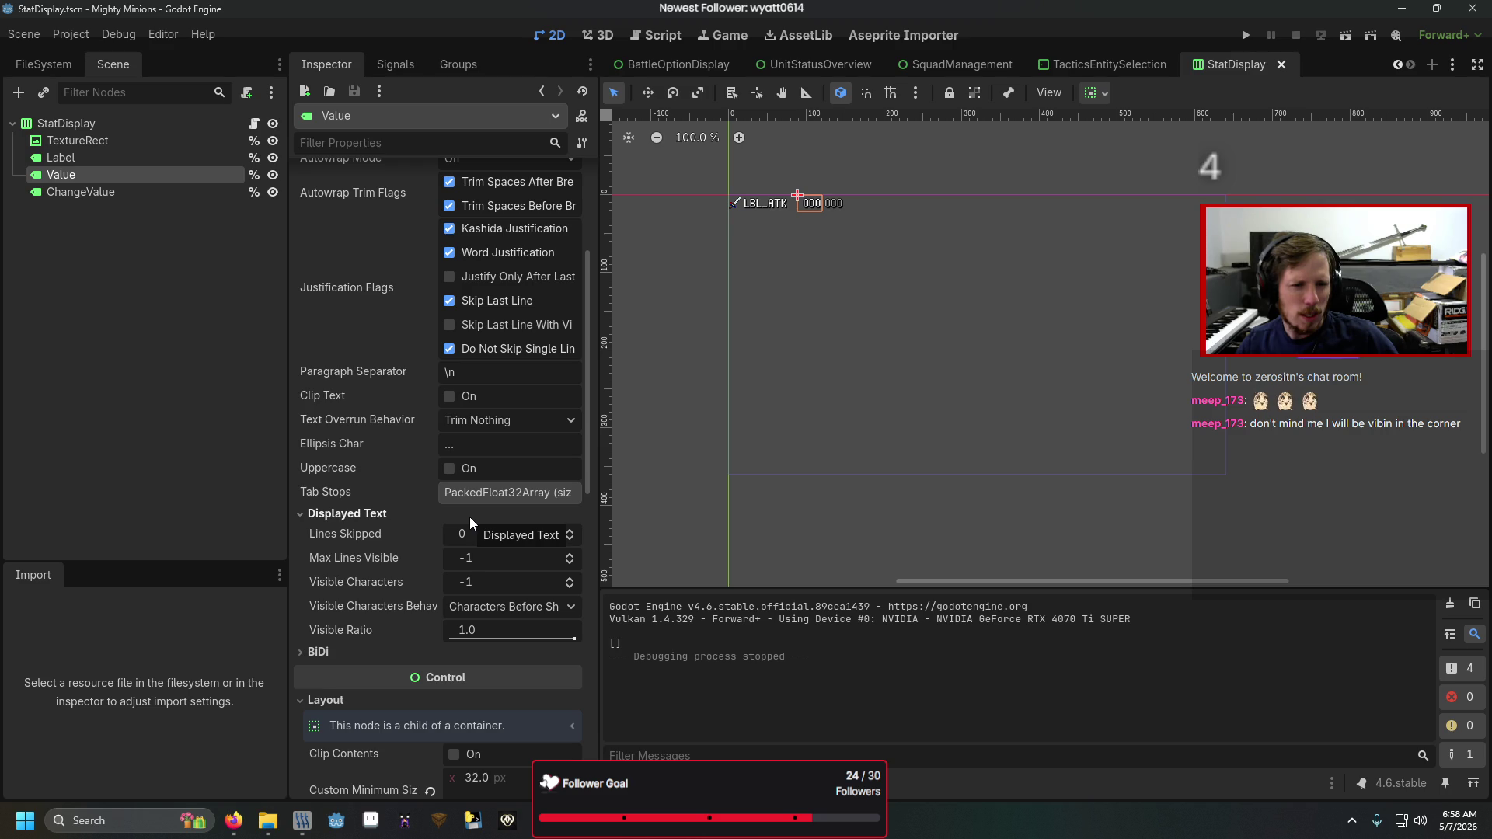
{"action": "left_click", "coordinate": [469, 516]}
{"action": "scroll", "coordinate": [470, 516], "scroll_direction": "down", "scroll_amount": 5}
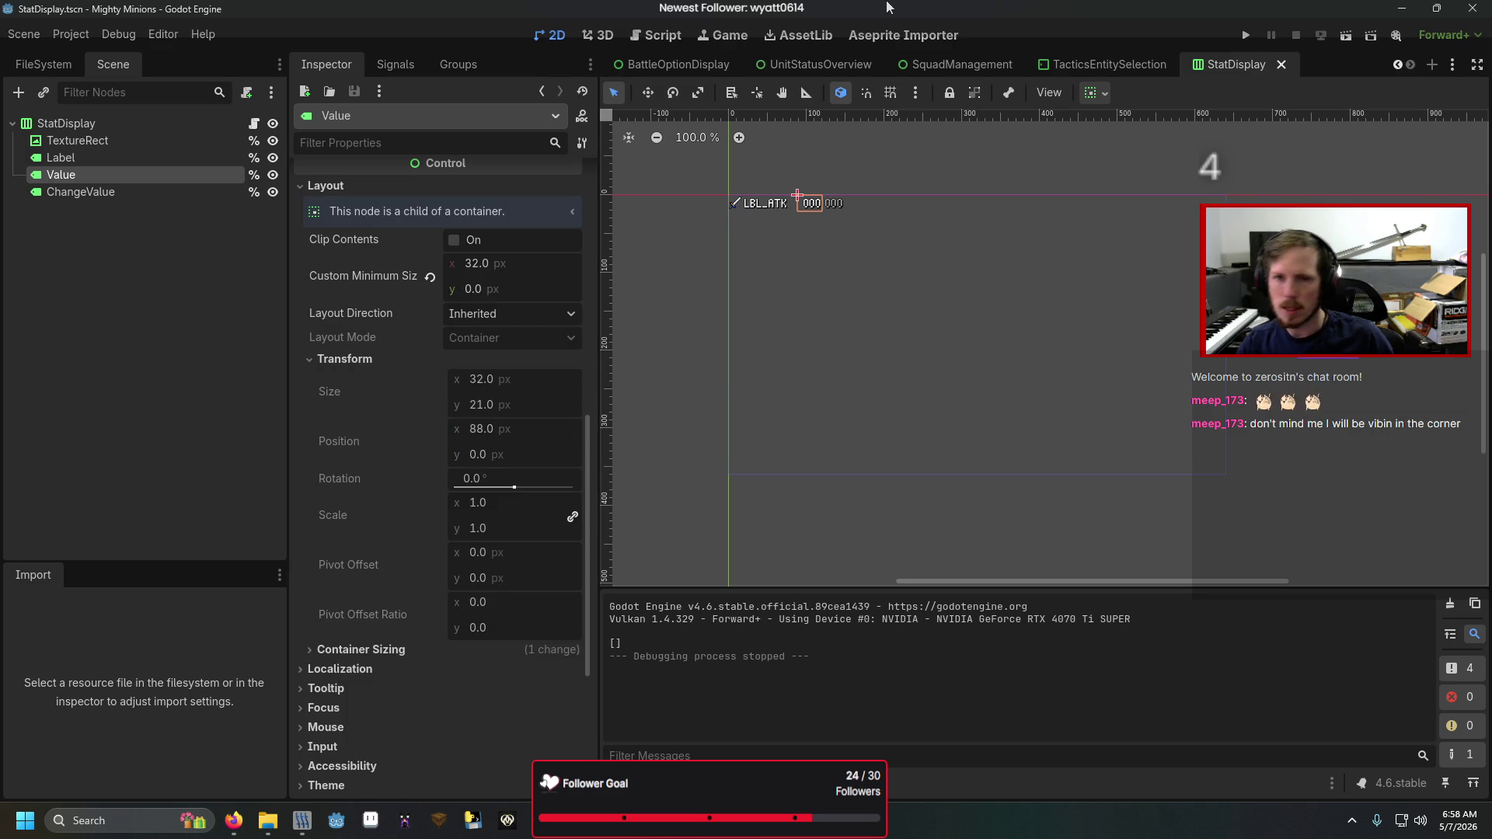
- Run the game and check the status screen shows stats padded as 007 and 005
{"action": "key", "text": "F5"}
{"action": "key", "text": "Return"}
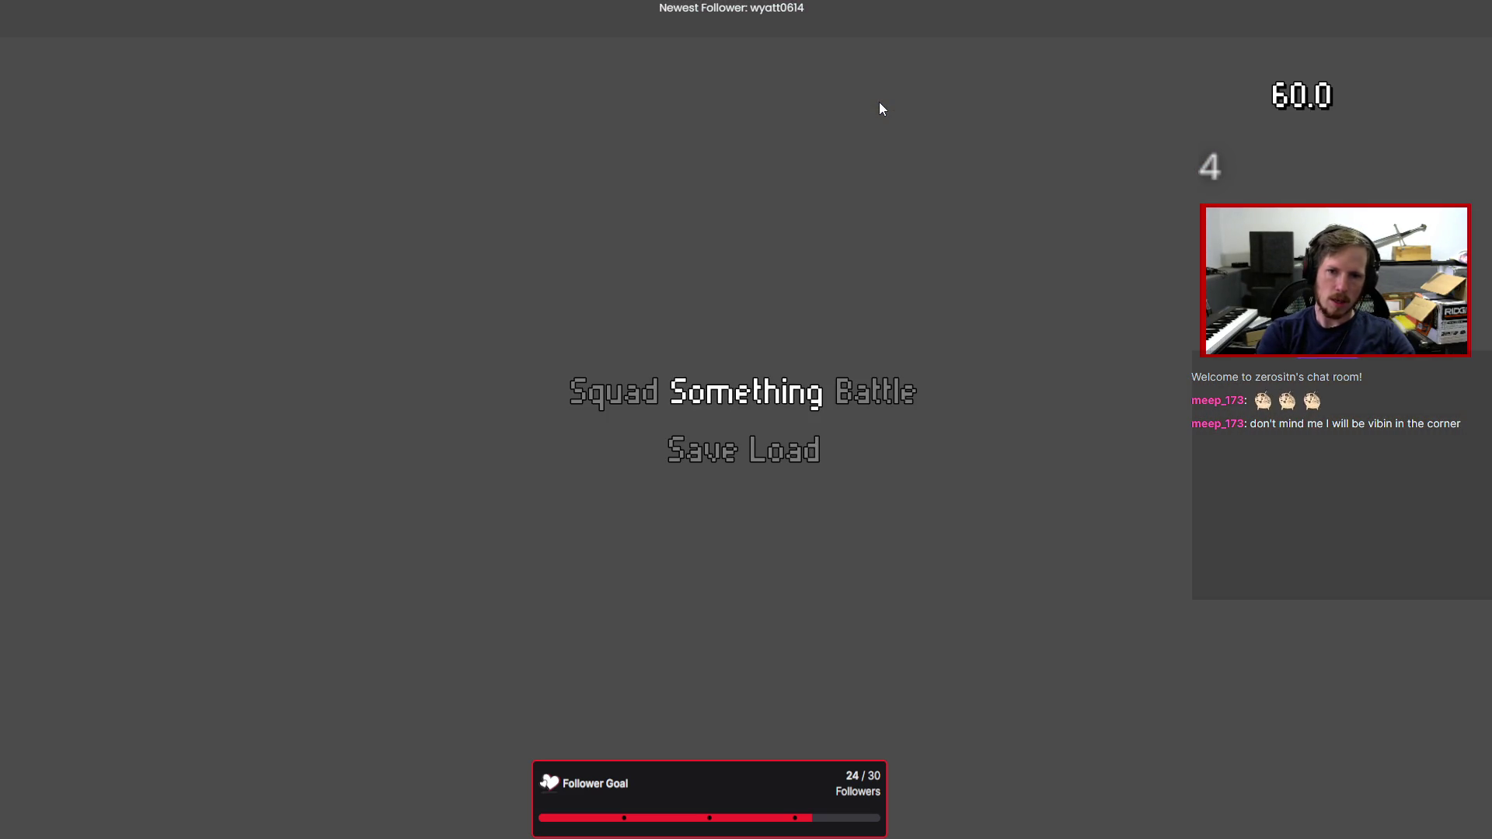
{"action": "key", "text": "Return"}
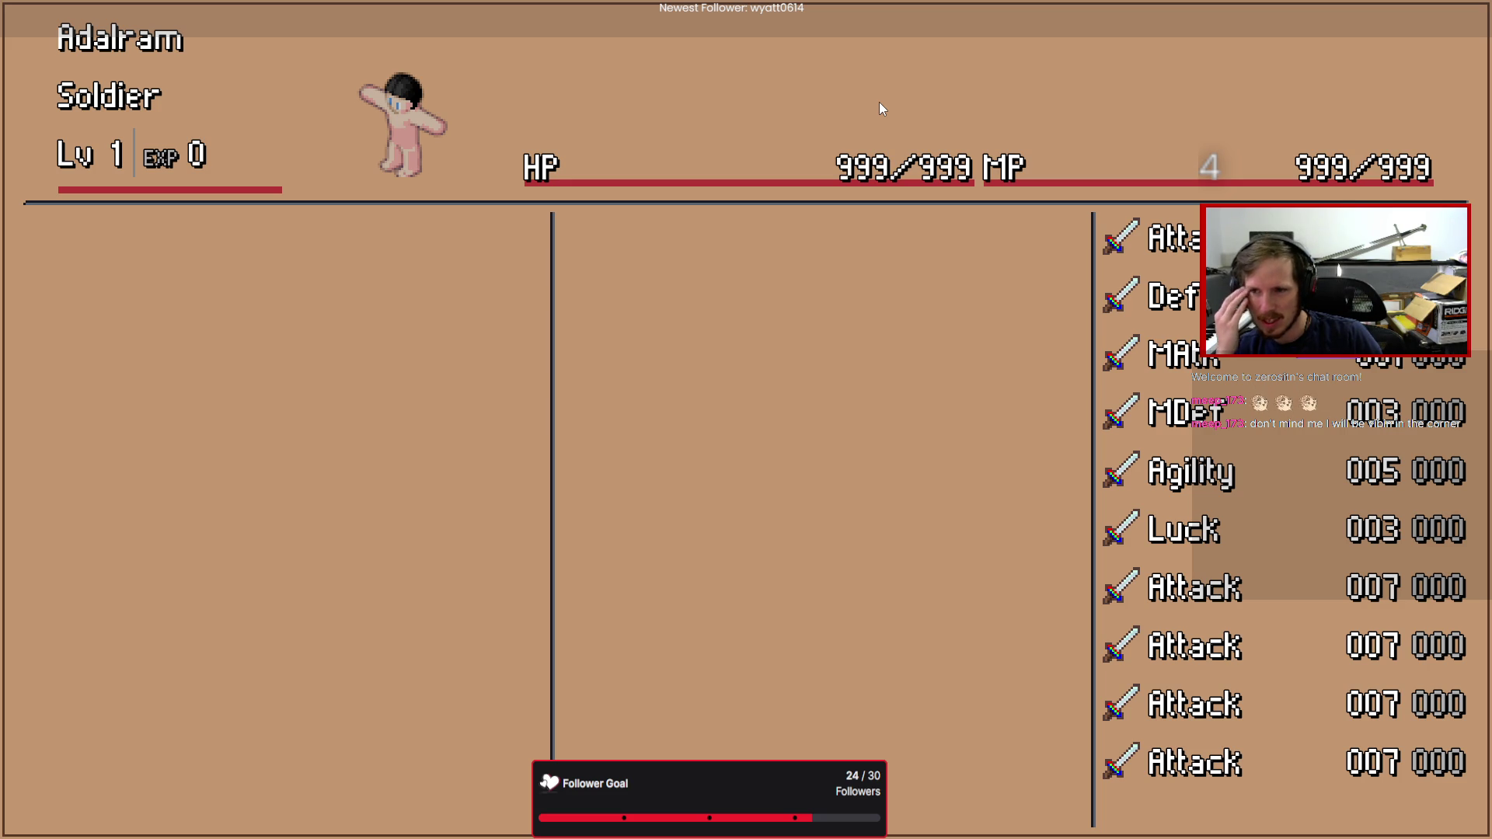
{"action": "key", "text": "alt+F4"}
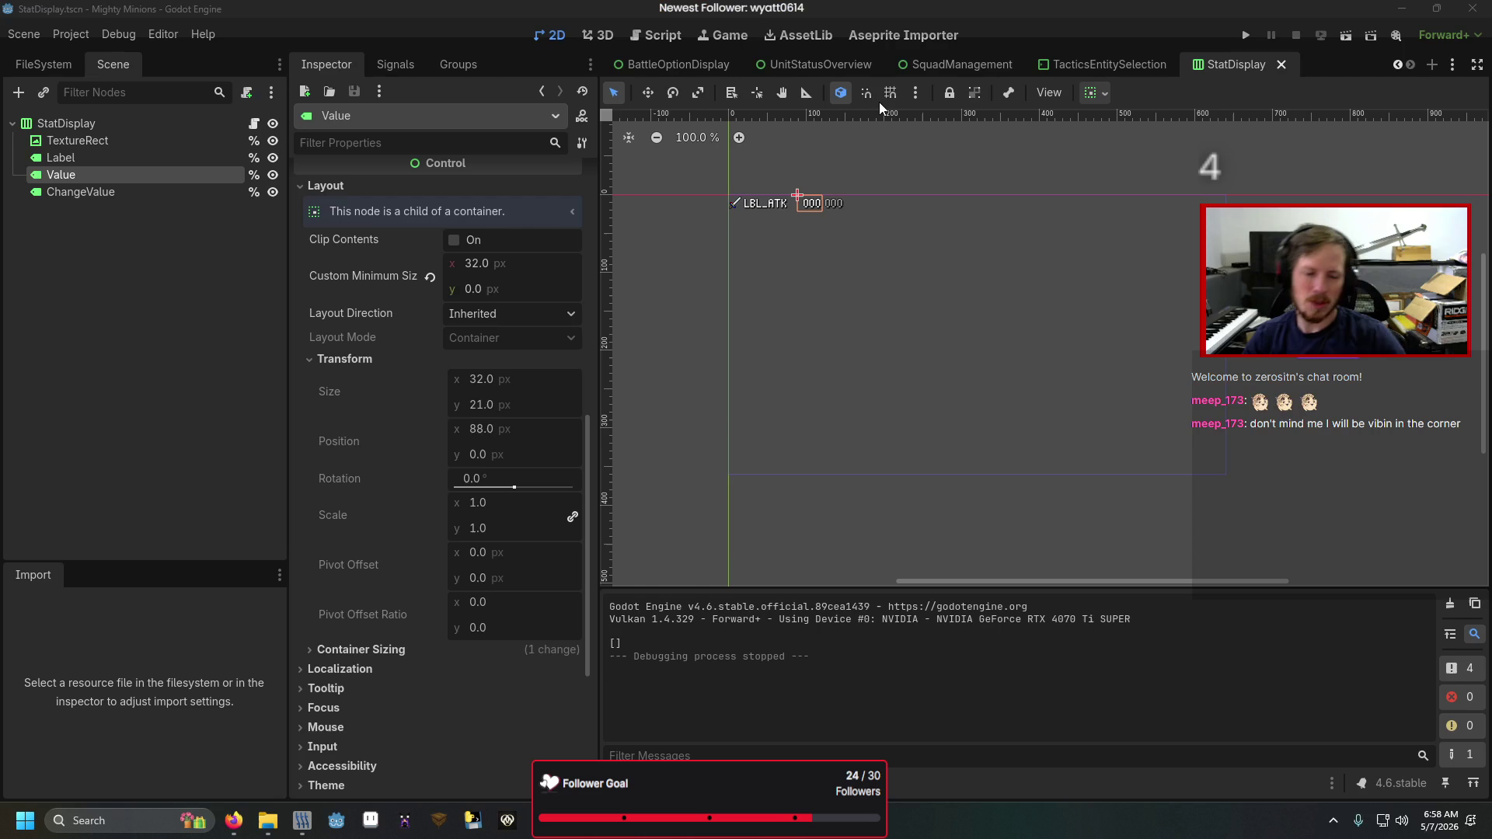
- Open UnitStatusOverview and inspect the StatDisplay4 and StatDisplay3 rows, then switch to the spreadsheet
{"action": "left_click", "coordinate": [861, 62]}
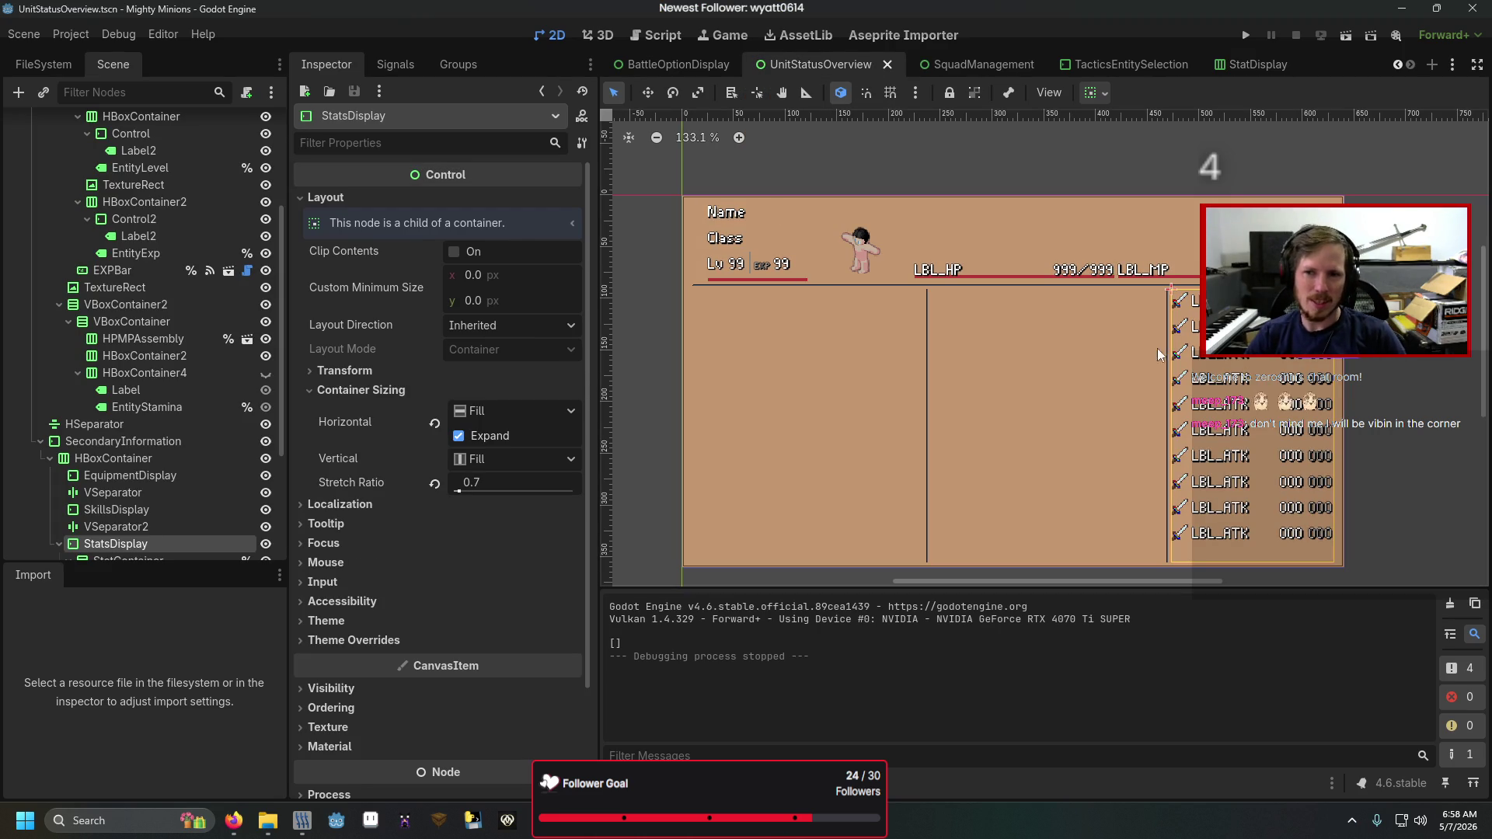
{"action": "left_click", "coordinate": [1293, 380]}
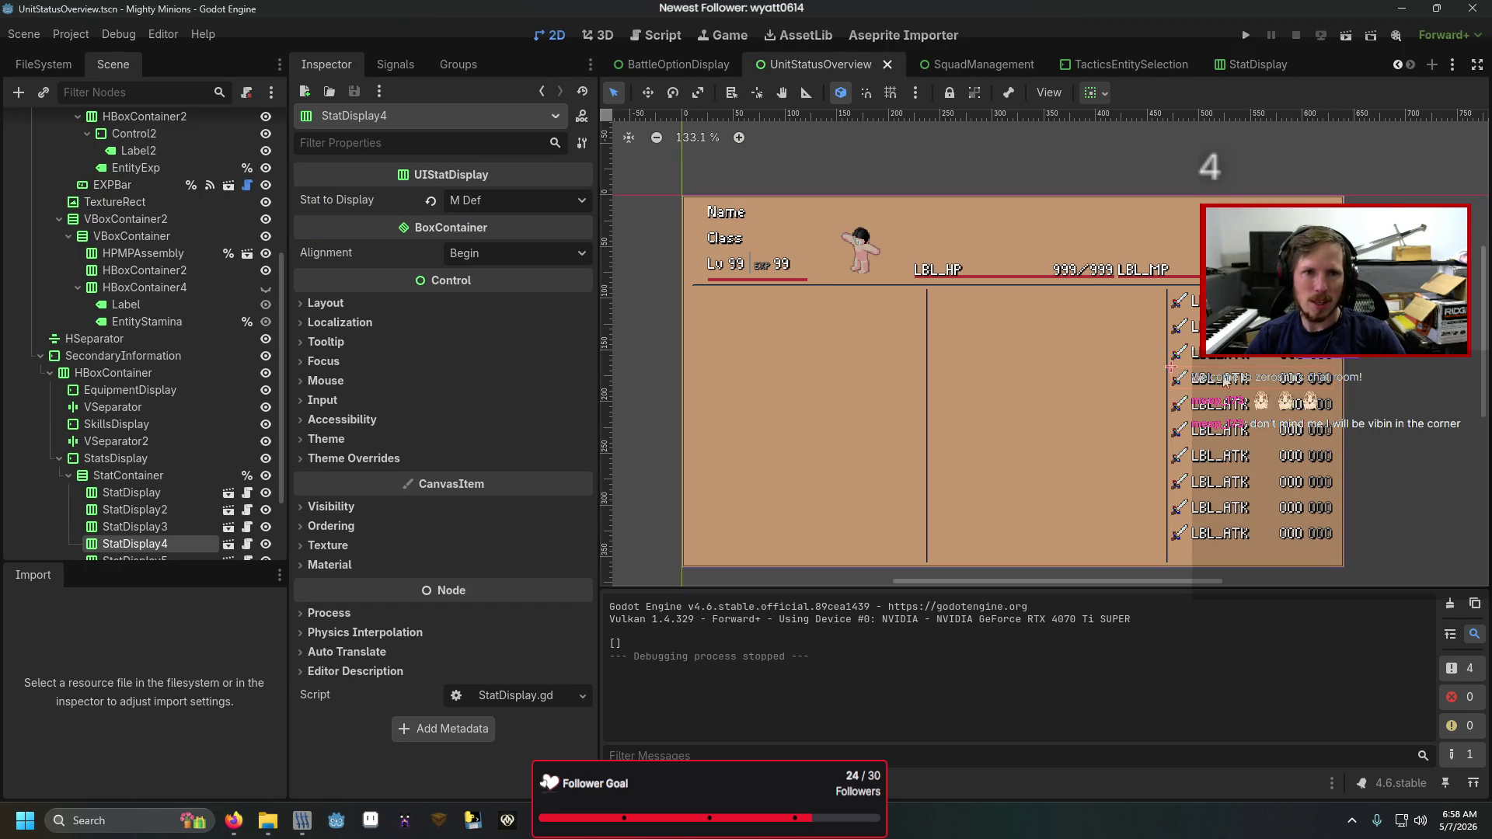
{"action": "left_click", "coordinate": [1250, 354]}
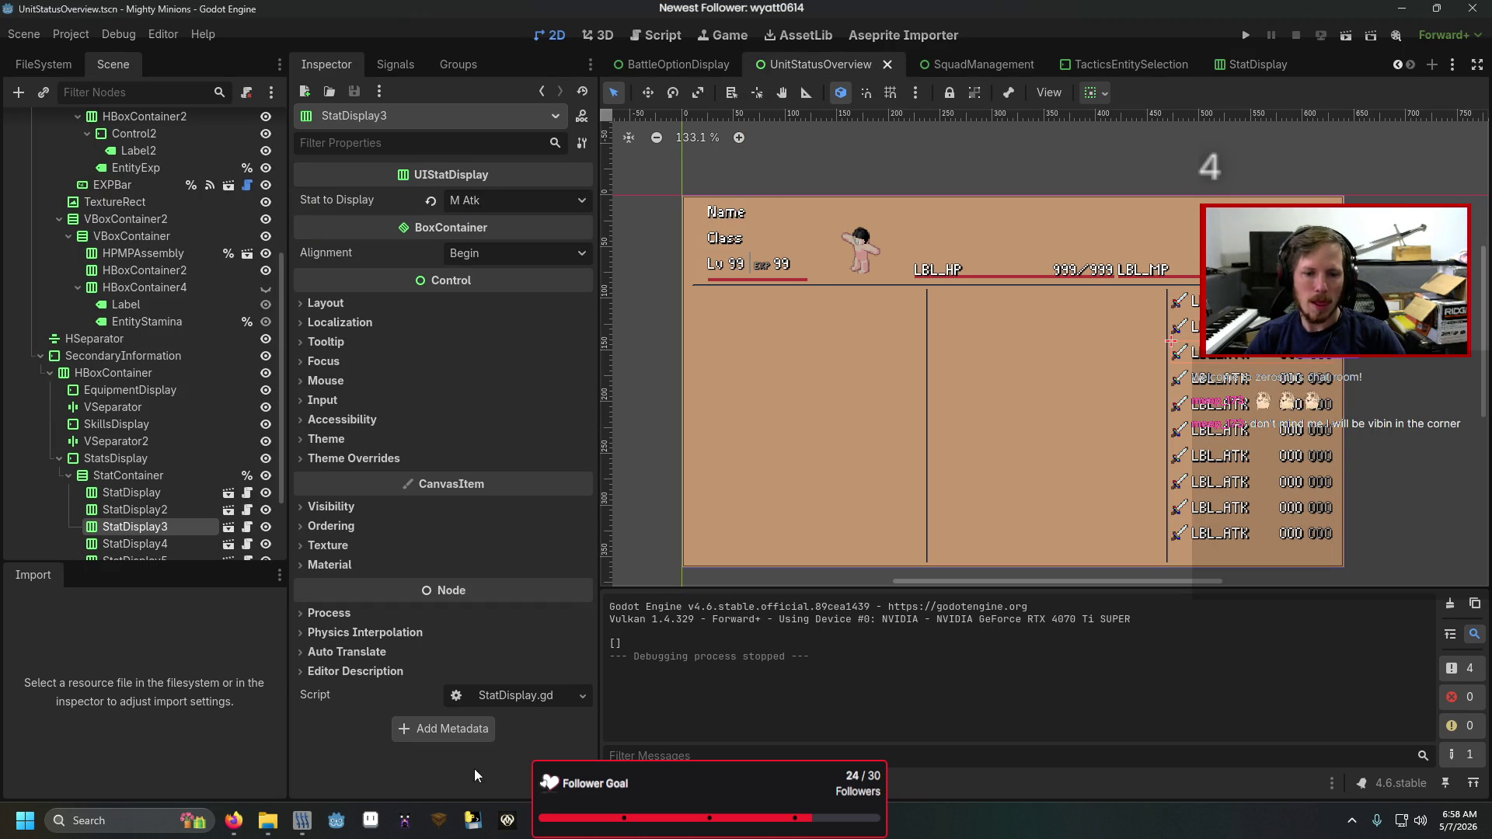
{"action": "mouse_move", "coordinate": [233, 820]}
{"action": "left_click", "coordinate": [147, 738]}
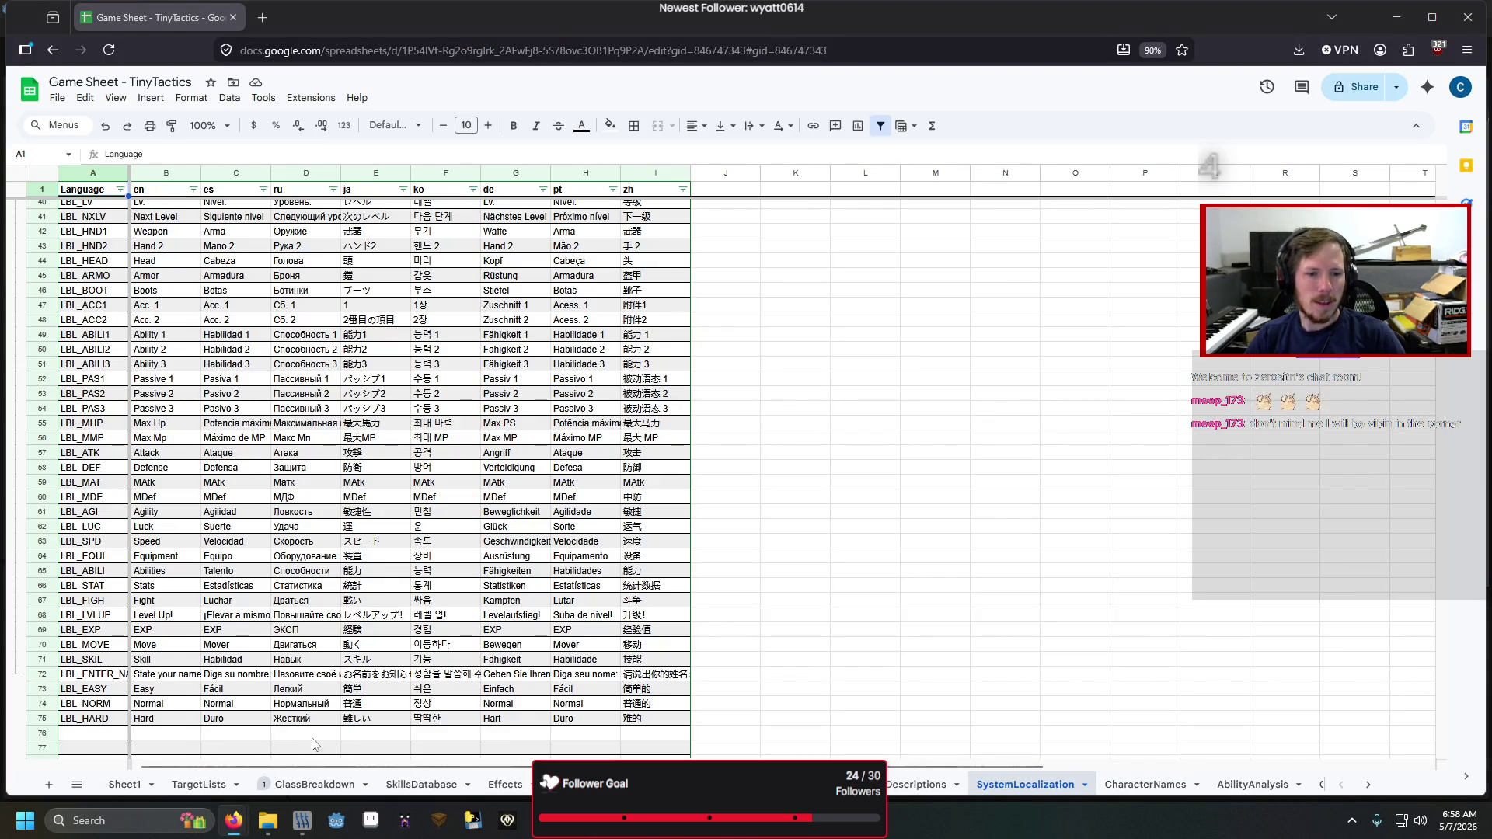
- Review the class table on the ClassBreakdown sheet, then return to the Godot editor
{"action": "left_click", "coordinate": [314, 784]}
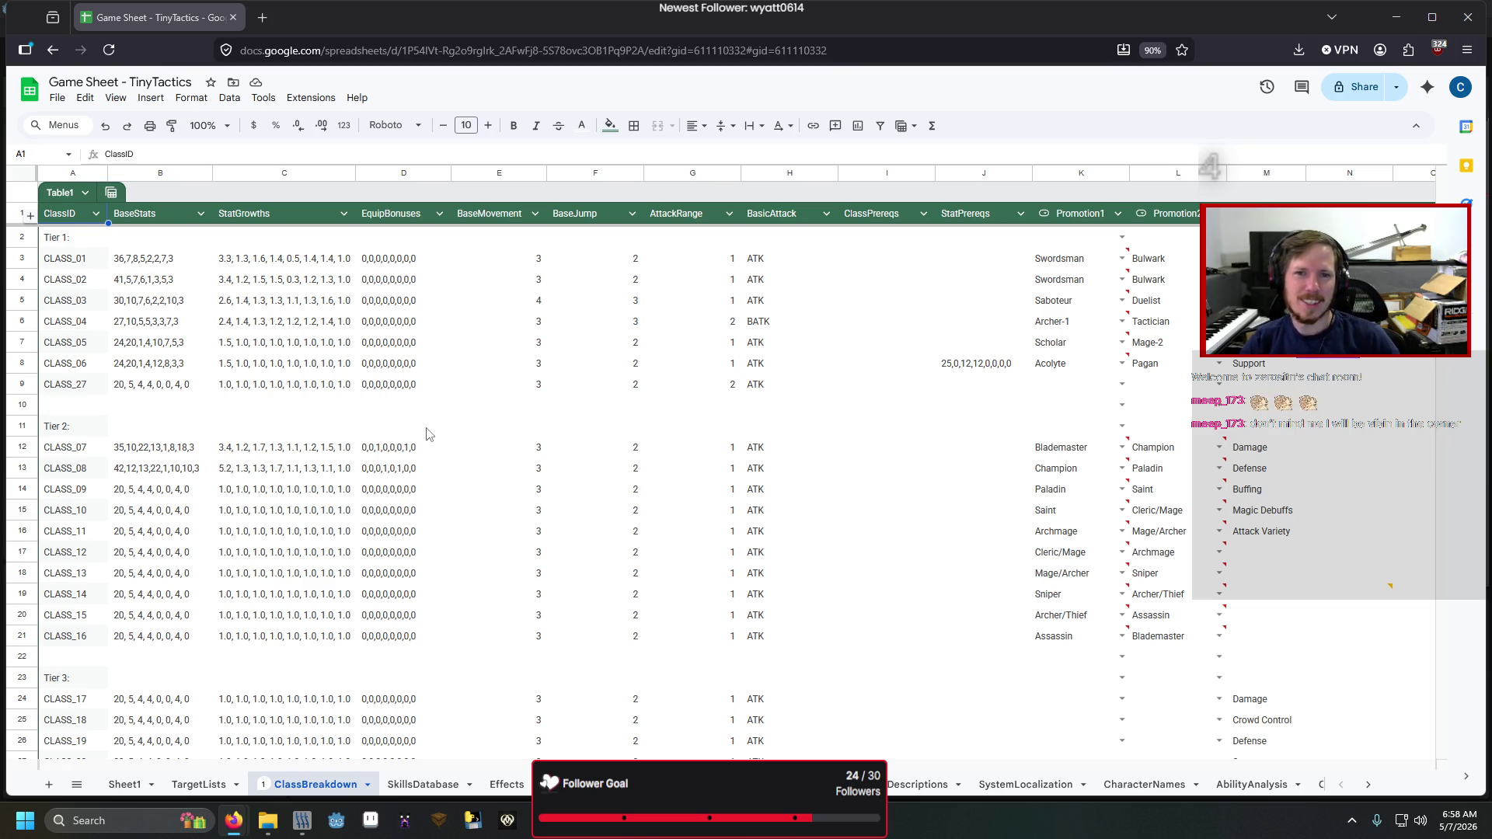
{"action": "mouse_move", "coordinate": [746, 819]}
{"action": "left_click", "coordinate": [528, 731]}
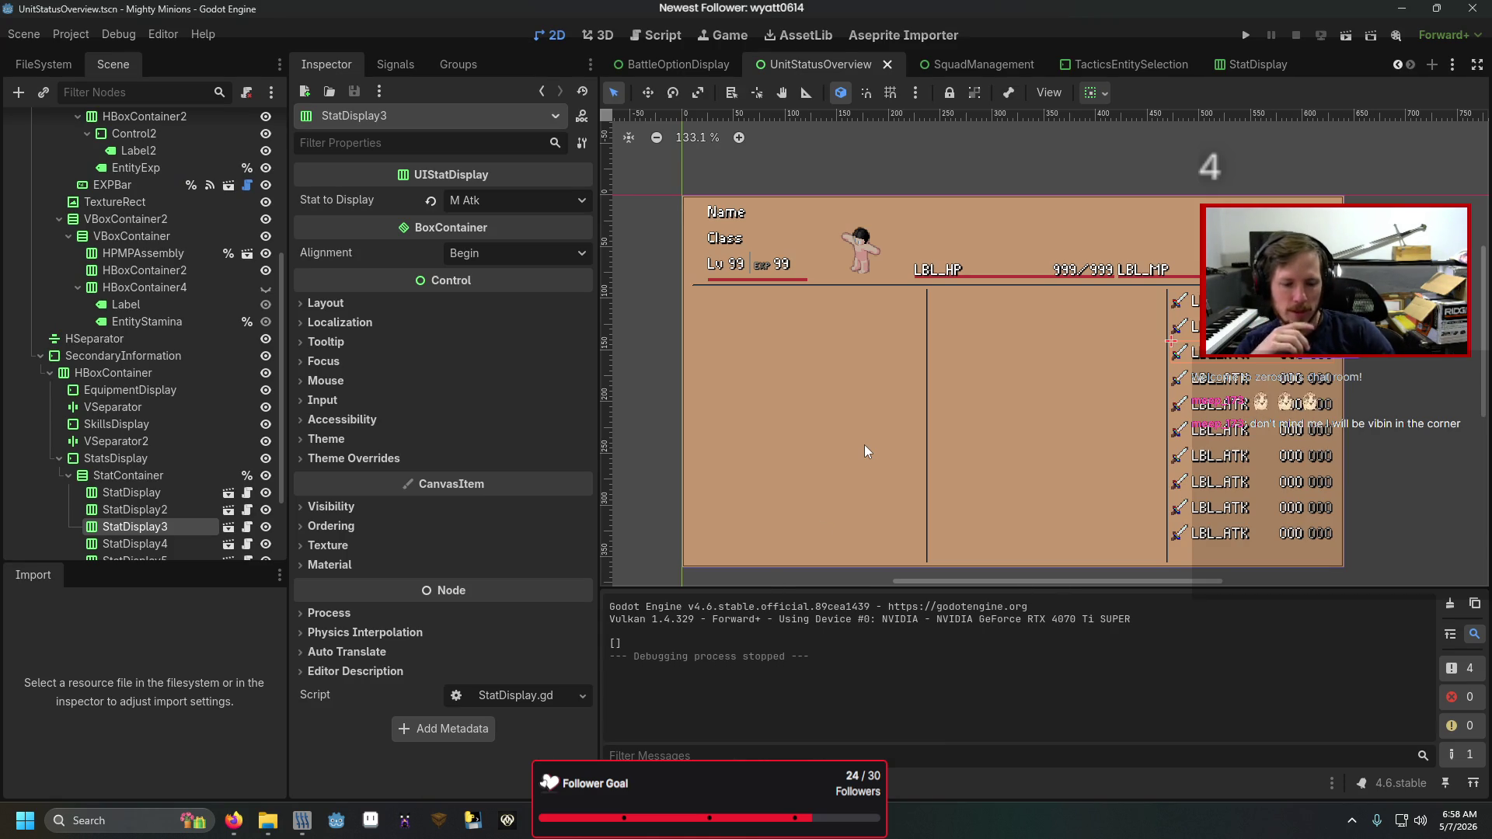
- Run the project and advance past the title screen toward the character status screen
{"action": "key", "text": "F5"}
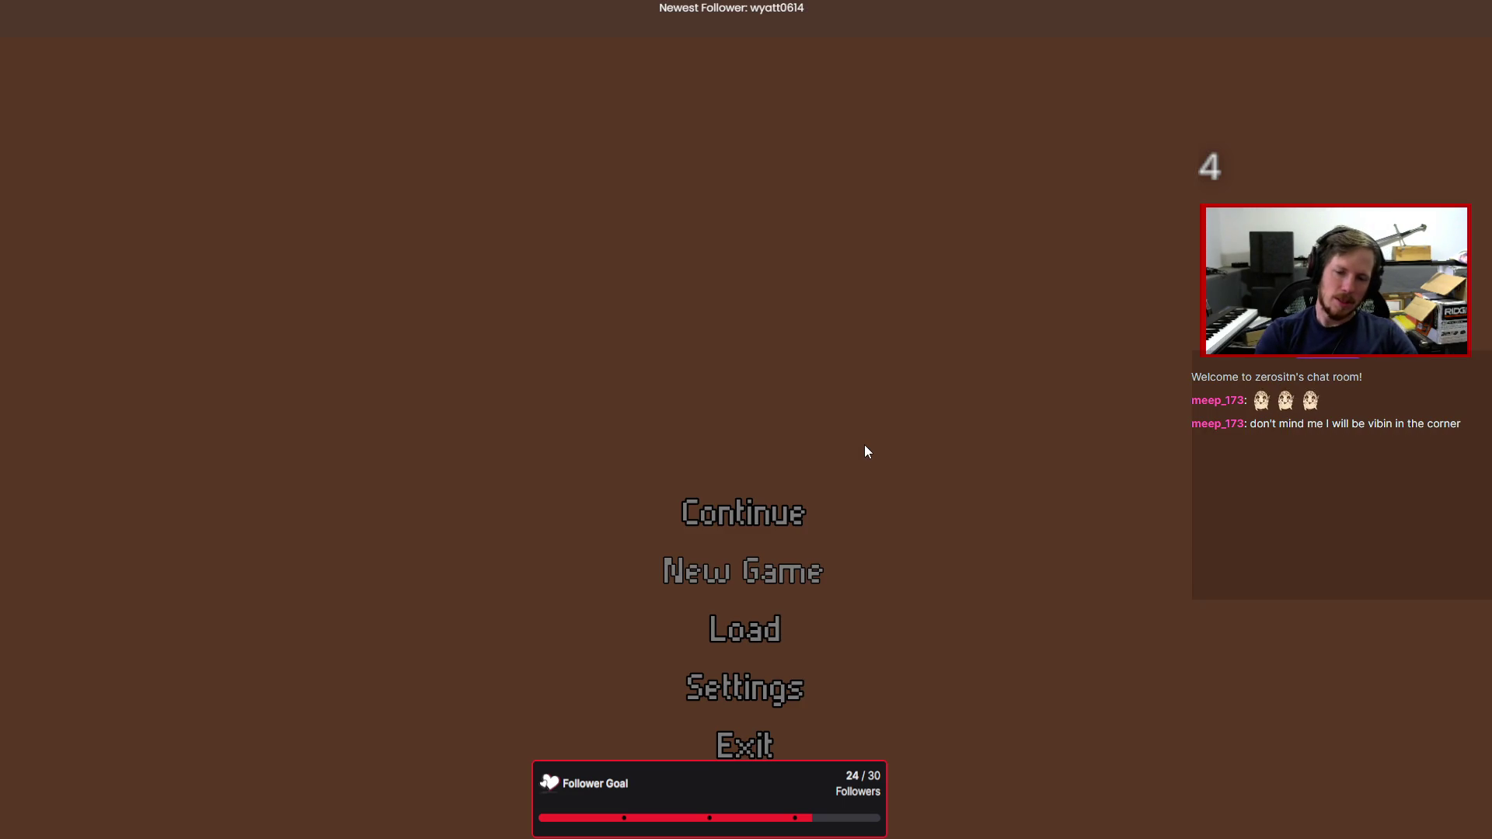
{"action": "key", "text": "Return"}
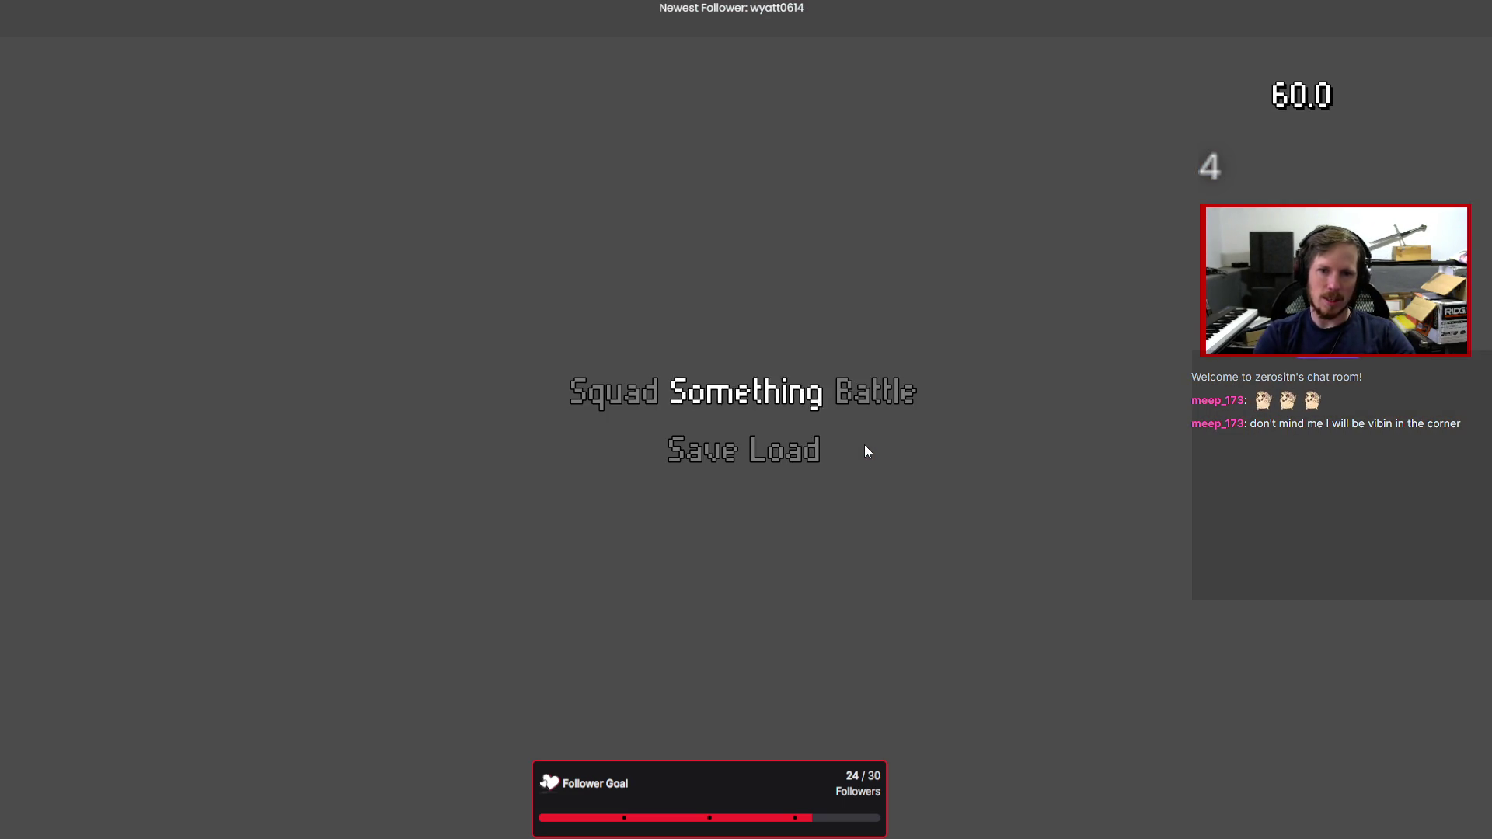
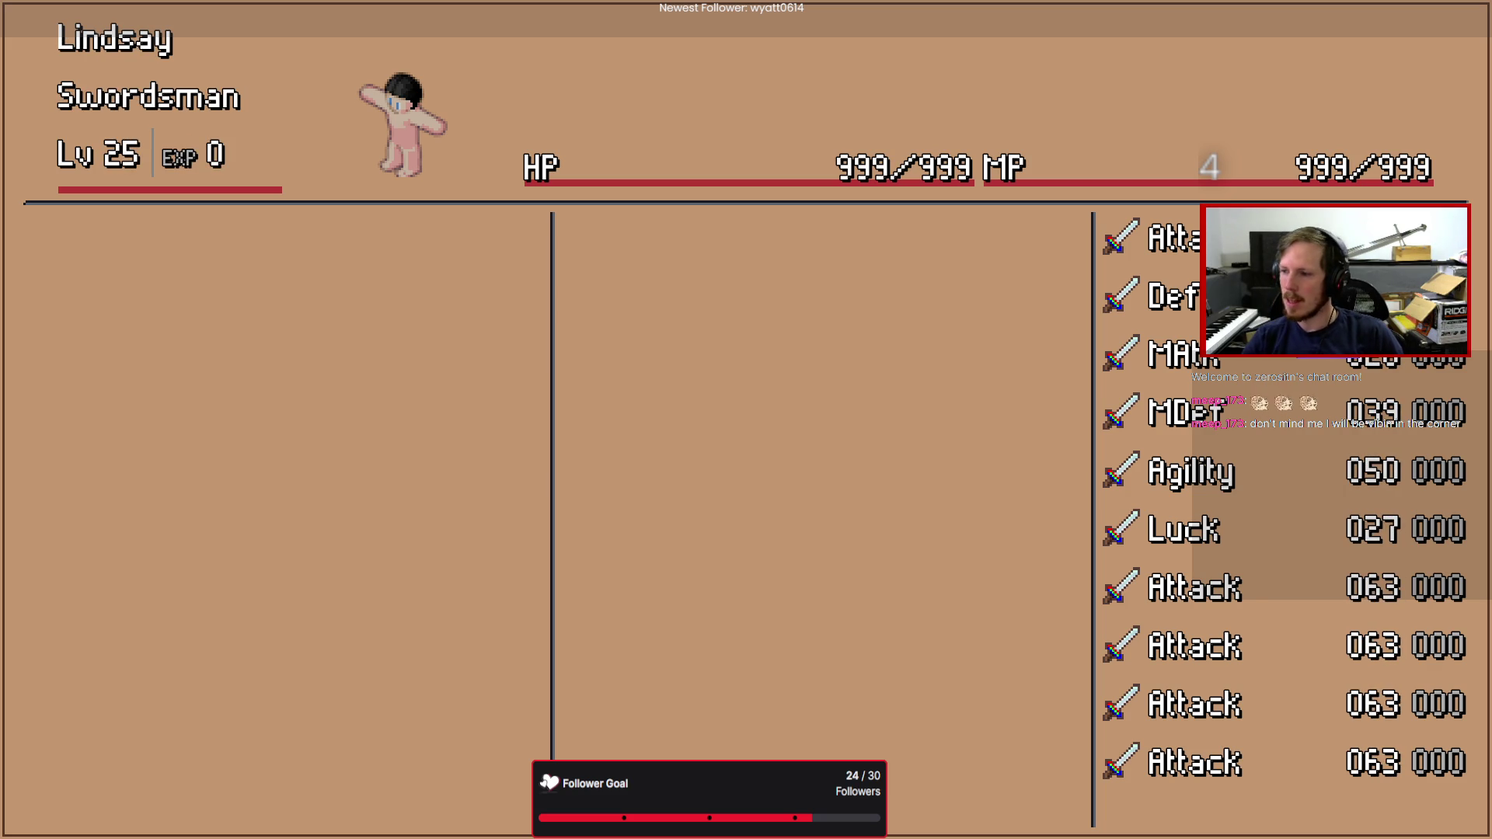
- Stop the game, delete the stray semicolon ending line 23 of StatDisplay.gd, and save
{"action": "key", "text": "F8"}
{"action": "left_click_drag", "start_coordinate": [1016, 586], "coordinate": [919, 589]}
{"action": "key", "text": "BackSpace"}
{"action": "key", "text": "BackSpace"}
{"action": "left_click", "coordinate": [928, 653]}
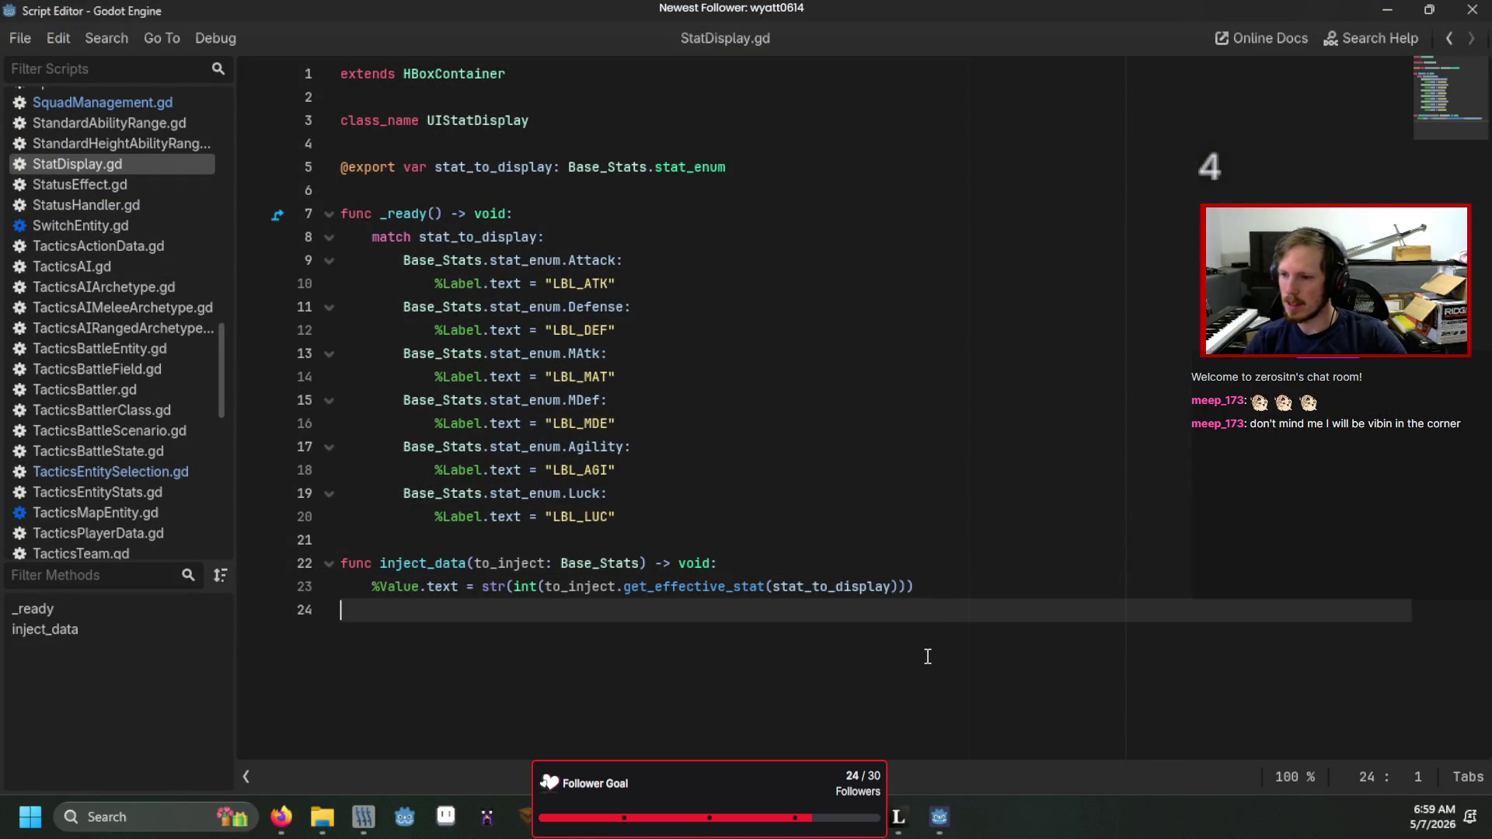
{"action": "key", "text": "ctrl+s"}
- Re-run the game to test the status screen, then return to the StatDisplay scene
{"action": "key", "text": "F5"}
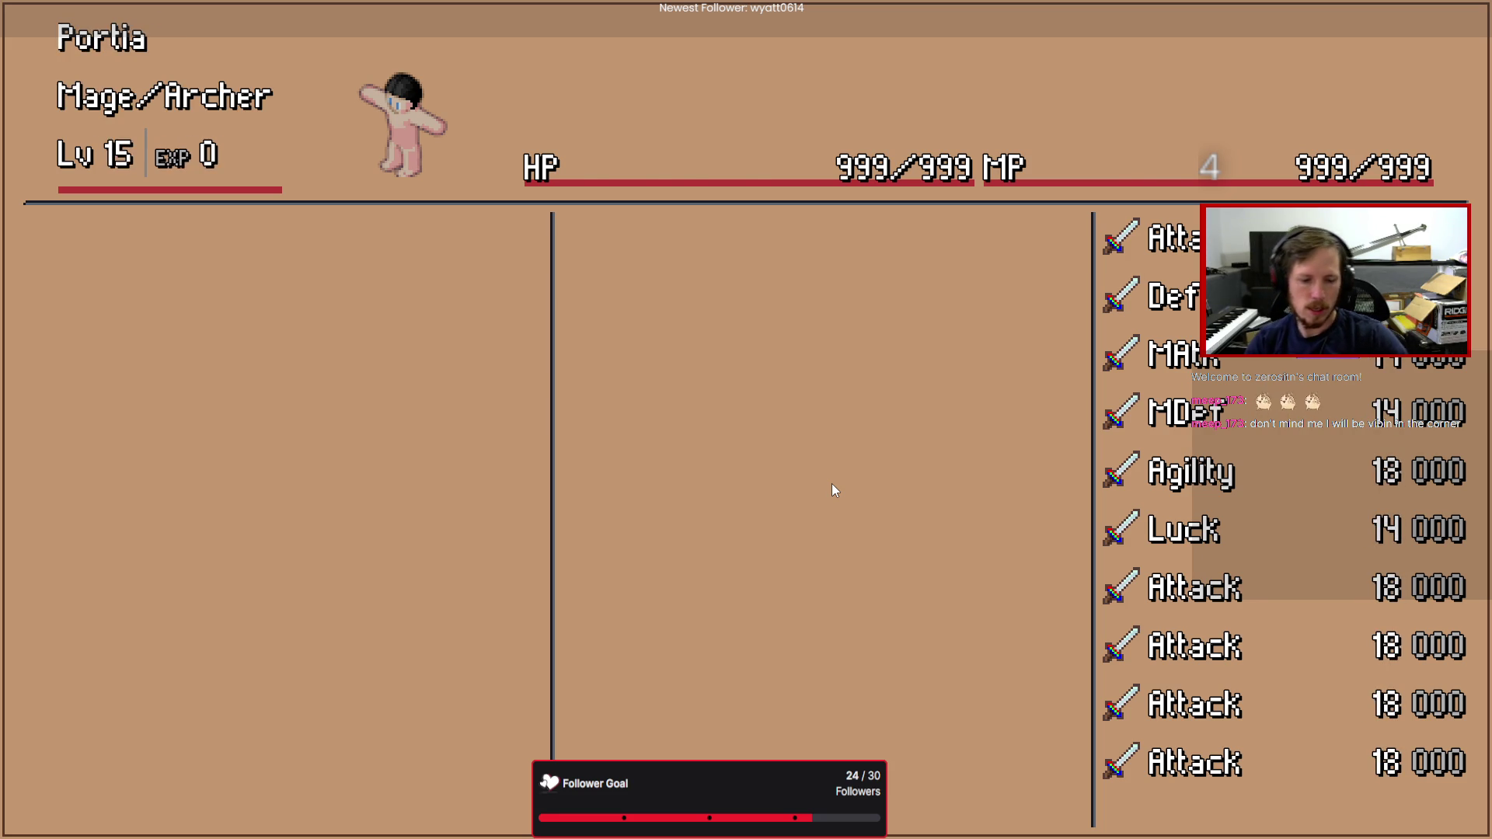
{"action": "key", "text": "F8"}
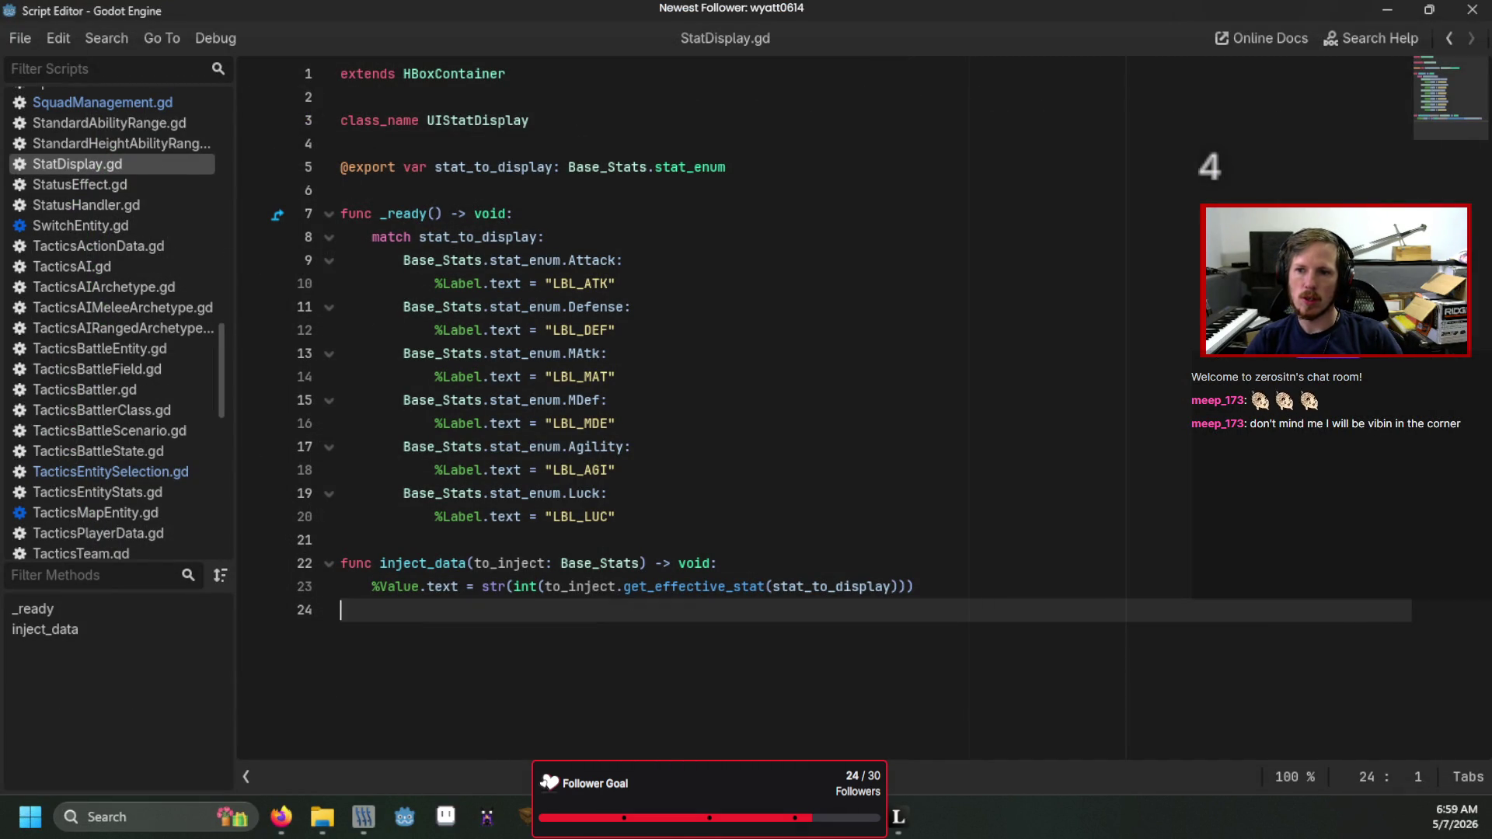
{"action": "key", "text": "alt+Tab"}
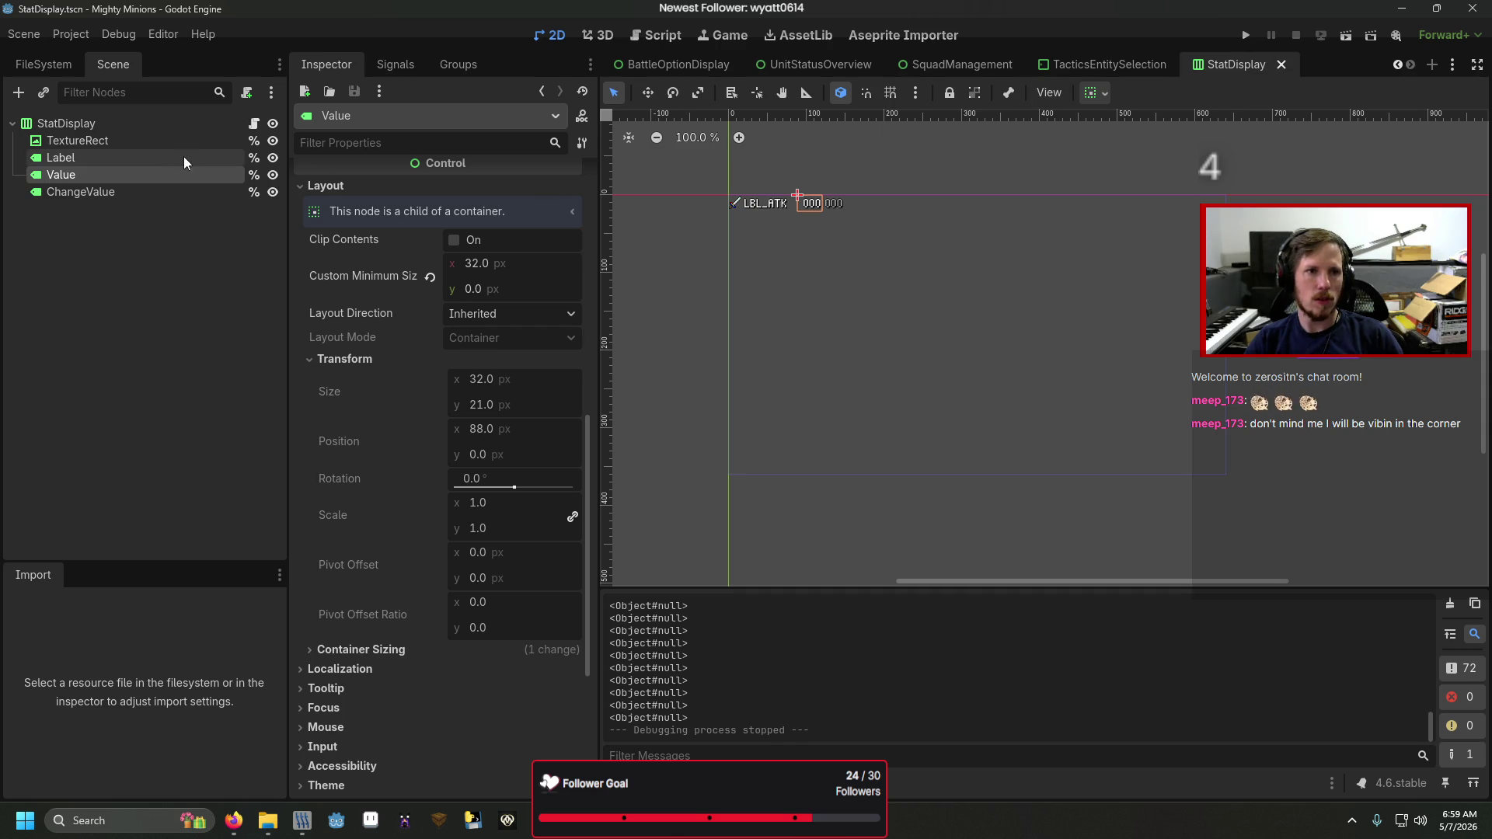
- Set the Value label's horizontal alignment to Left, keep vertical at Center, and run the game
{"action": "scroll", "coordinate": [490, 308], "scroll_direction": "up", "scroll_amount": 3}
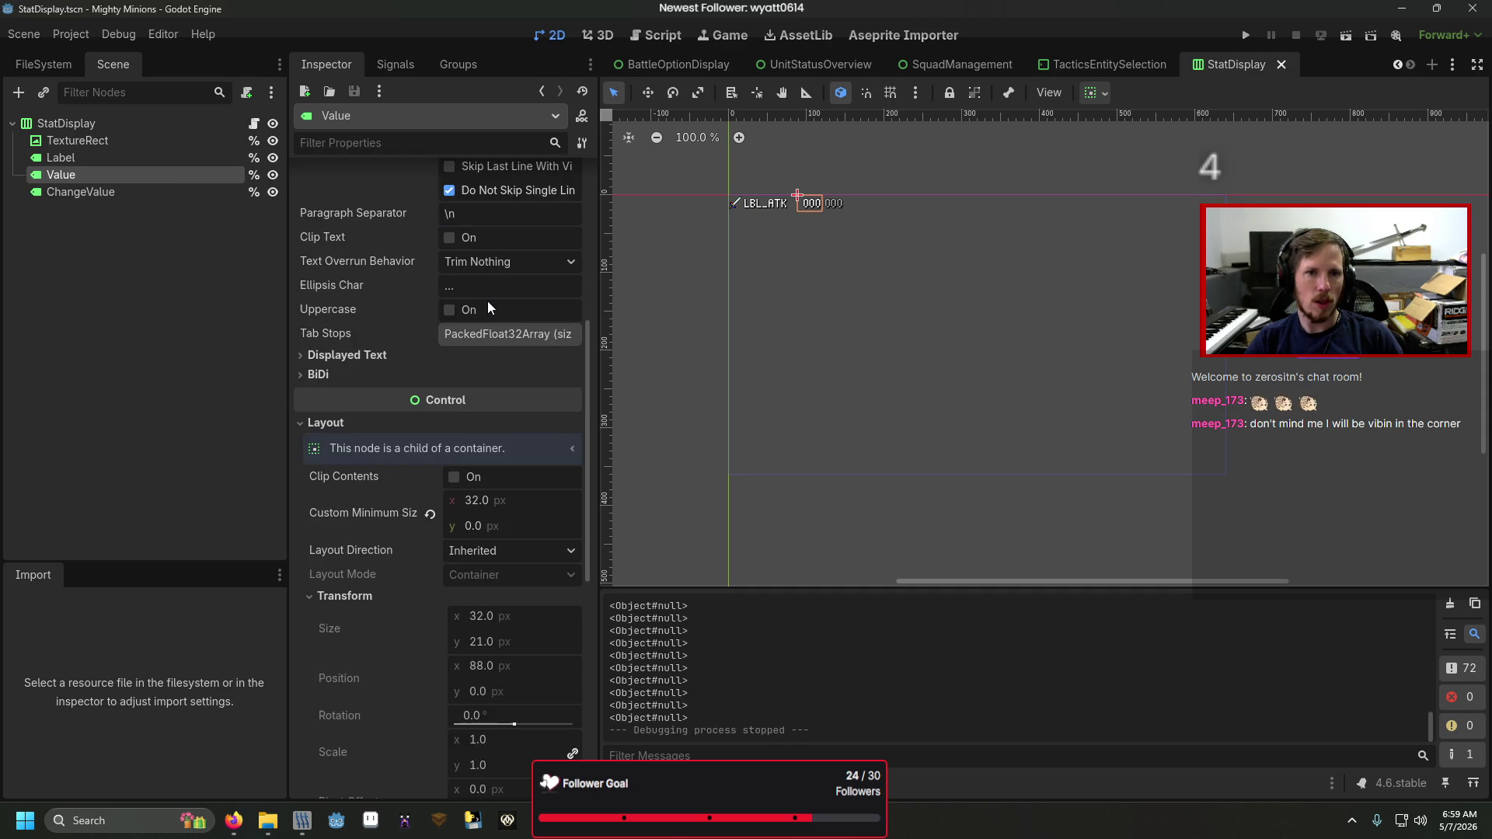
{"action": "scroll", "coordinate": [490, 308], "scroll_direction": "up", "scroll_amount": 5}
{"action": "left_click", "coordinate": [475, 347]}
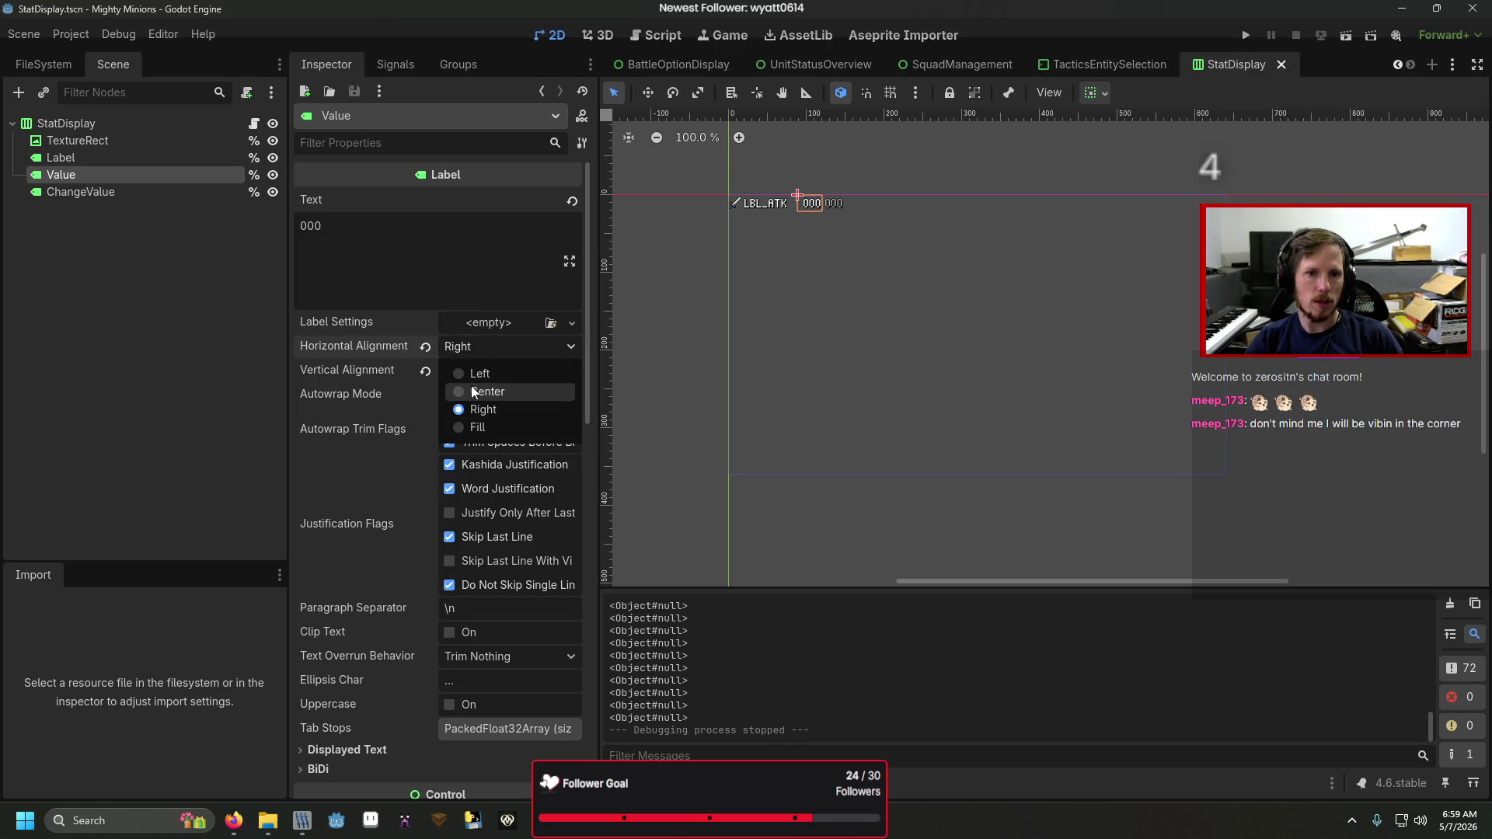
{"action": "left_click", "coordinate": [473, 391]}
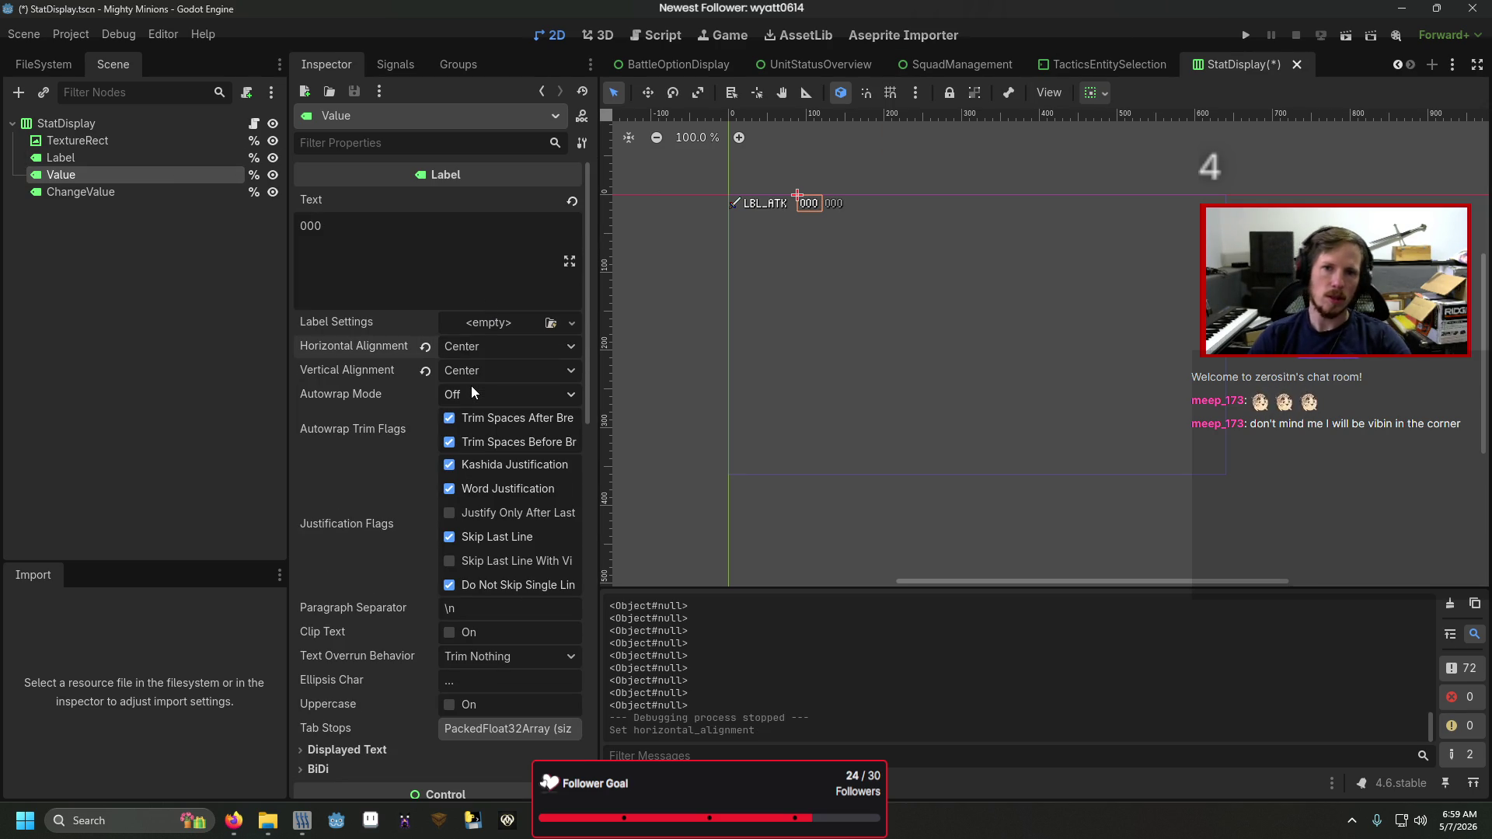
{"action": "left_click", "coordinate": [465, 375]}
{"action": "left_click", "coordinate": [472, 352]}
{"action": "left_click", "coordinate": [475, 348]}
{"action": "left_click", "coordinate": [475, 373]}
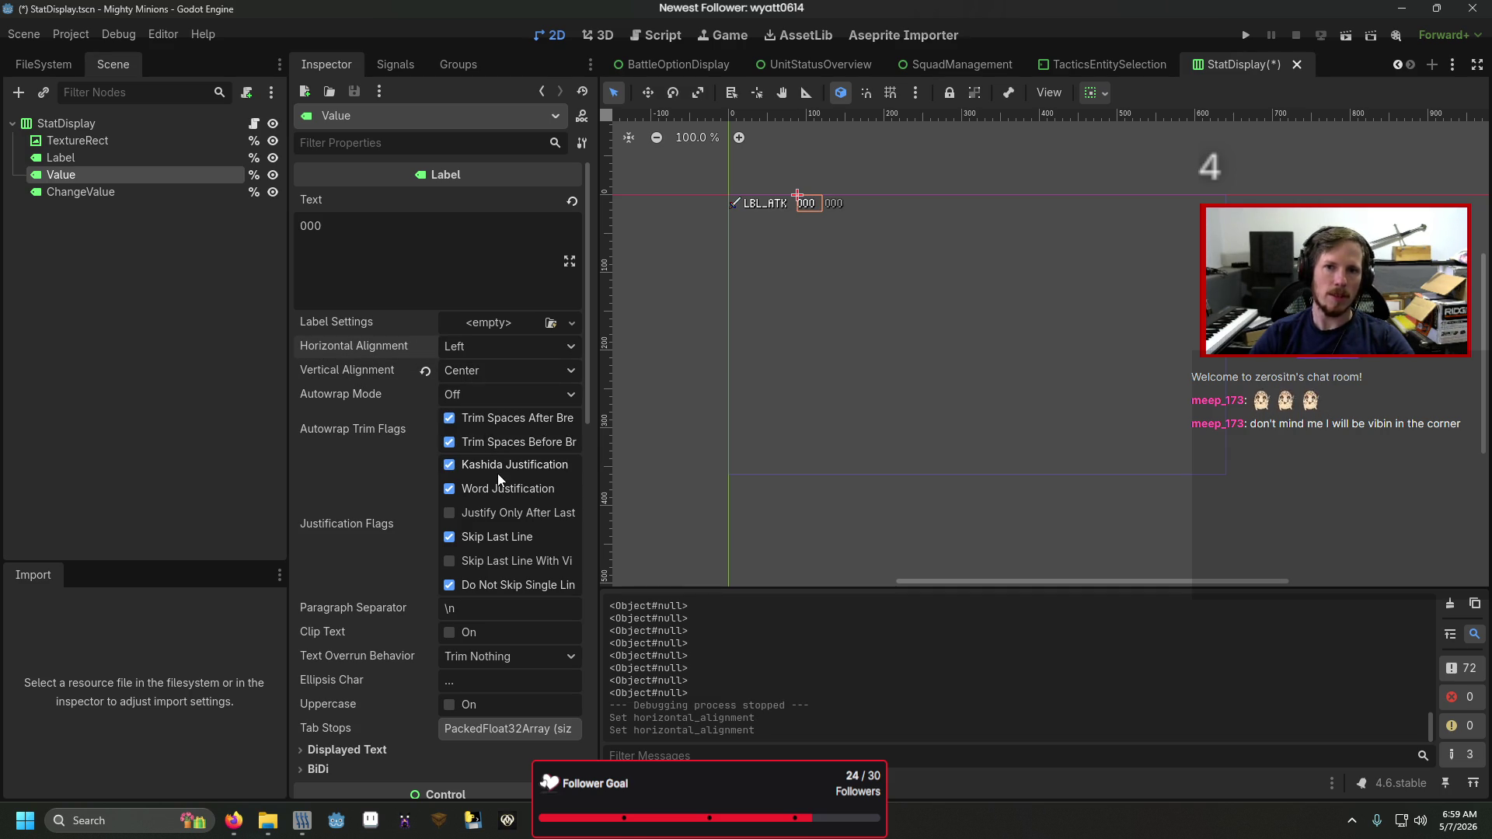
{"action": "key", "text": "F5"}
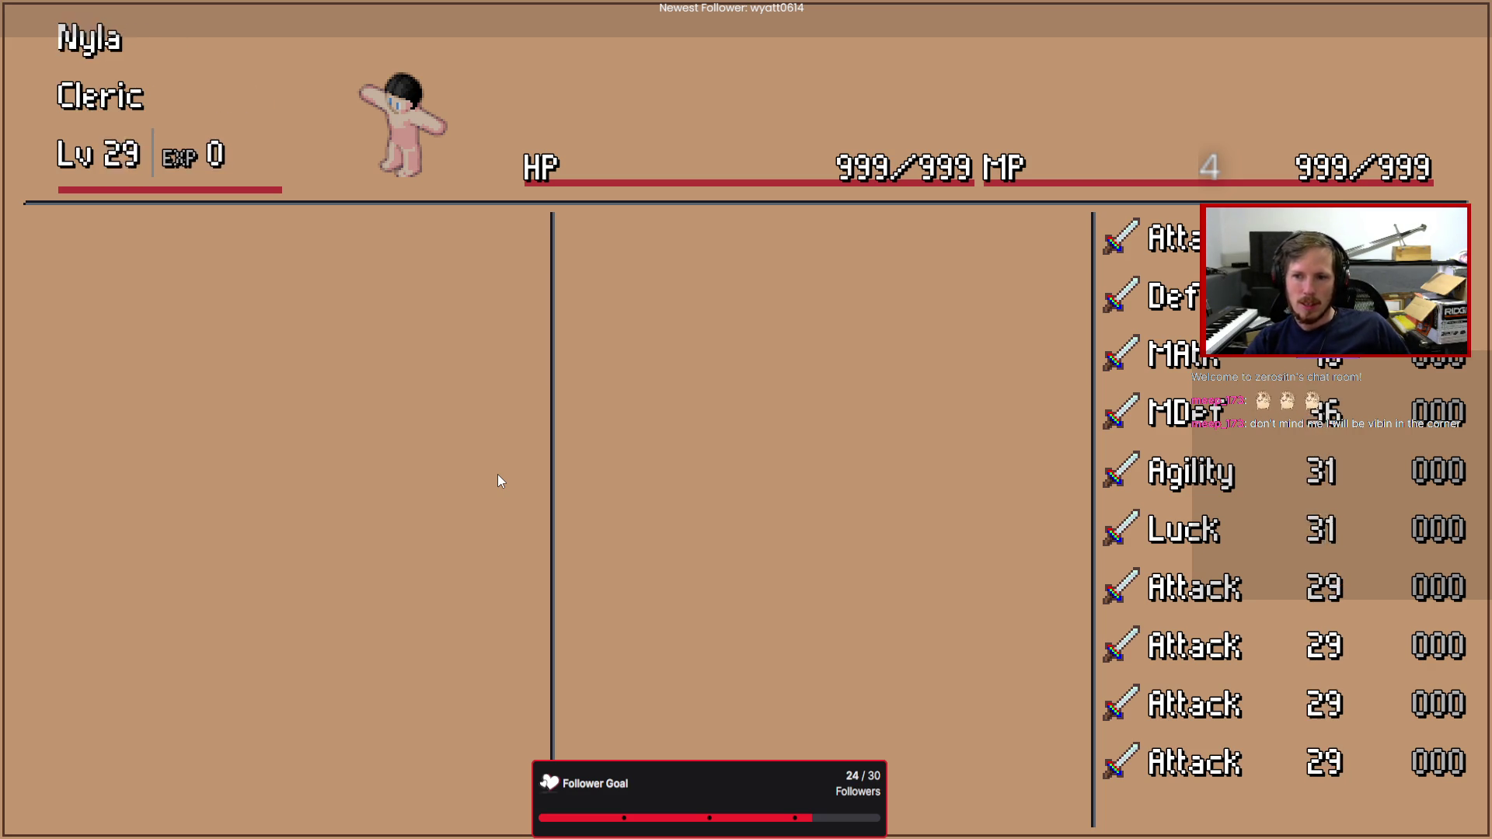
- Stop the game, inspect the EquipmentDisplay, SkillsDisplay and StatDisplay panels, and open StatDisplay.gd
{"action": "key", "text": "alt+F4"}
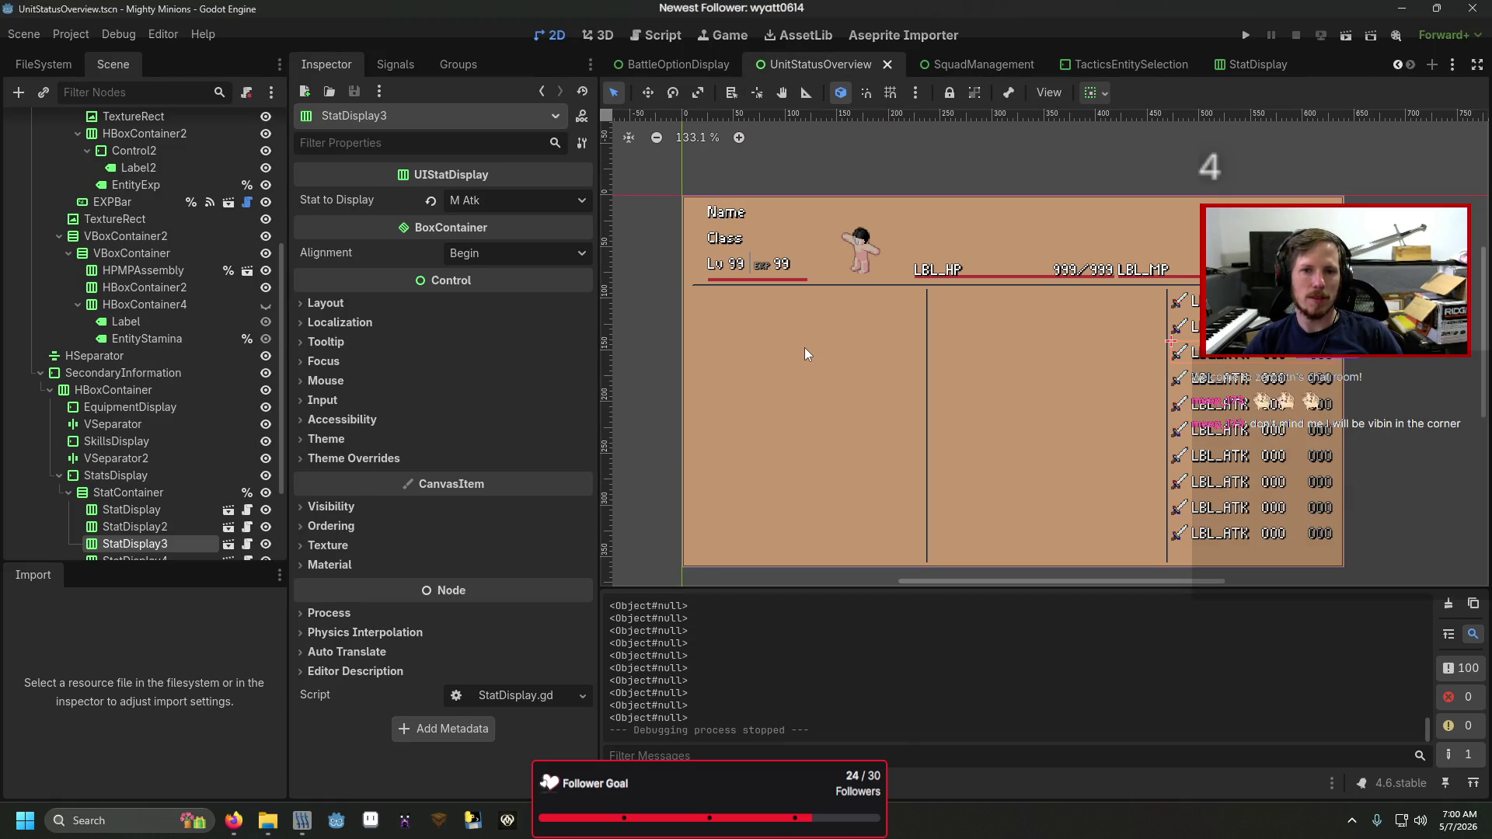
{"action": "left_click", "coordinate": [806, 354]}
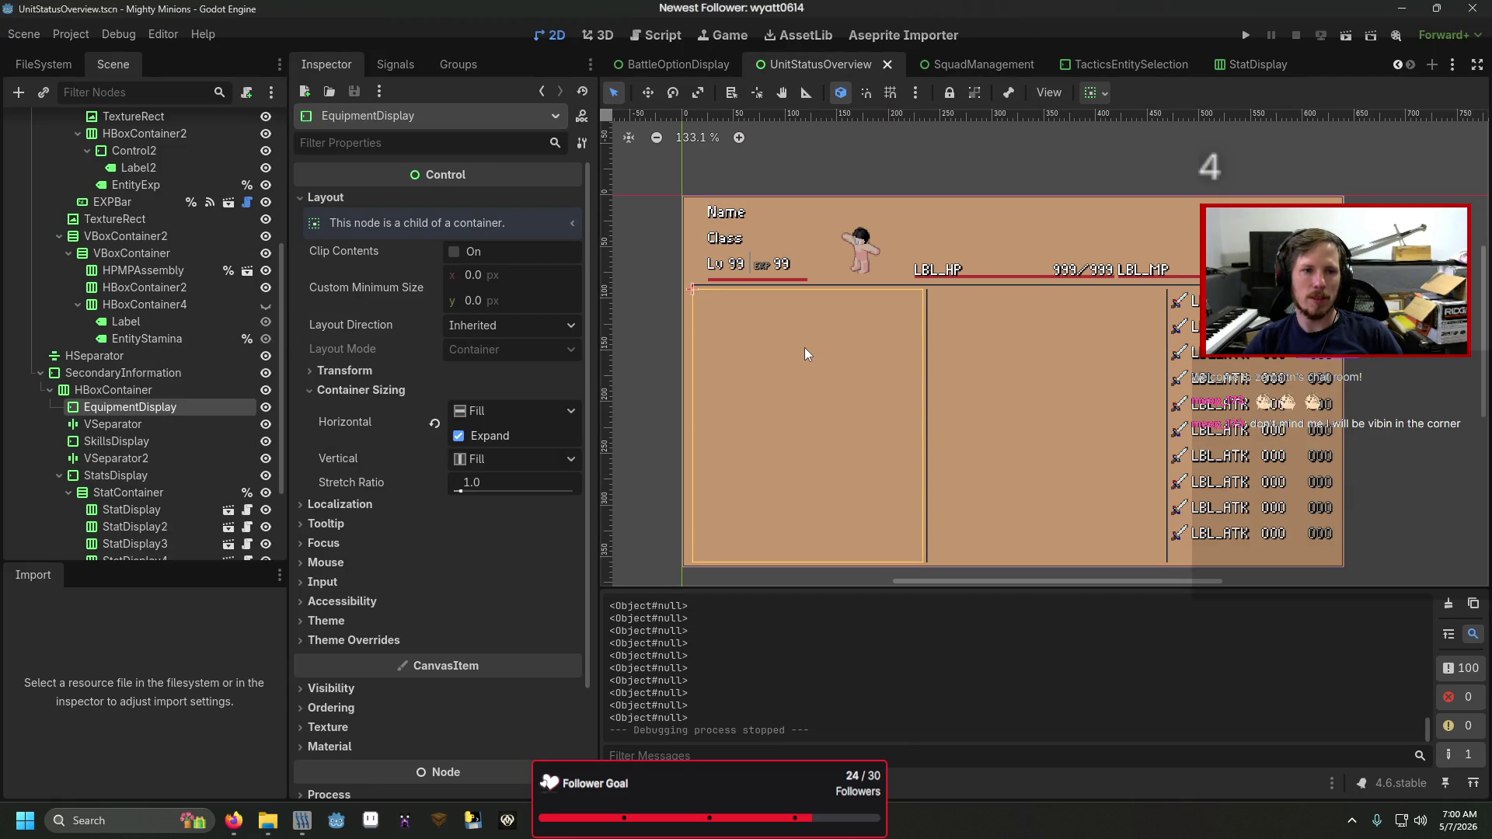
{"action": "left_click", "coordinate": [1020, 343]}
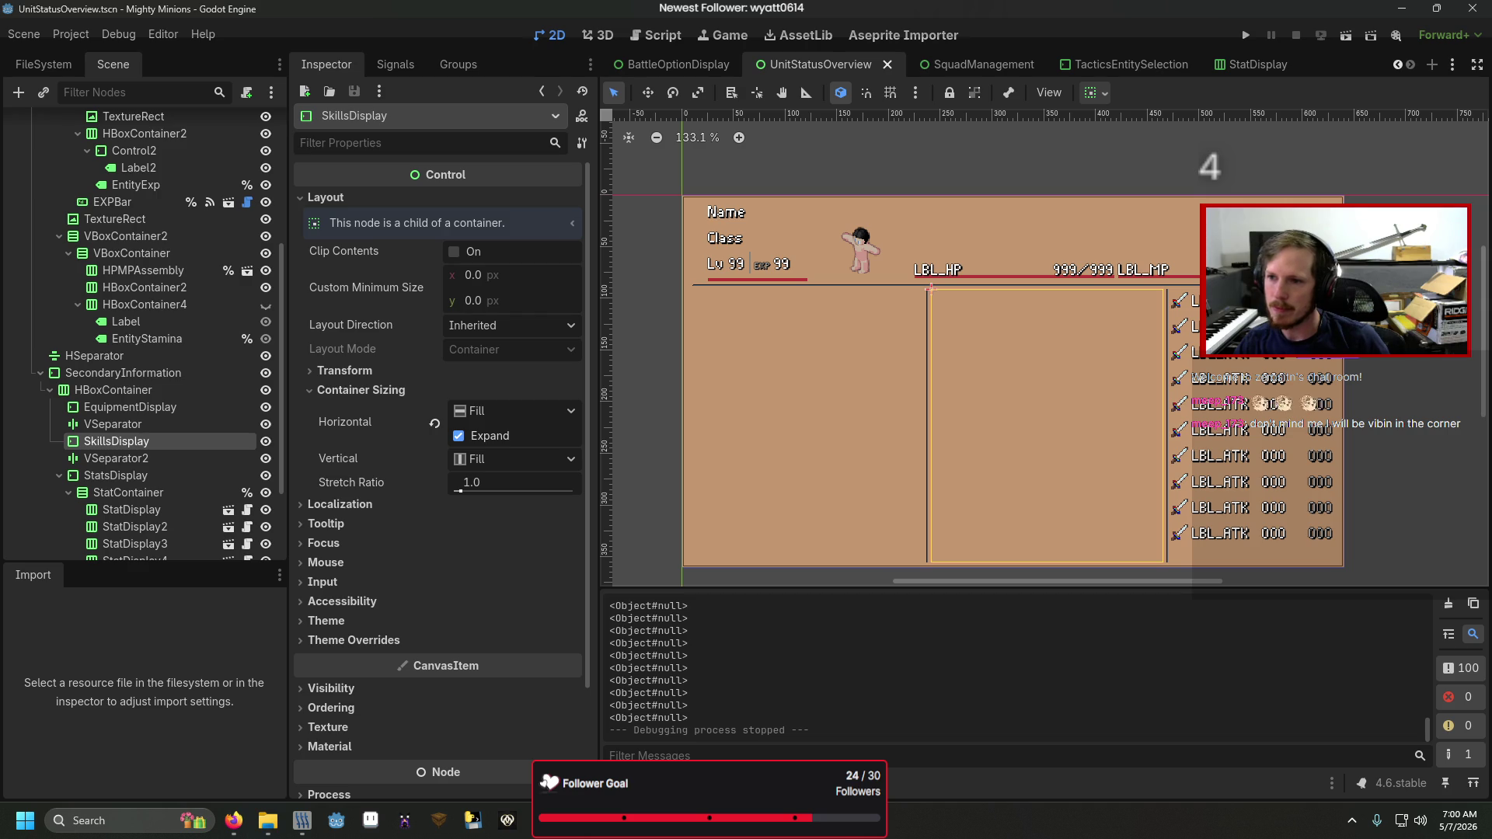
{"action": "left_click", "coordinate": [1227, 303]}
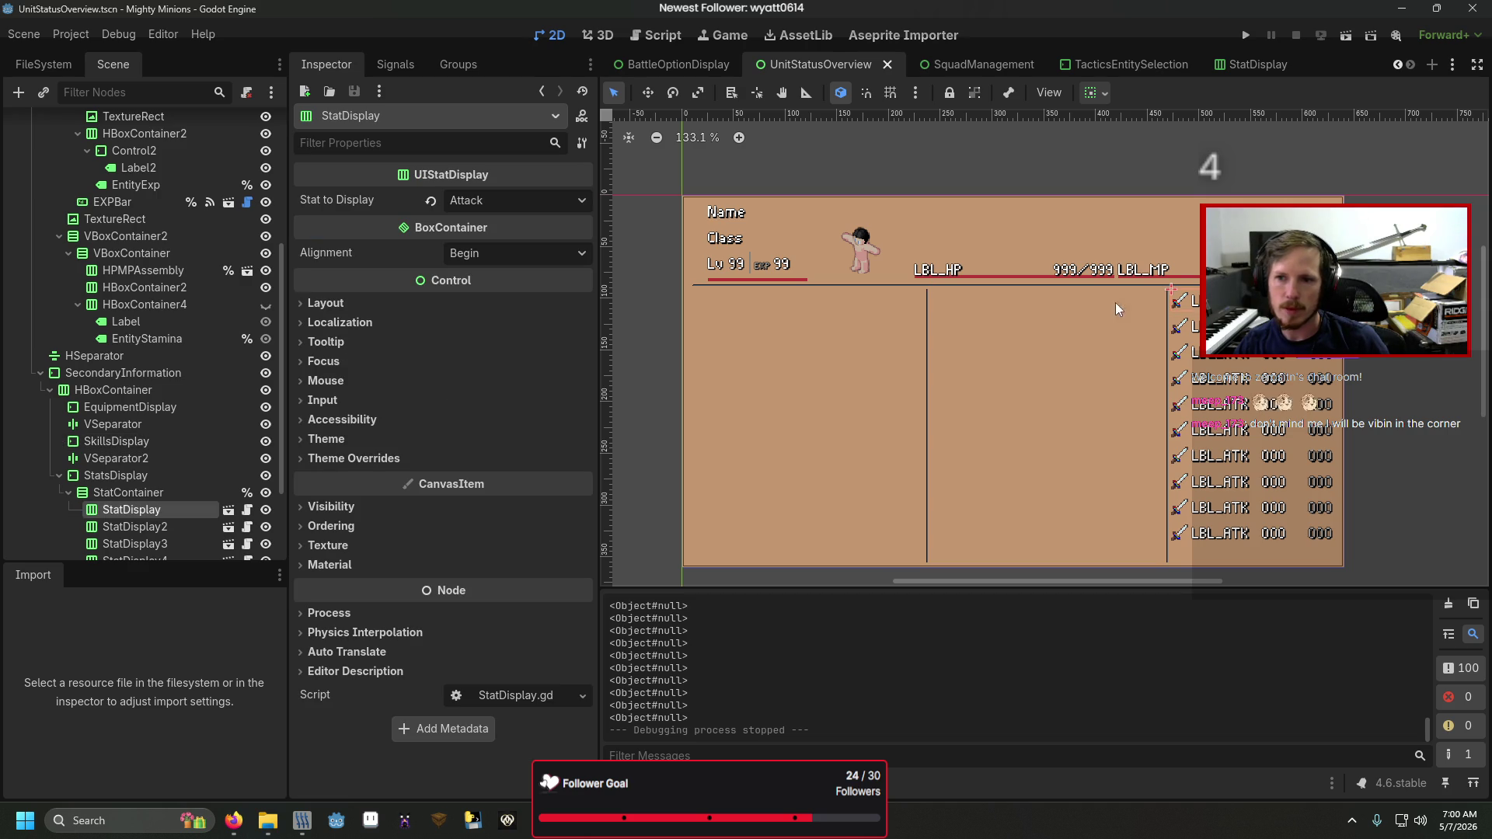
{"action": "left_click", "coordinate": [247, 509]}
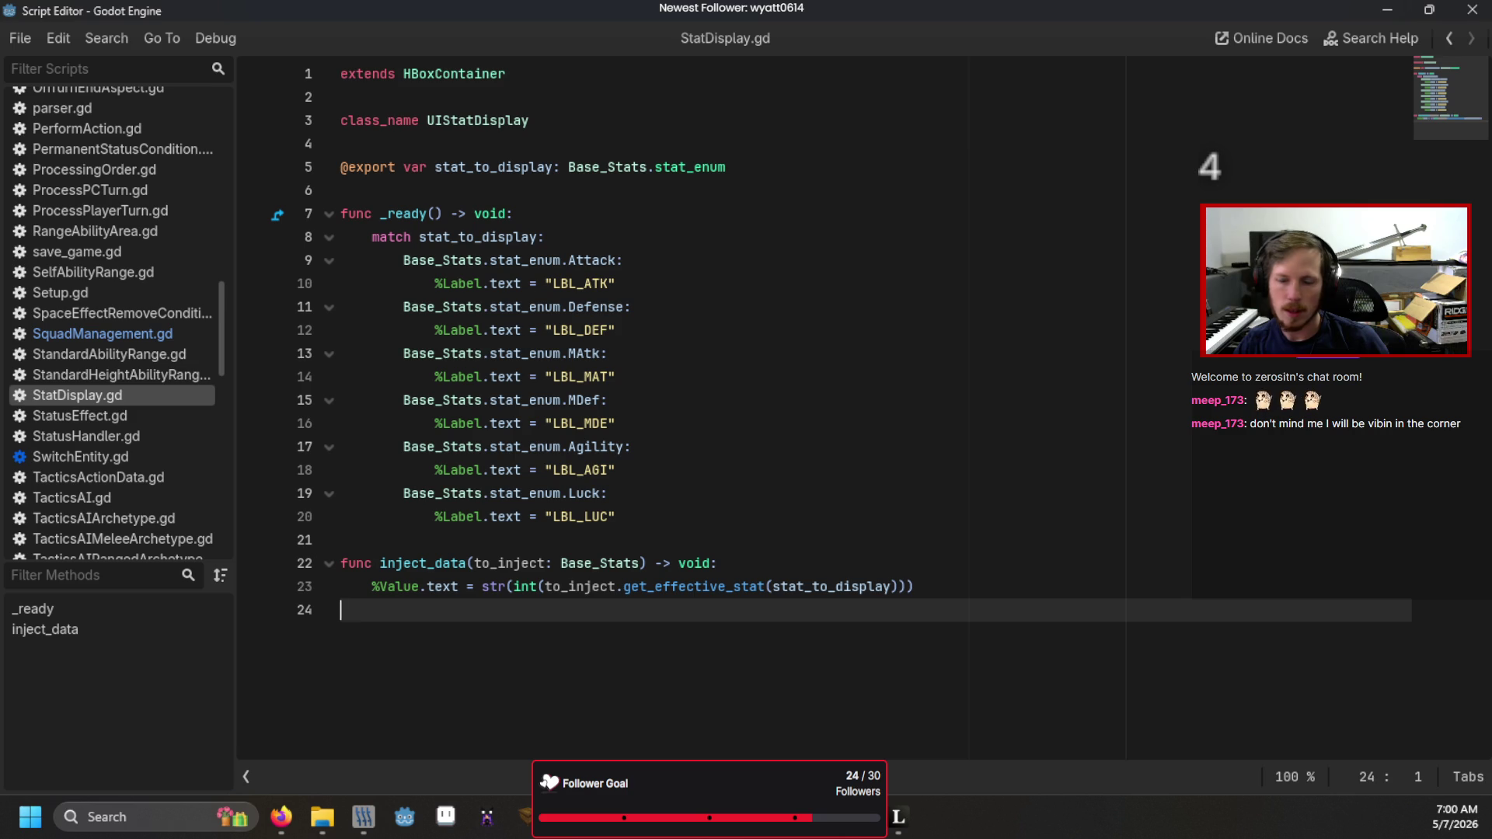
- Look through SquadManagement.gd and UnitStatusOverview.gd, then search the whole project for 'print'
{"action": "left_click", "coordinate": [102, 334]}
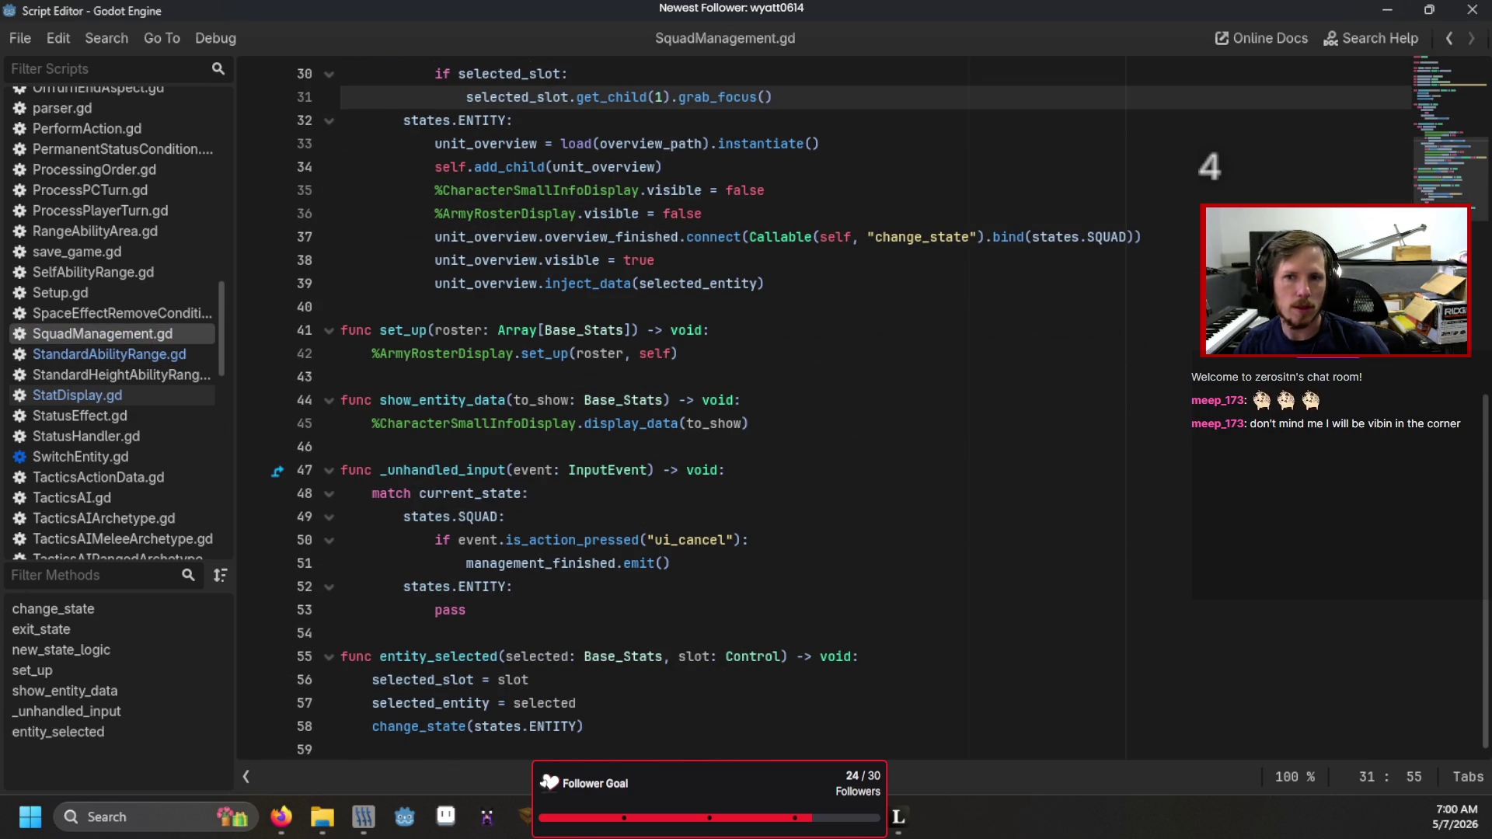
{"action": "left_click", "coordinate": [104, 543]}
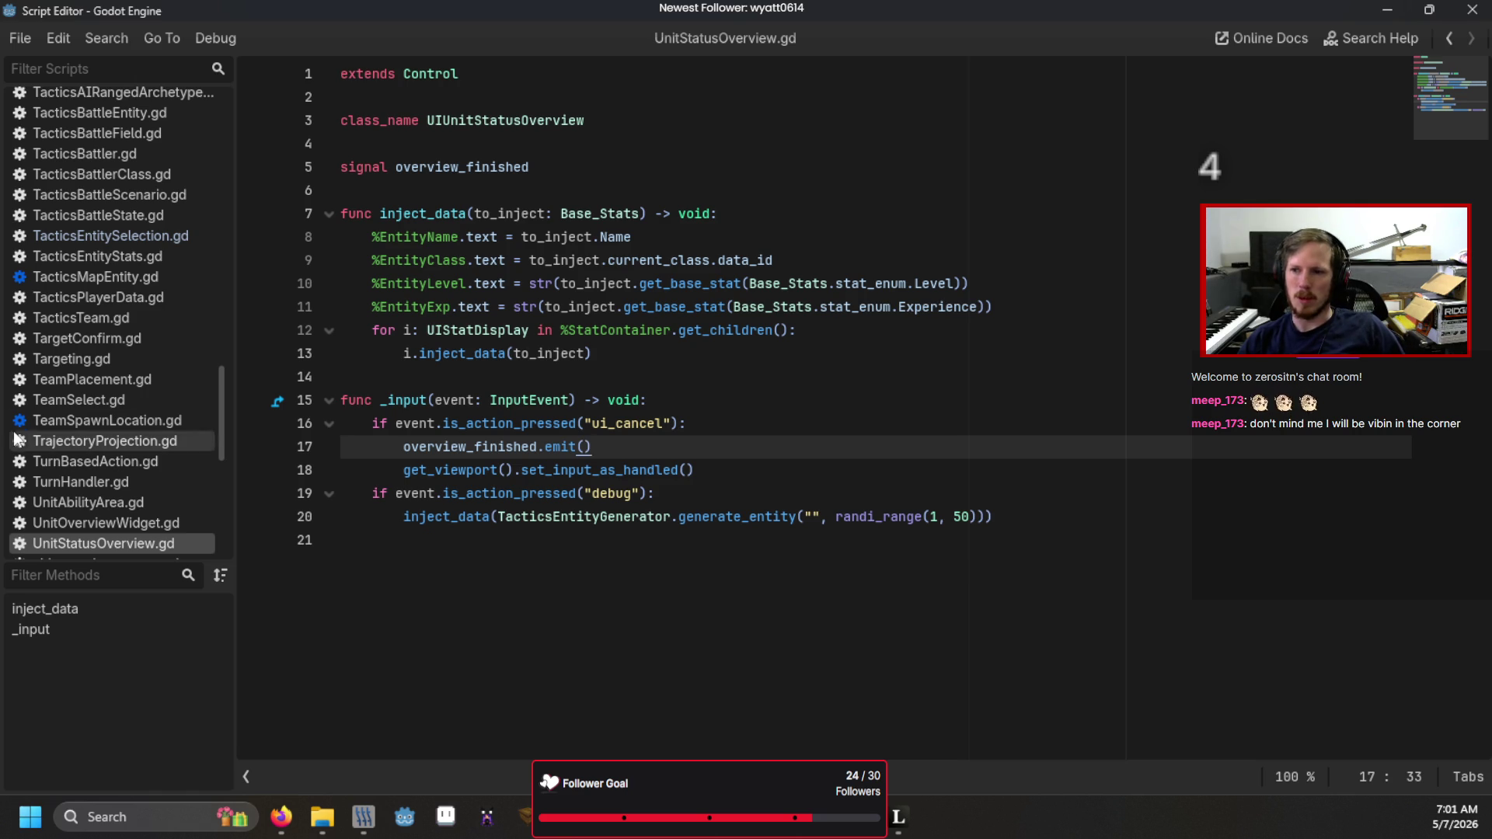
{"action": "key", "text": "alt+Tab"}
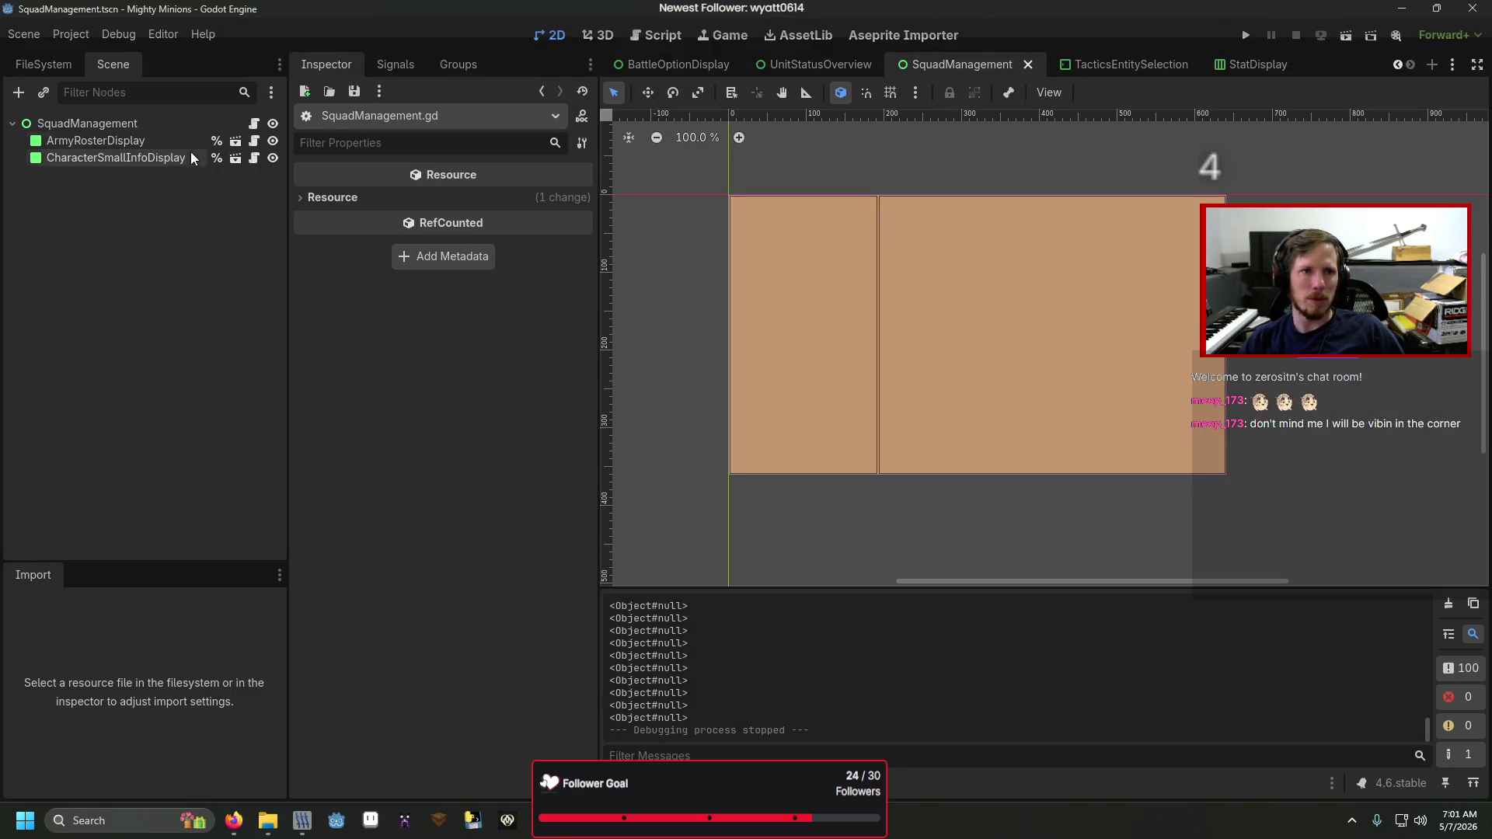
{"action": "left_click", "coordinate": [255, 124]}
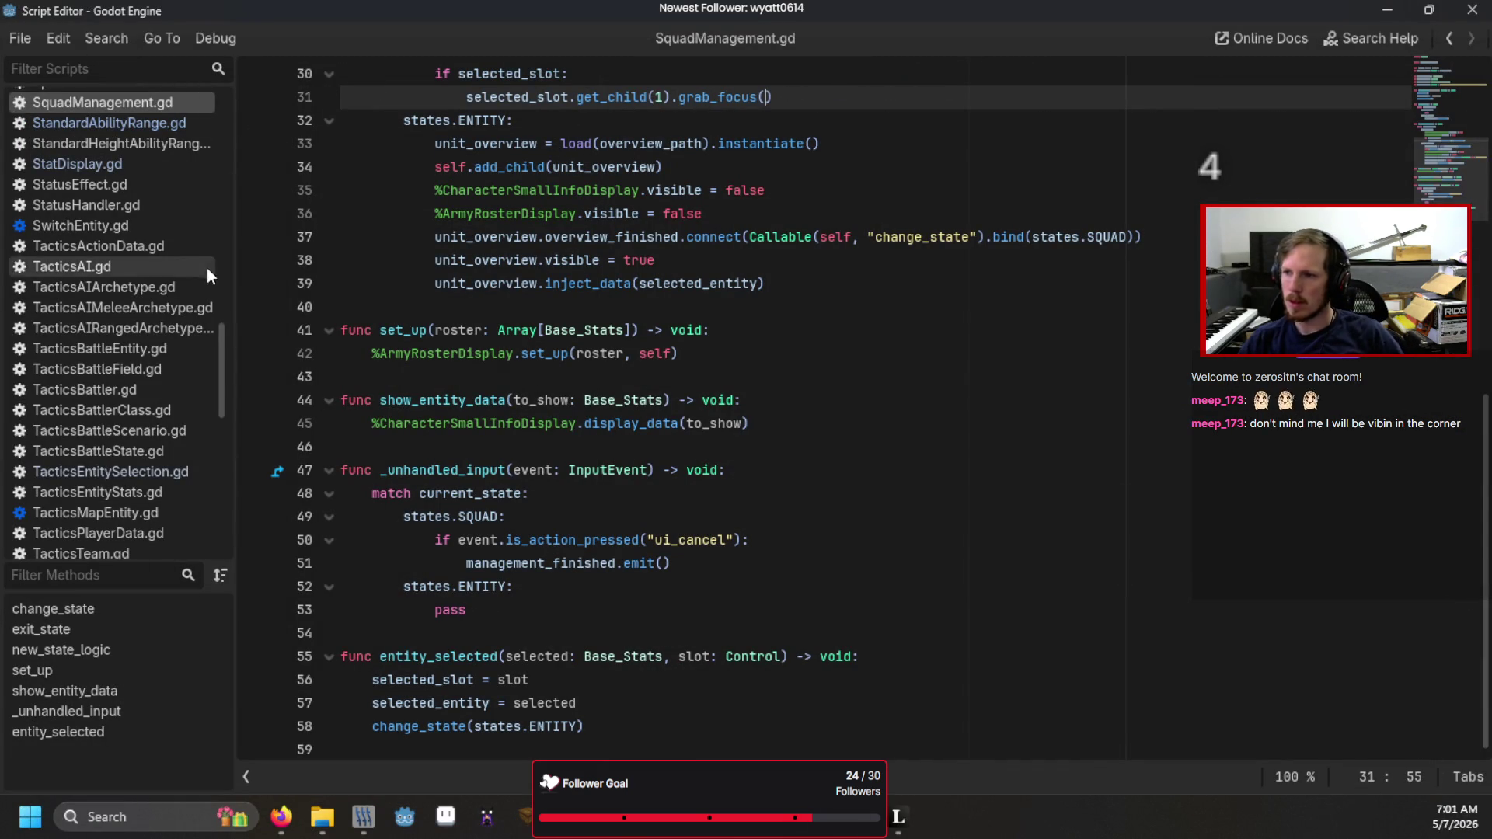
{"action": "left_click", "coordinate": [101, 39]}
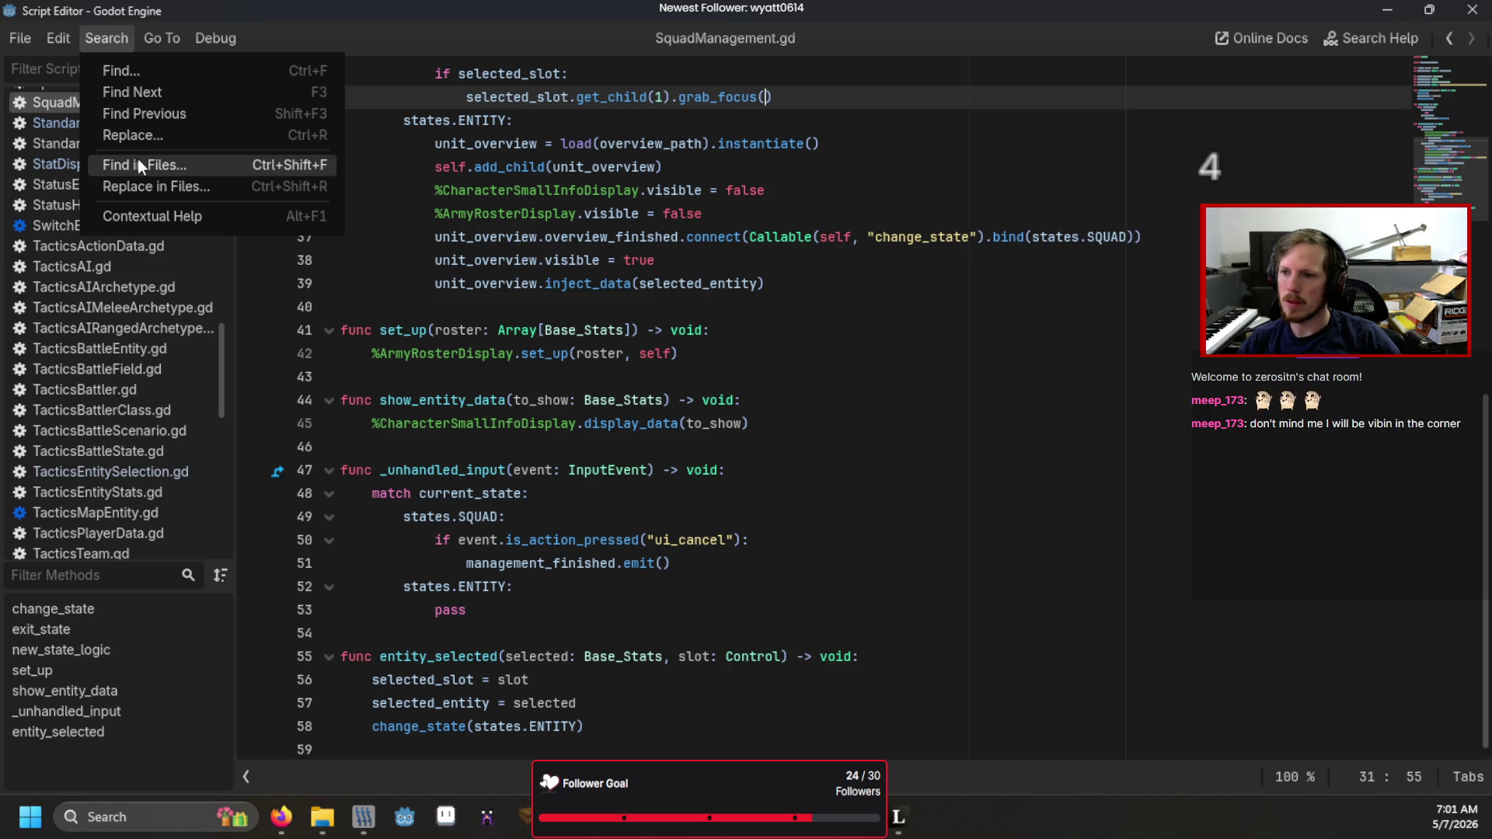
{"action": "key", "text": "alt+Tab"}
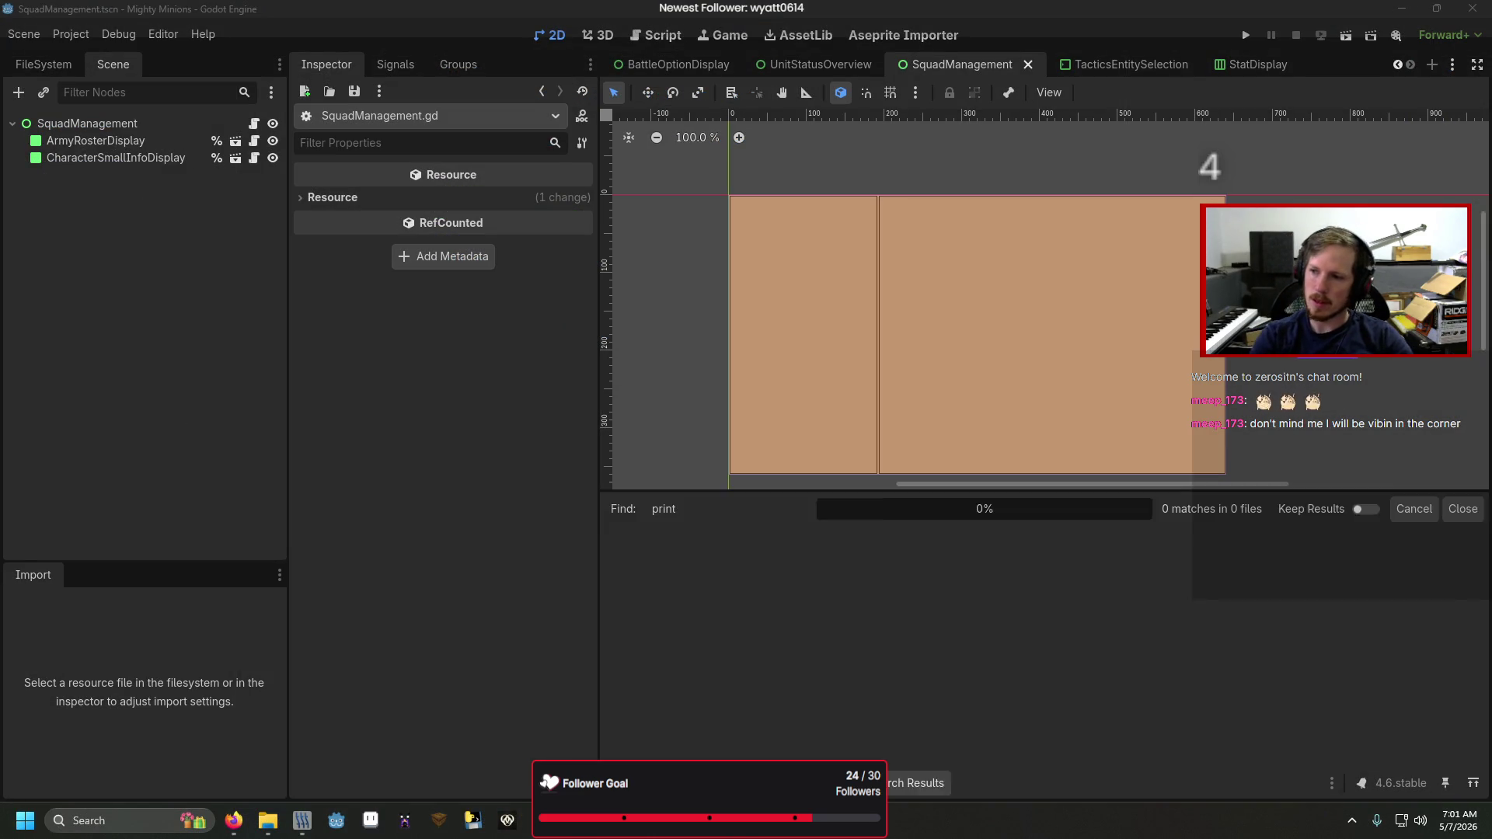
- Jump to the commented-out #print("hi") line in EntityGenerator.gd, then relaunch the game
{"action": "key", "text": "alt+Tab"}
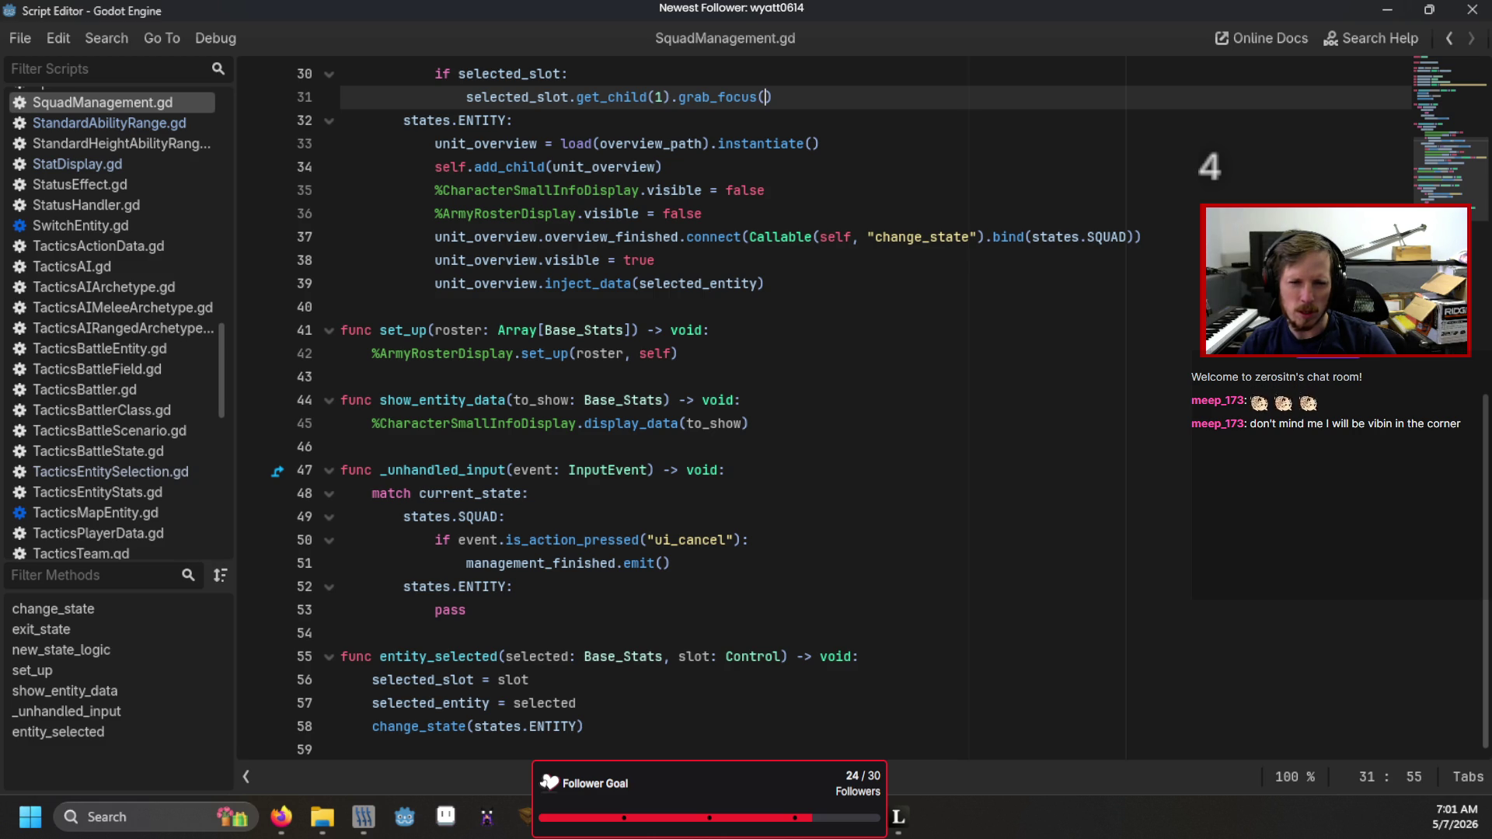
{"action": "key", "text": "alt+Left"}
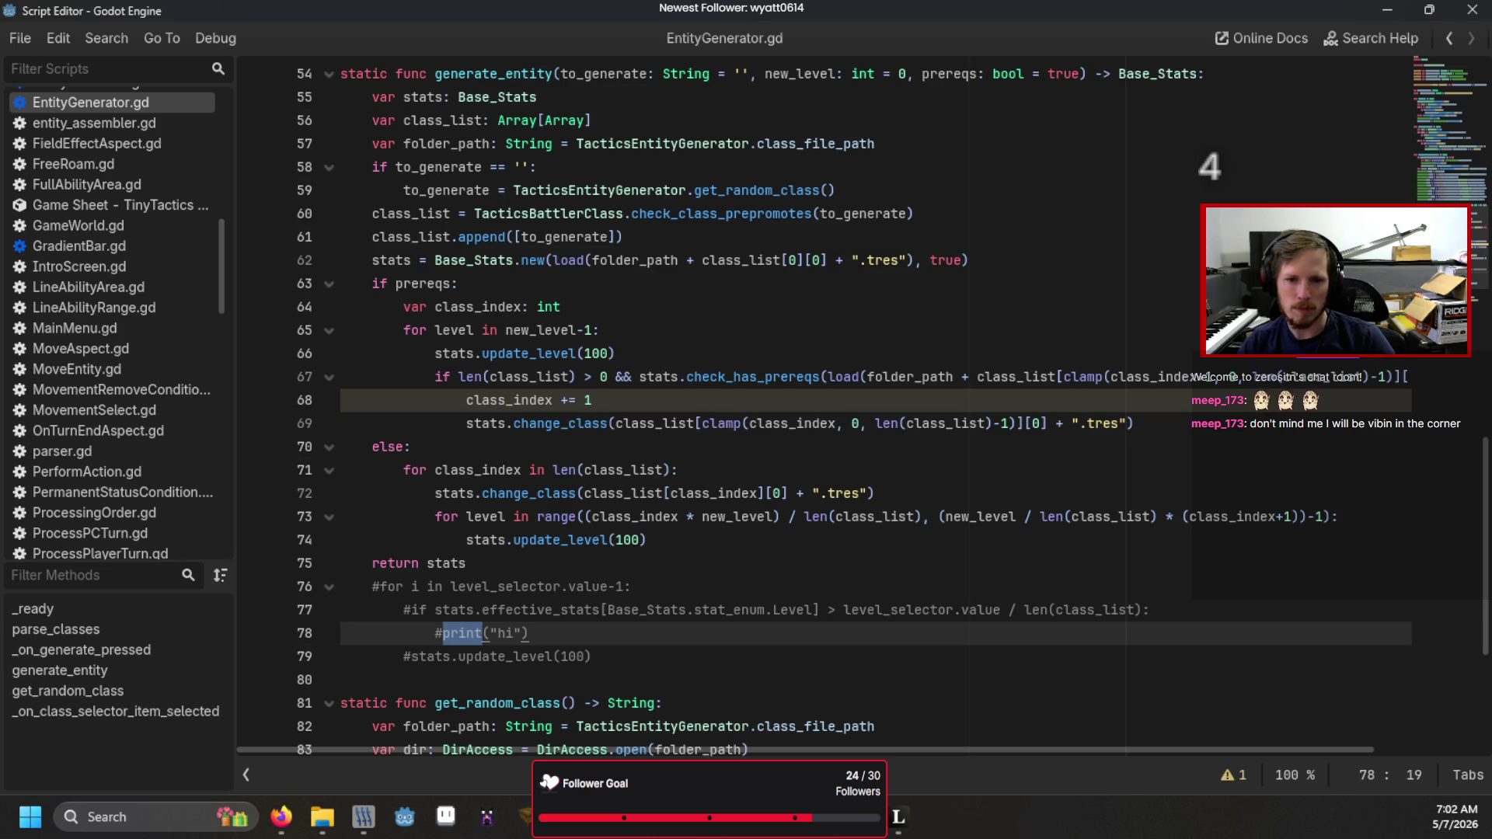
{"action": "key", "text": "F5"}
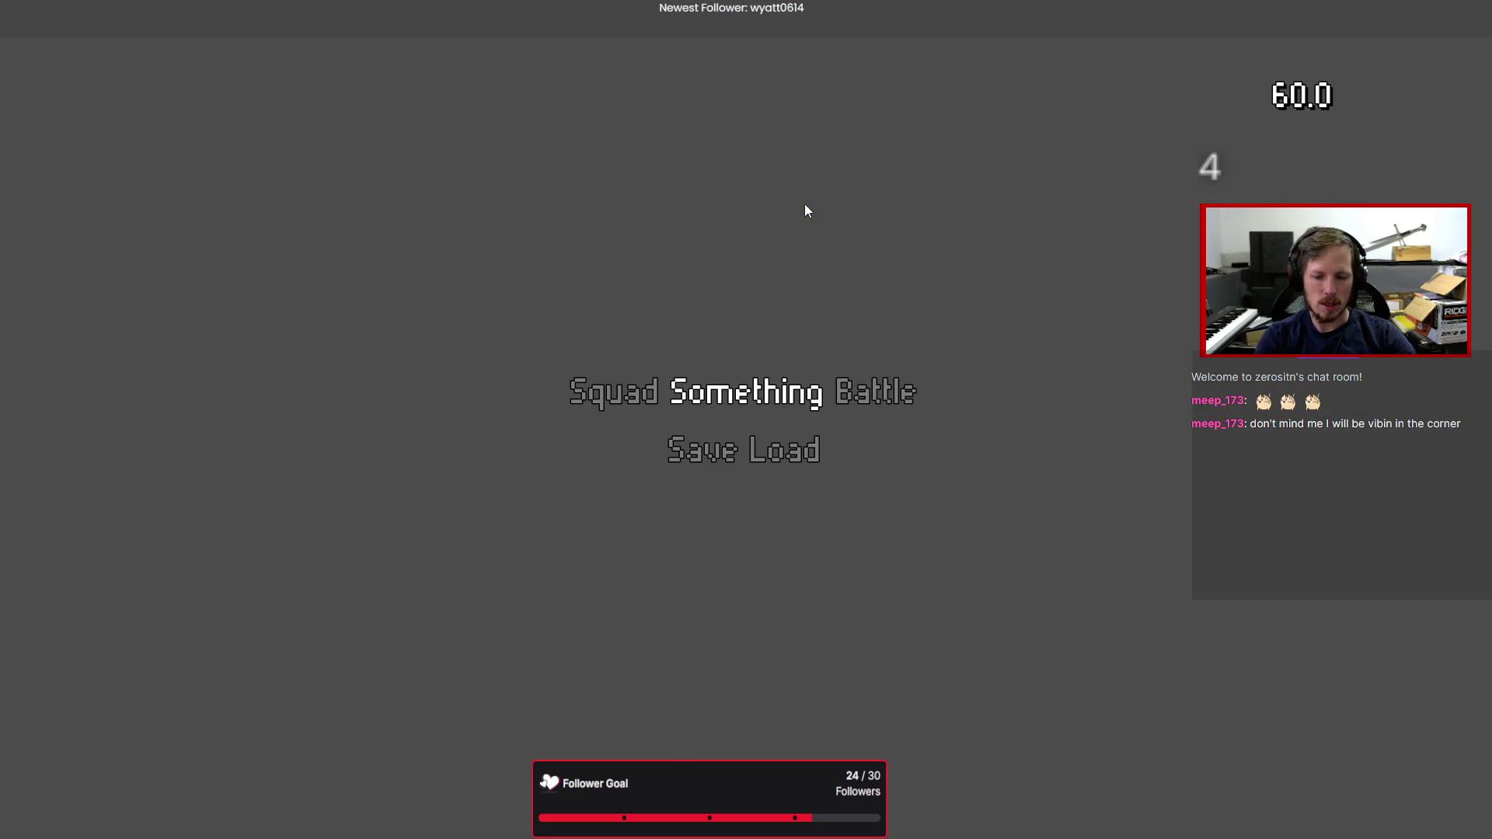
- Enter Squad Something Battle, view another unit's stats, stop the game, and reopen SquadManagement.gd
{"action": "key", "text": "Up"}
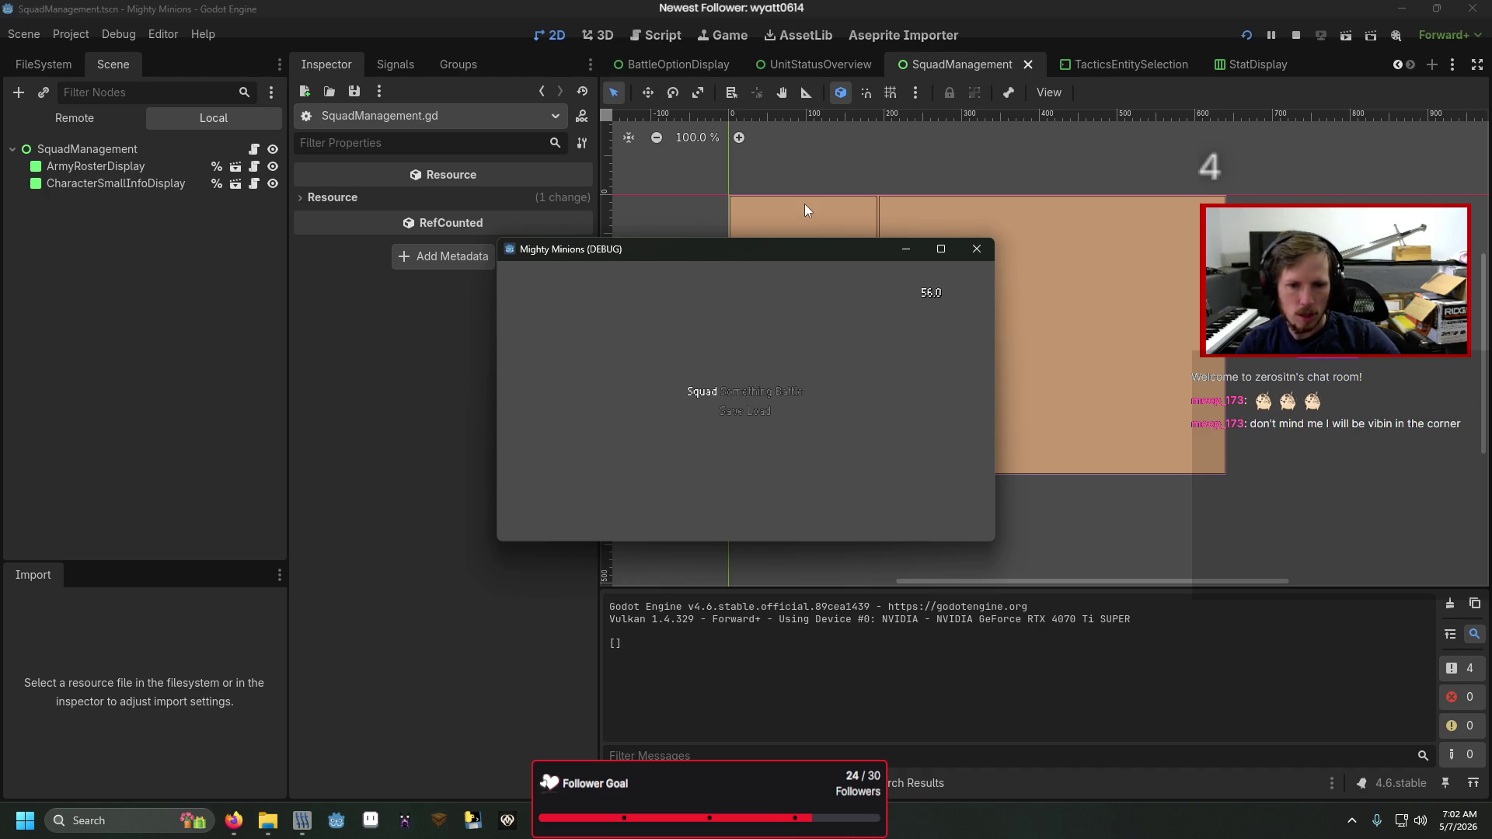
{"action": "key", "text": "Return"}
{"action": "key", "text": "Right"}
{"action": "key", "text": "Right"}
{"action": "key", "text": "Right"}
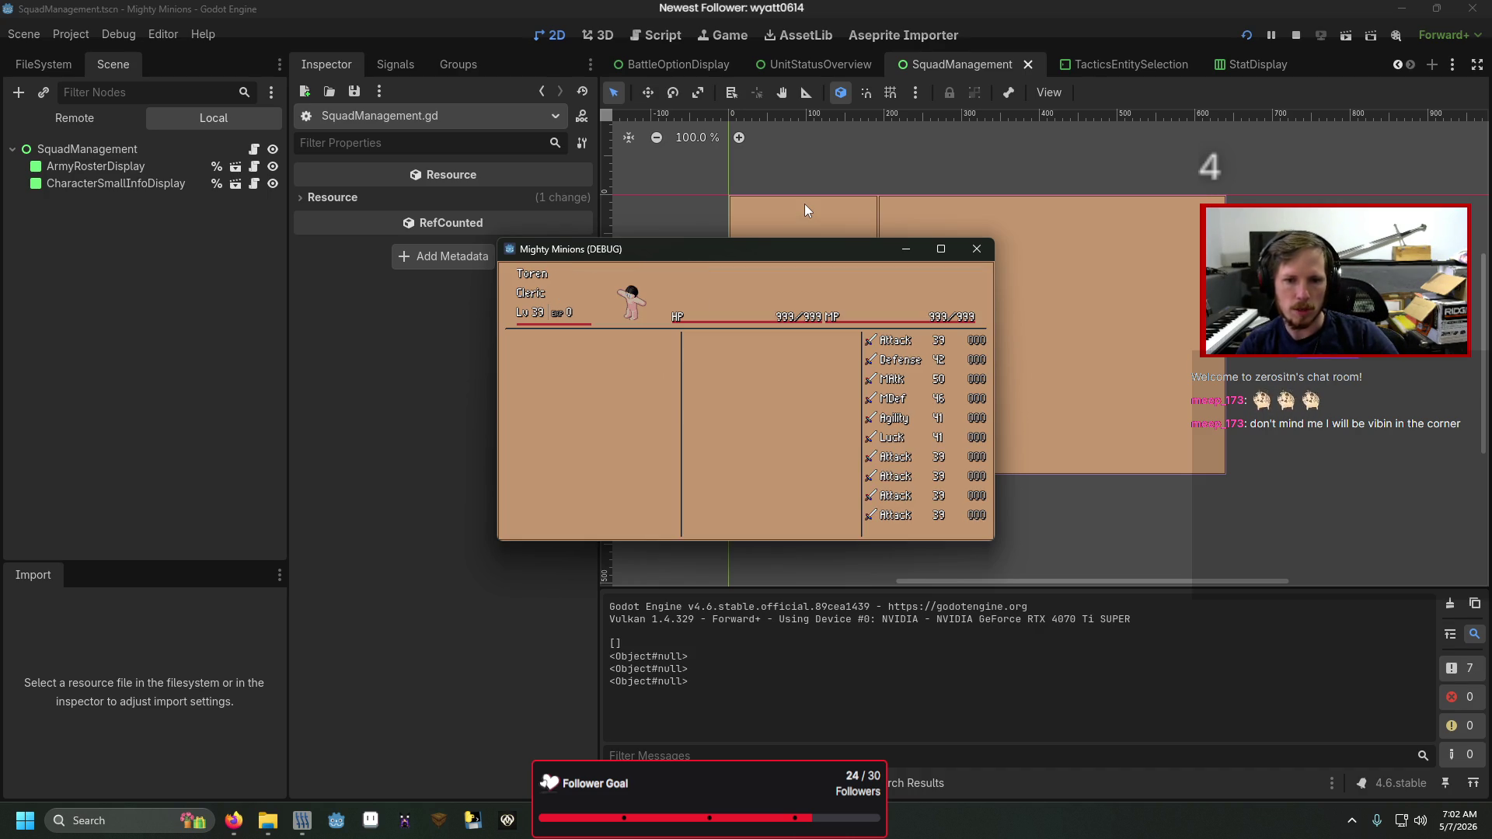
{"action": "left_click", "coordinate": [976, 249]}
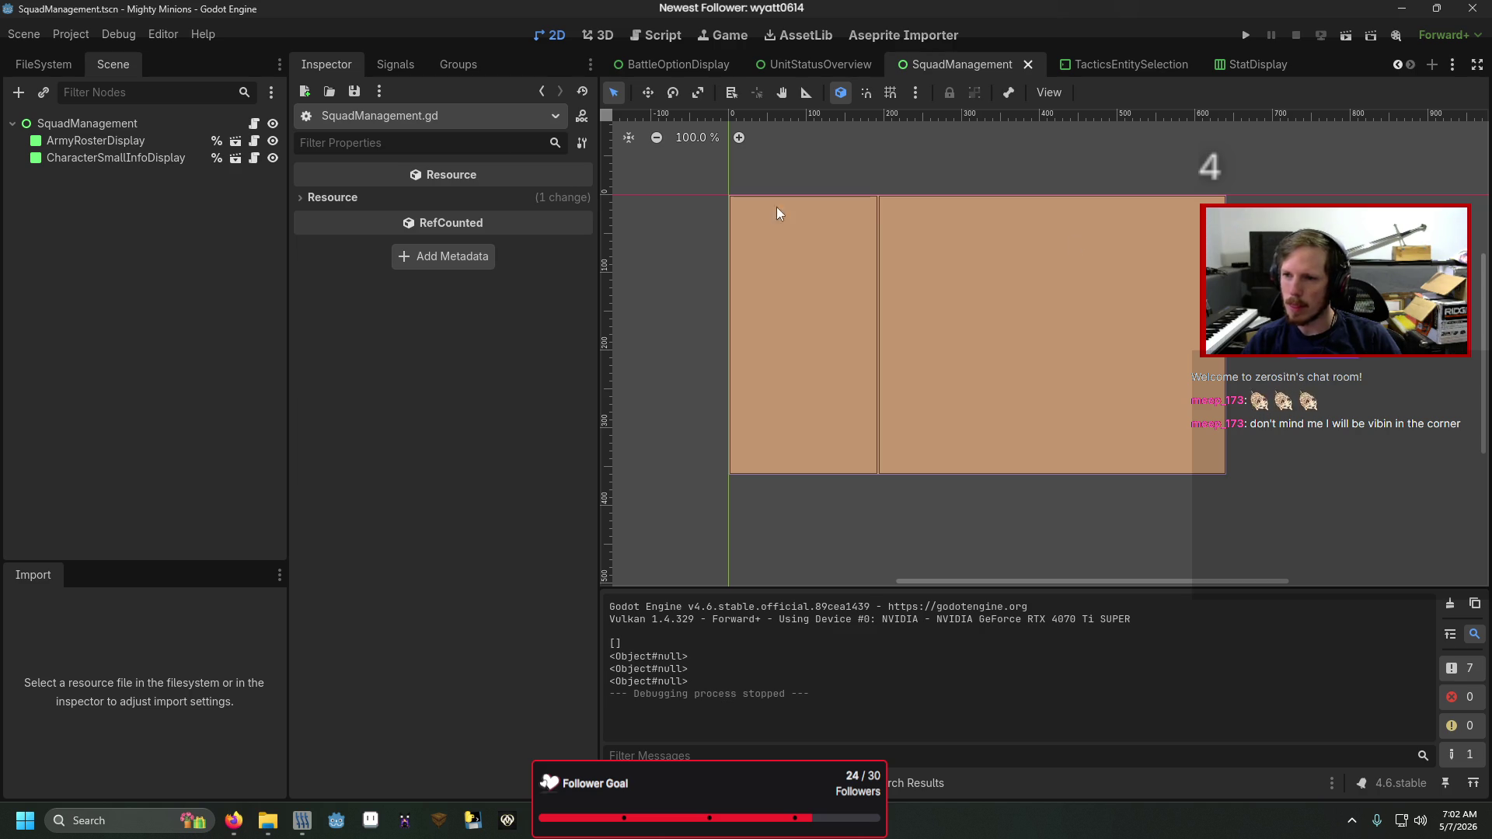
{"action": "left_click", "coordinate": [254, 124]}
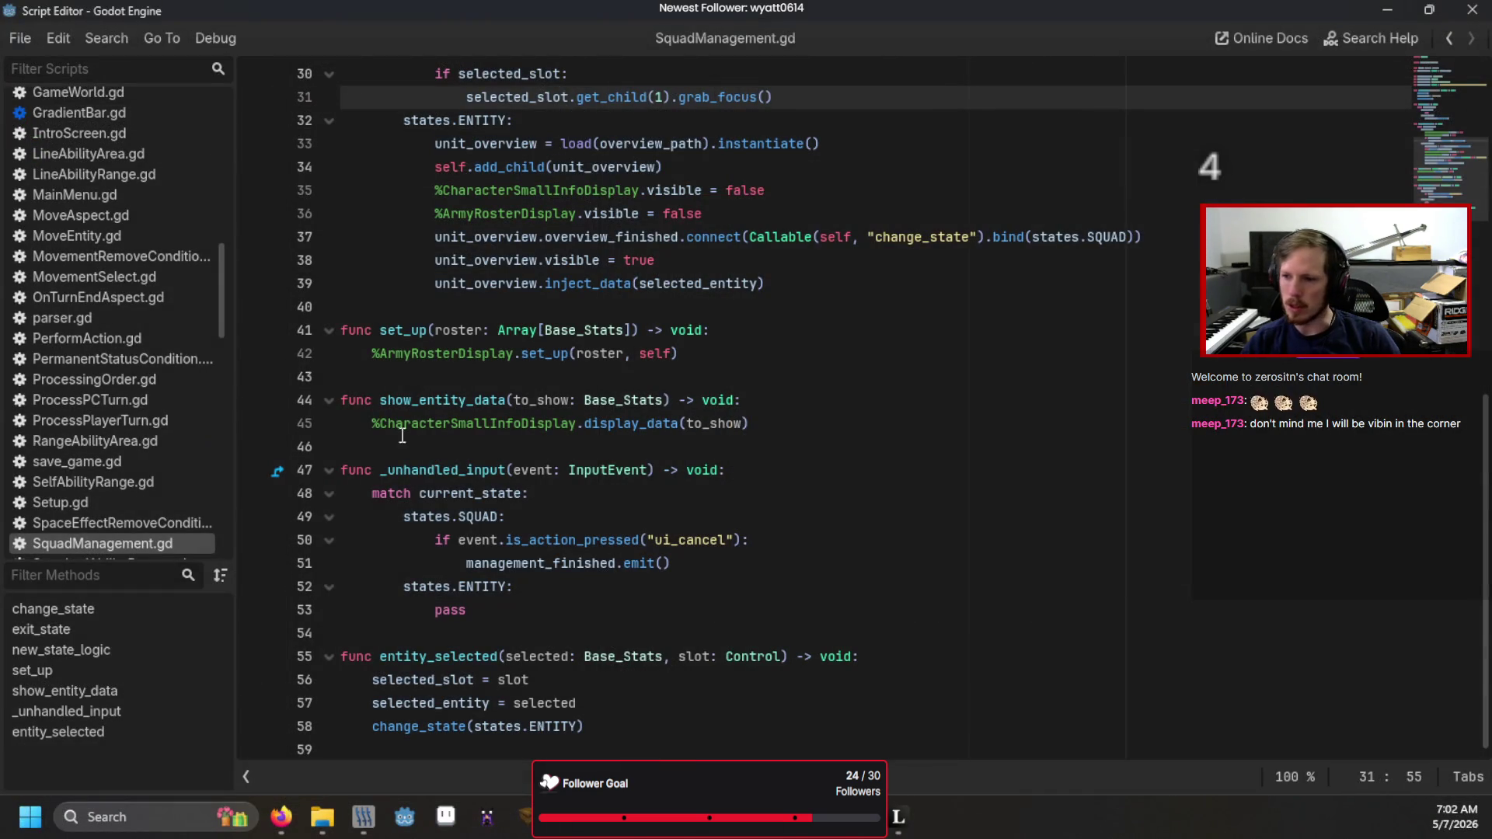
- Scroll through SquadManagement.gd and flip to the ArmyRosterDisplay script and back
{"action": "scroll", "coordinate": [550, 618], "scroll_direction": "up", "scroll_amount": 5}
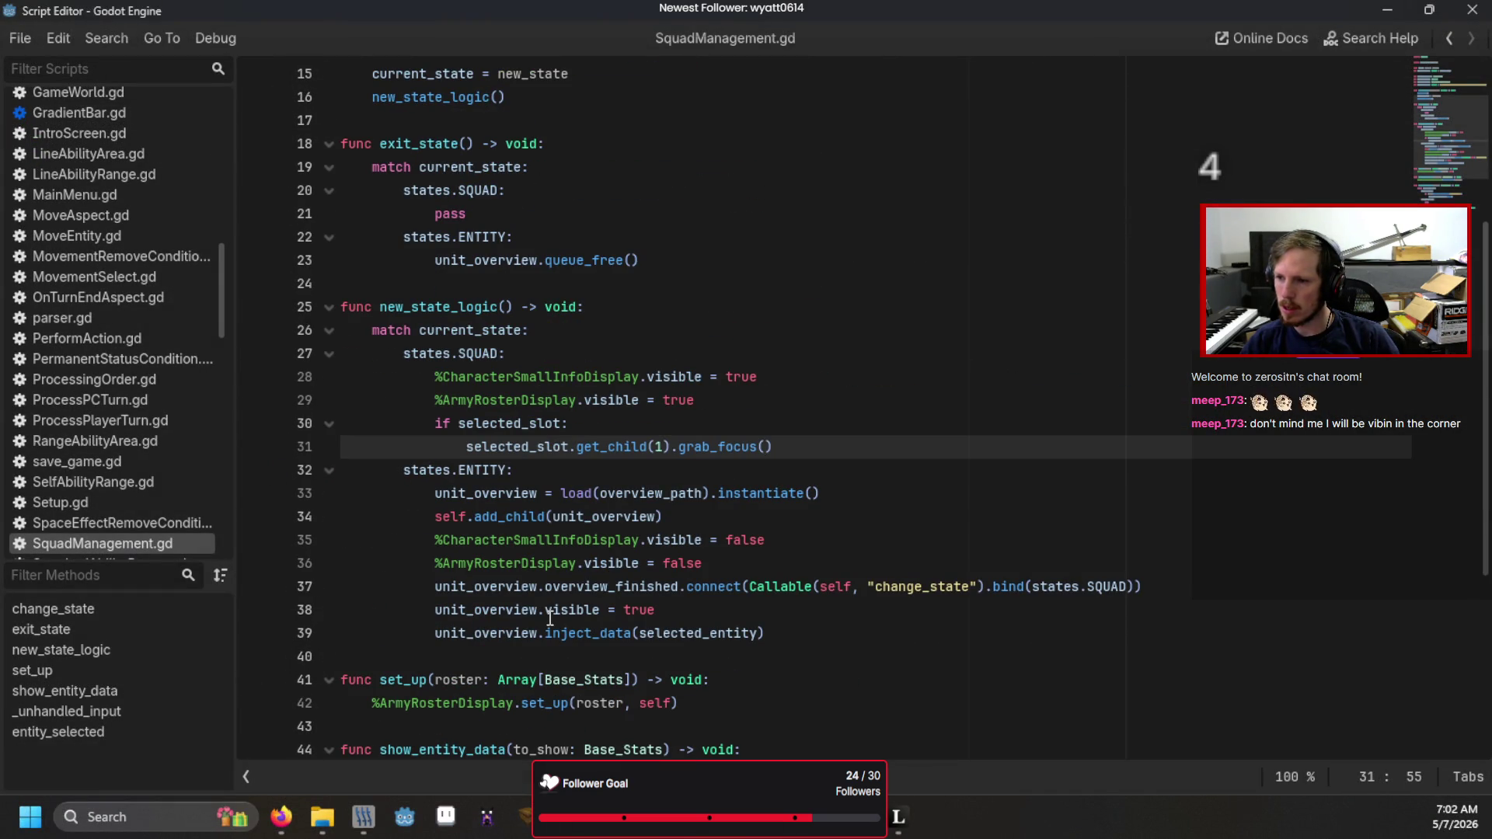
{"action": "scroll", "coordinate": [550, 618], "scroll_direction": "down", "scroll_amount": 5}
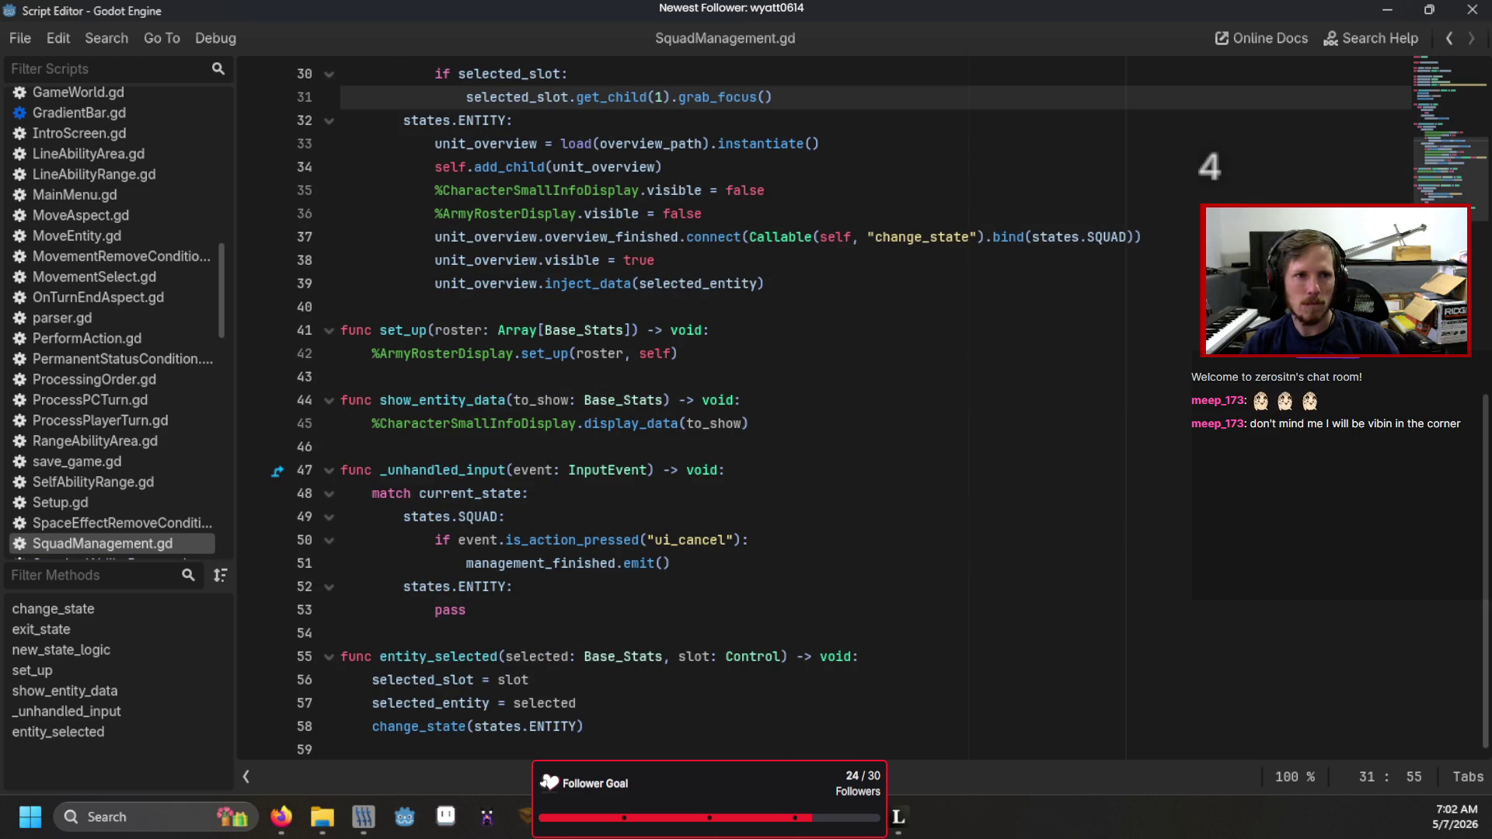
{"action": "key", "text": "alt+Left"}
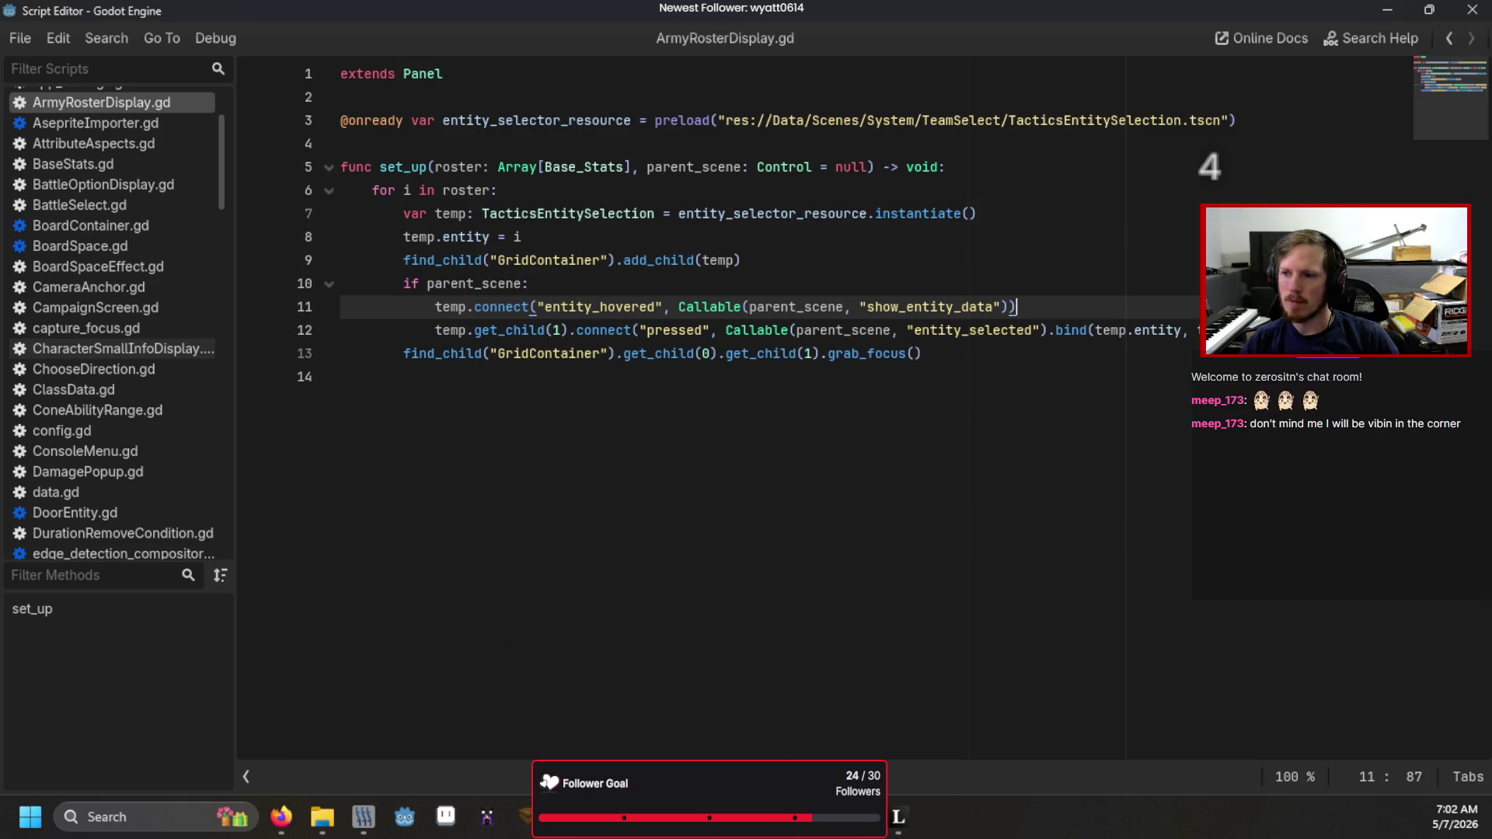
{"action": "key", "text": "alt+Right"}
- Open UnitStatusOverview.gd from the UnitStatusOverview scene root, placing the caret at line 12
{"action": "key", "text": "ctrl+F1"}
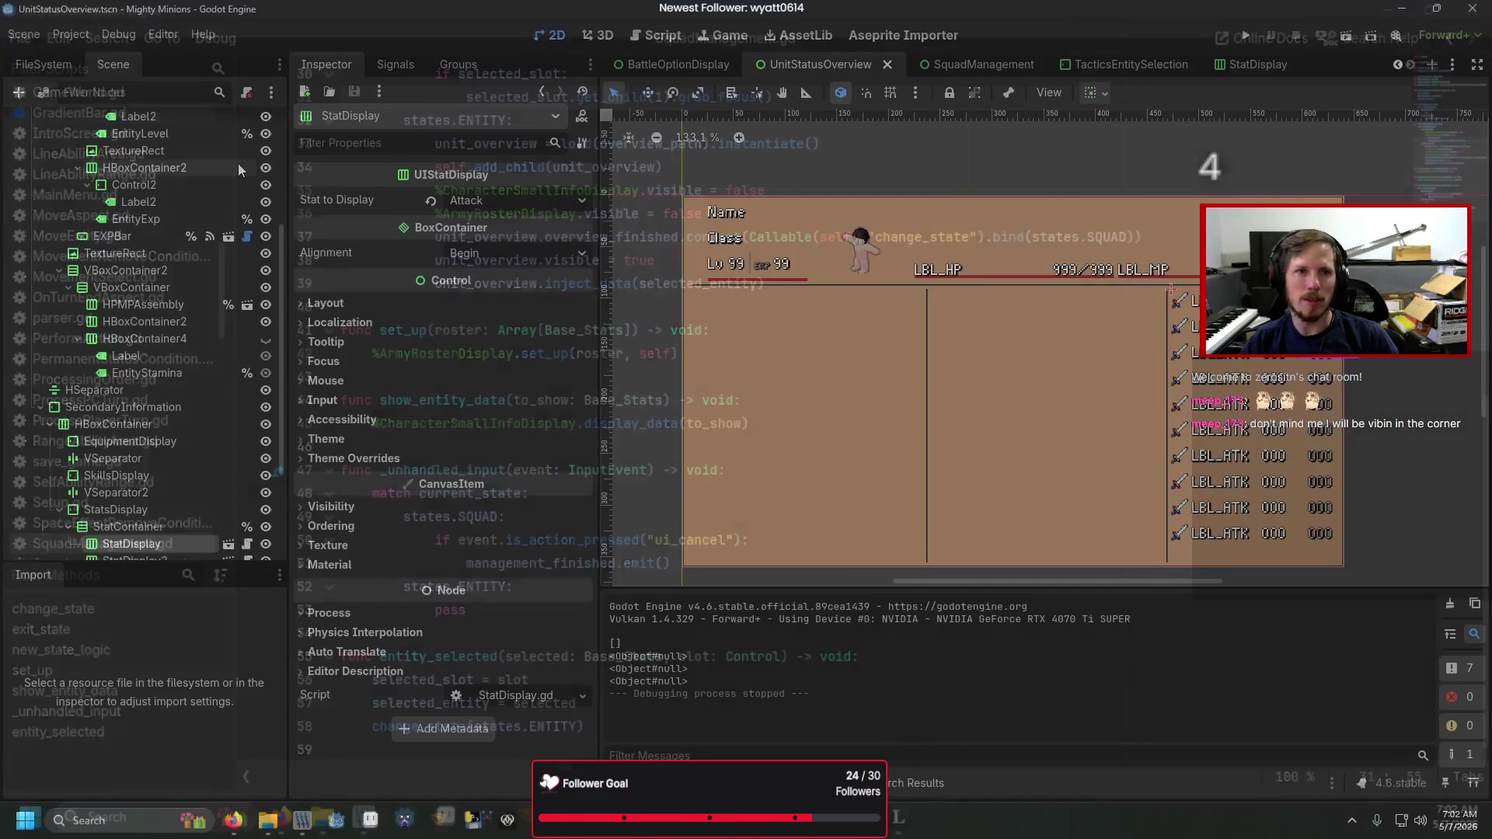
{"action": "left_click", "coordinate": [247, 124]}
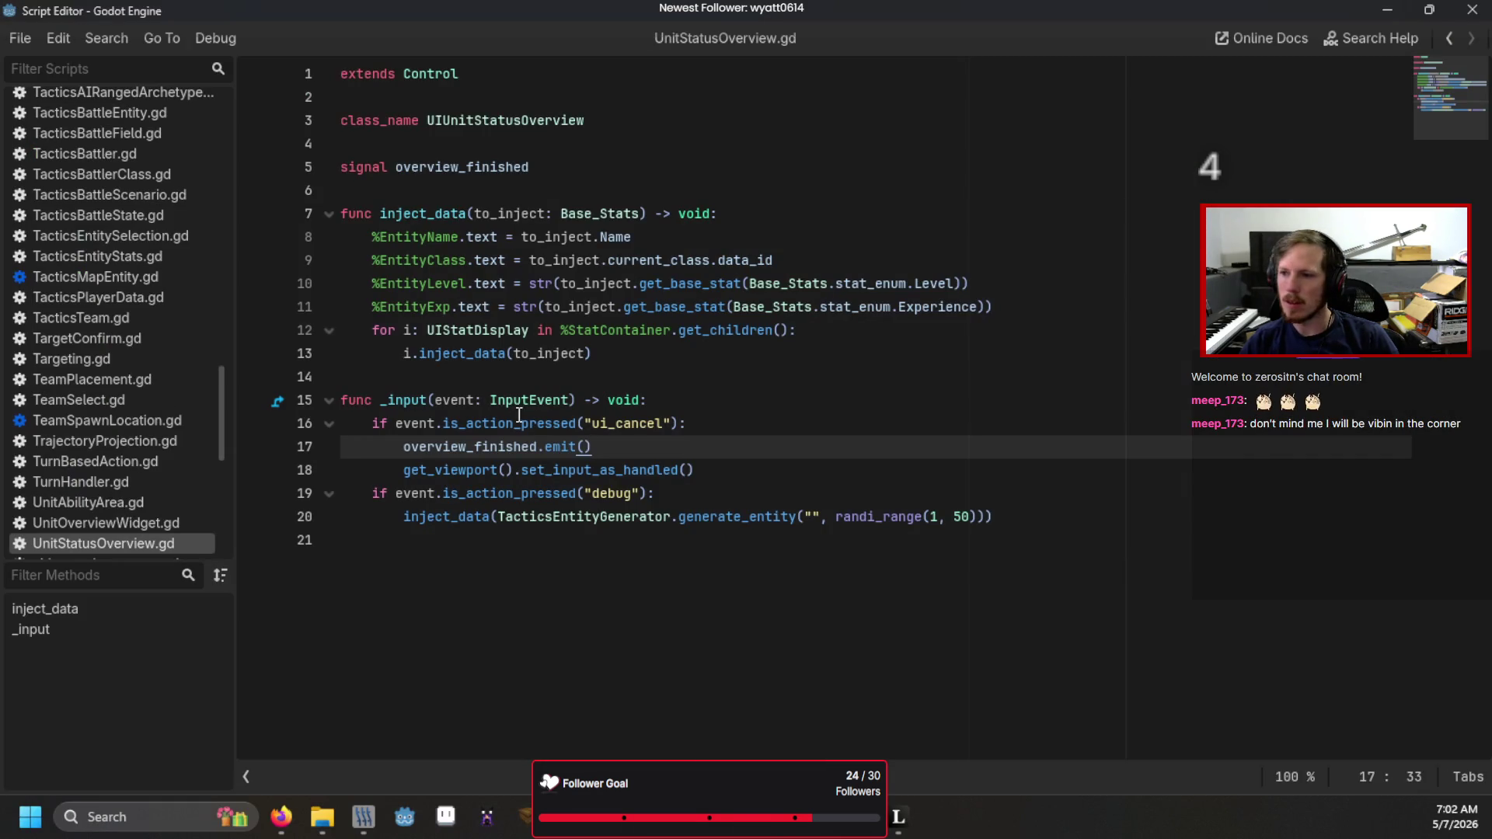
{"action": "mouse_move", "coordinate": [874, 423]}
{"action": "left_click", "coordinate": [977, 334]}
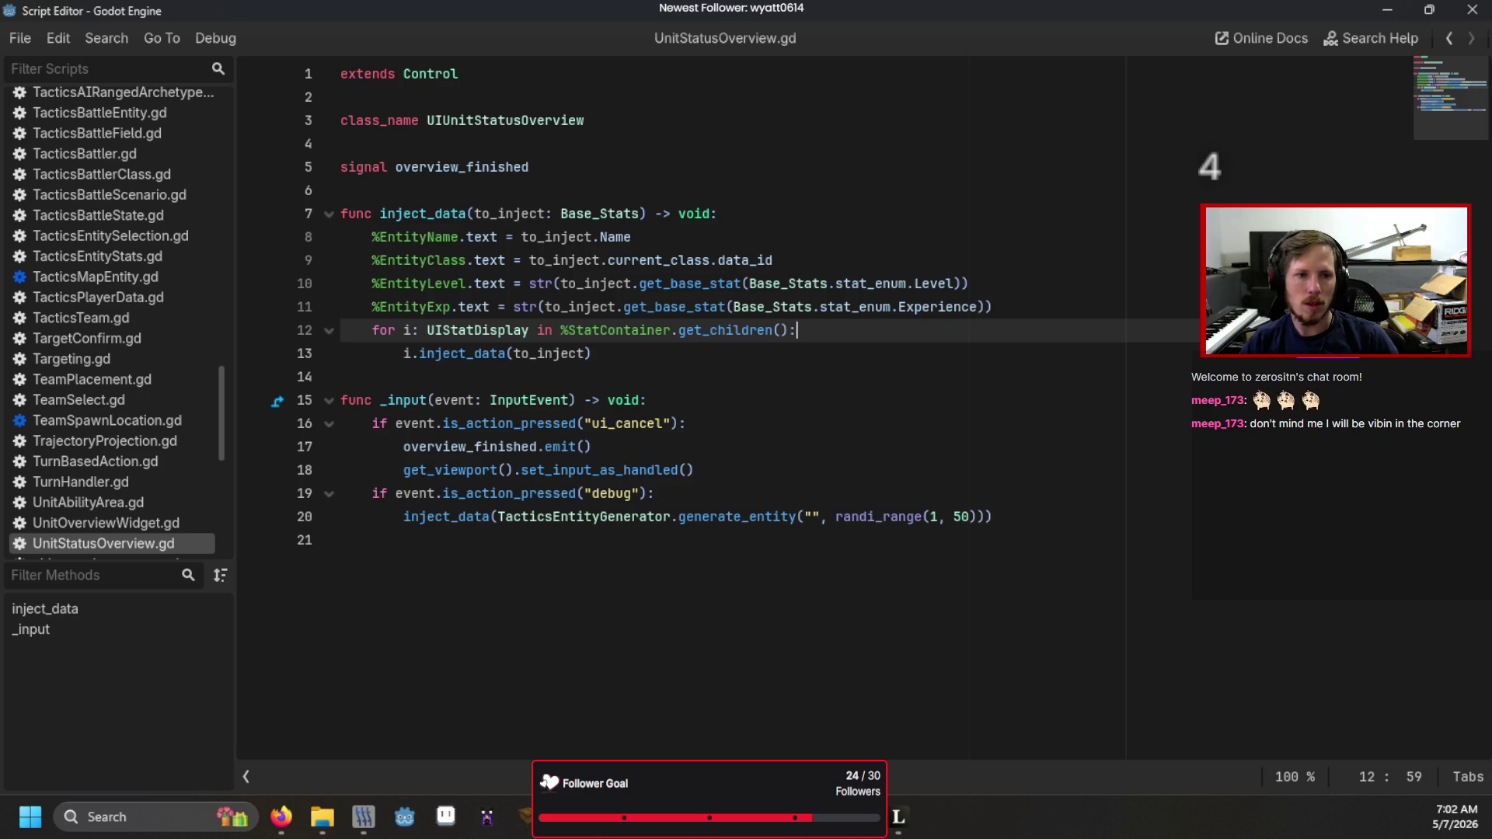
- Switch to GradientBar.gd and scroll up to its bar setup code
{"action": "key", "text": "alt+Left"}
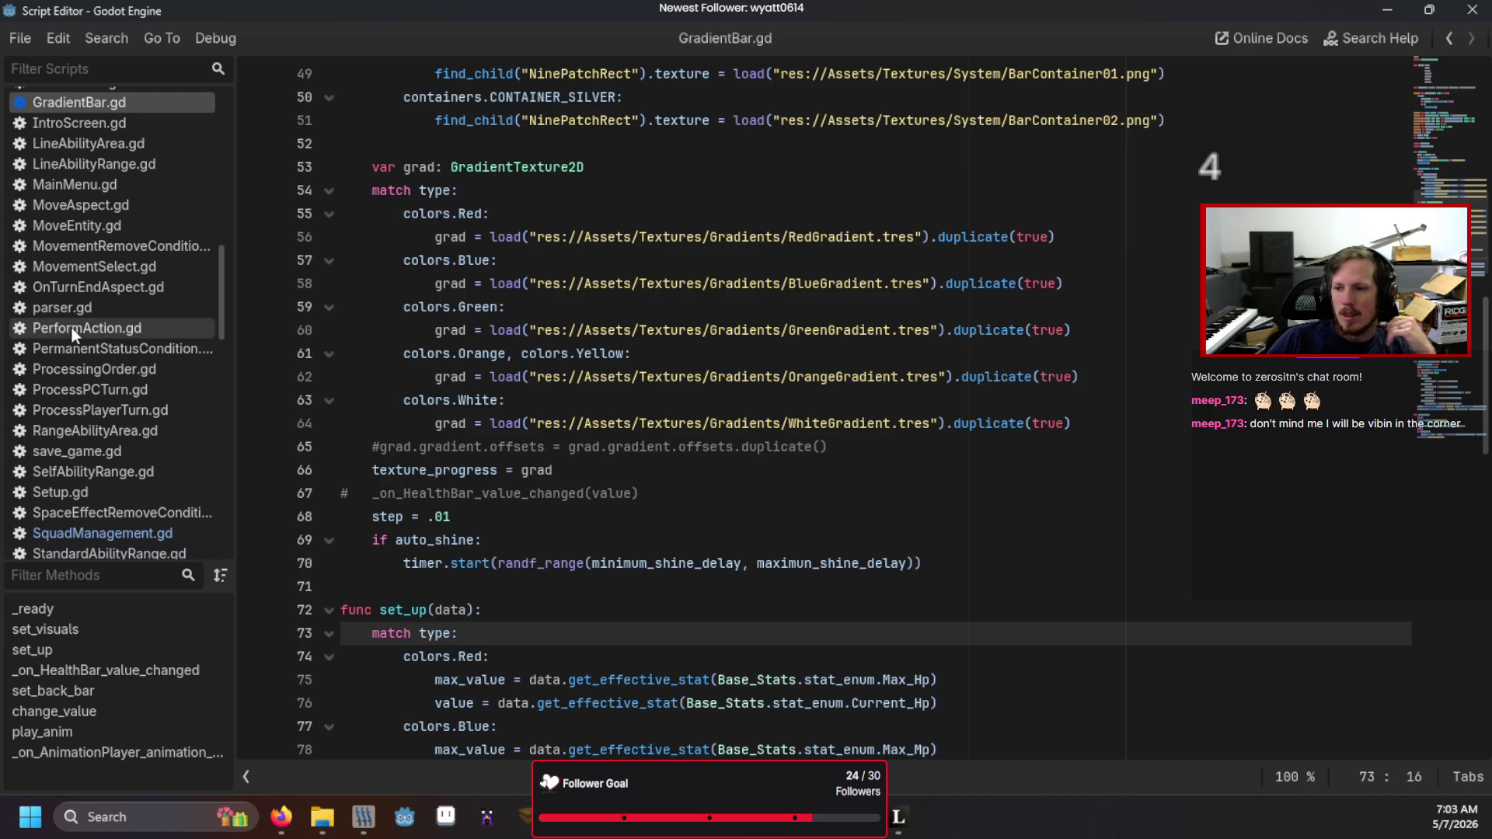
{"action": "scroll", "coordinate": [614, 669], "scroll_direction": "up", "scroll_amount": 10}
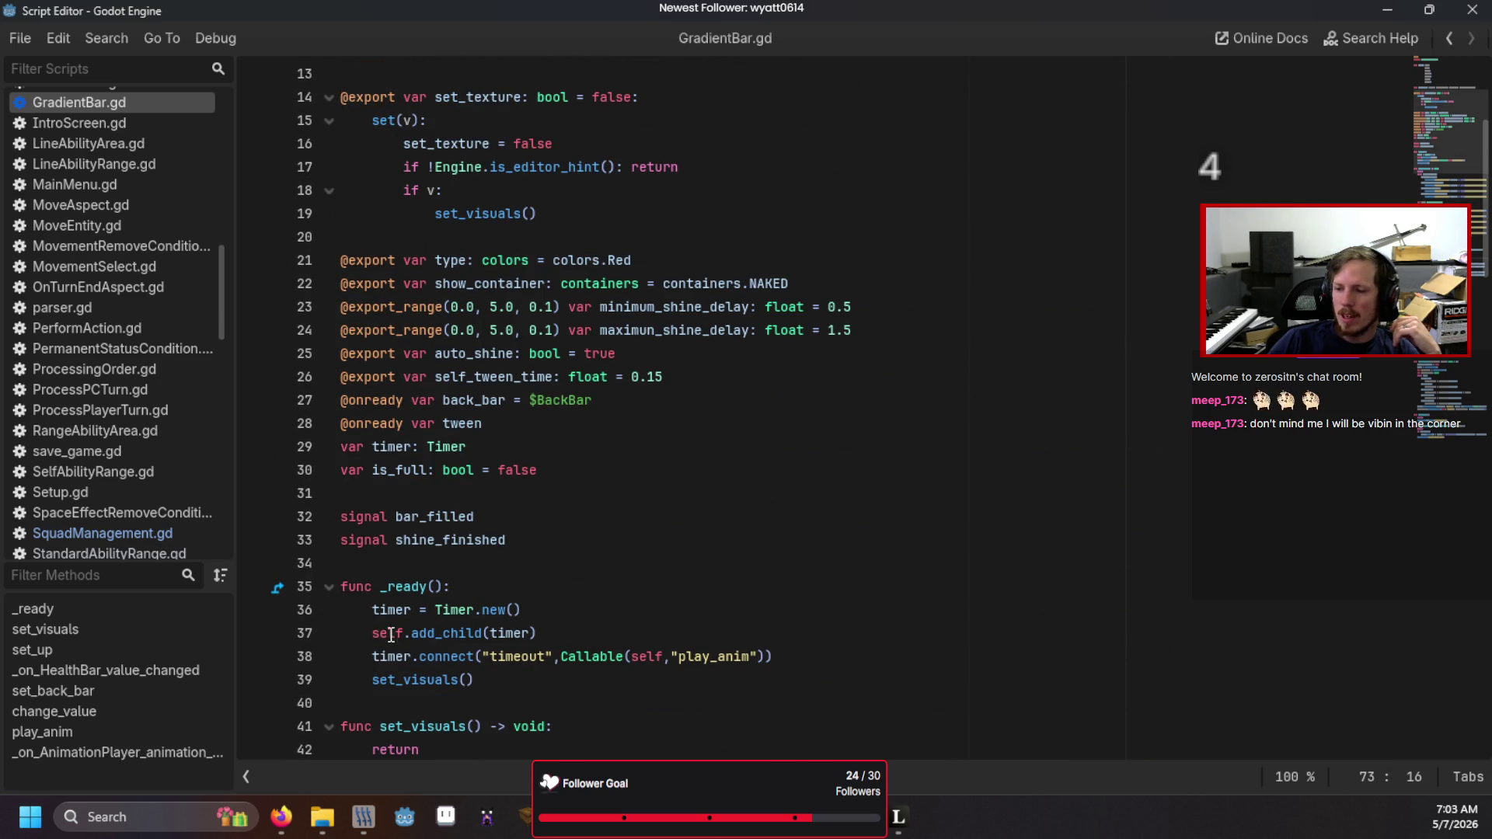
{"action": "mouse_move", "coordinate": [281, 816]}
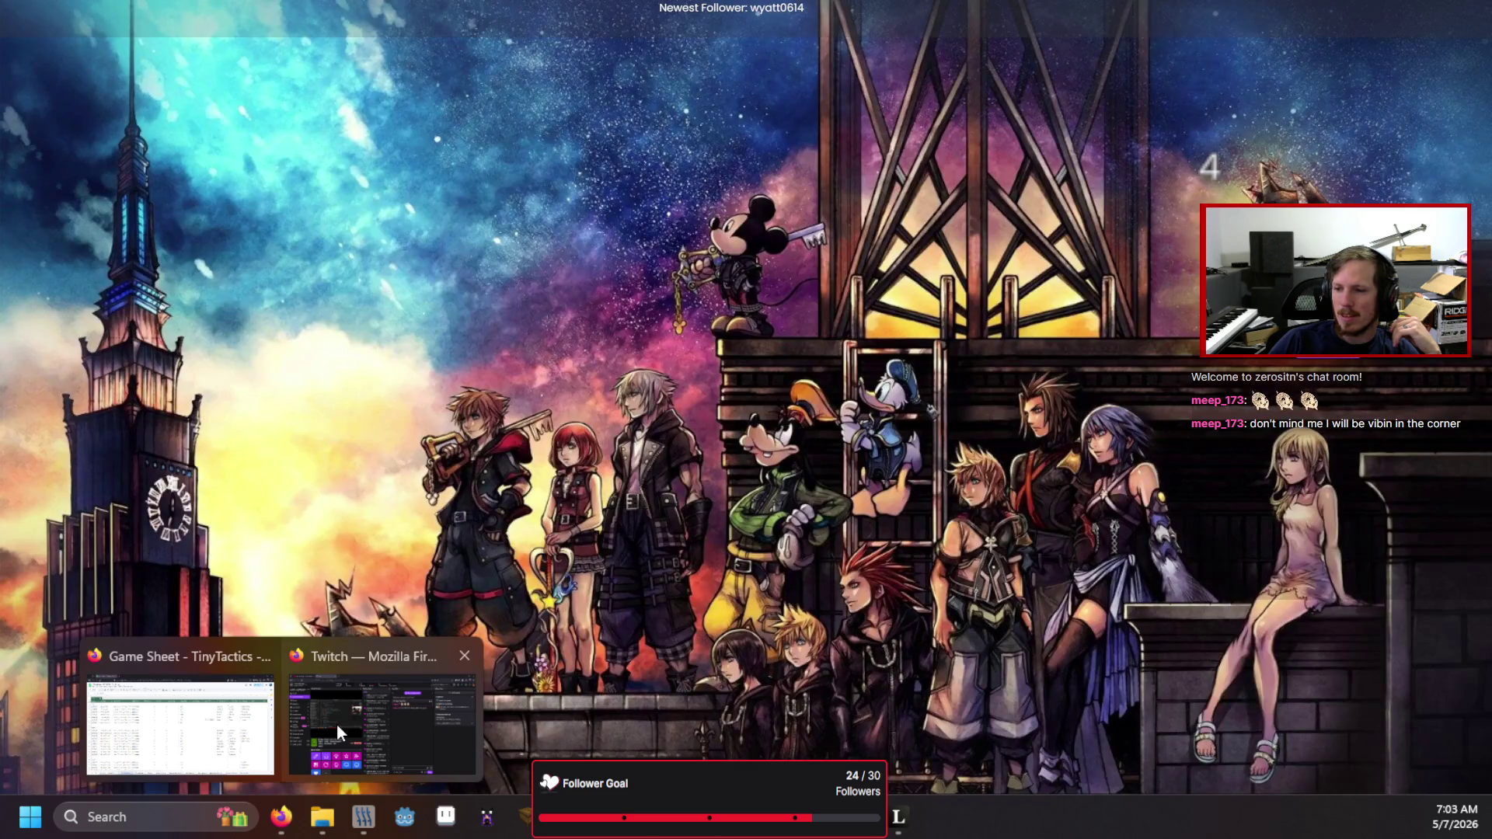